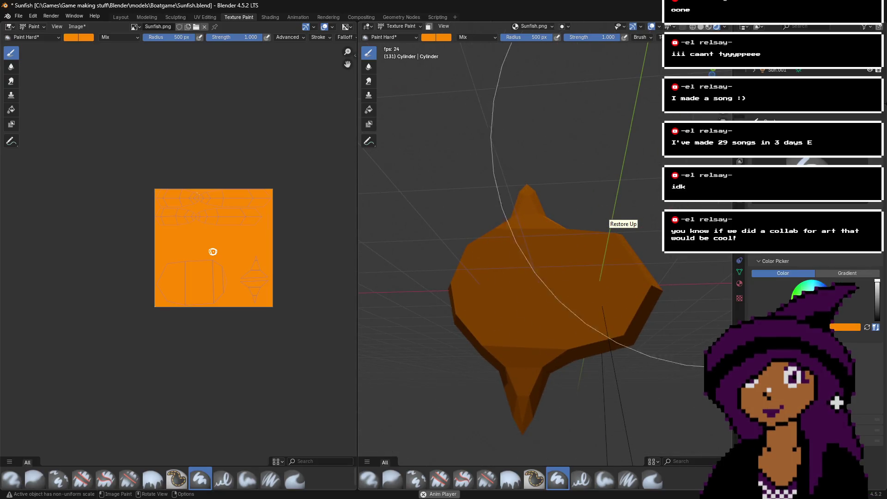
- Set the brush colour to white in HSV, with hue 0 and saturation 0
middle_click_drag(477, 355, 439, 351)
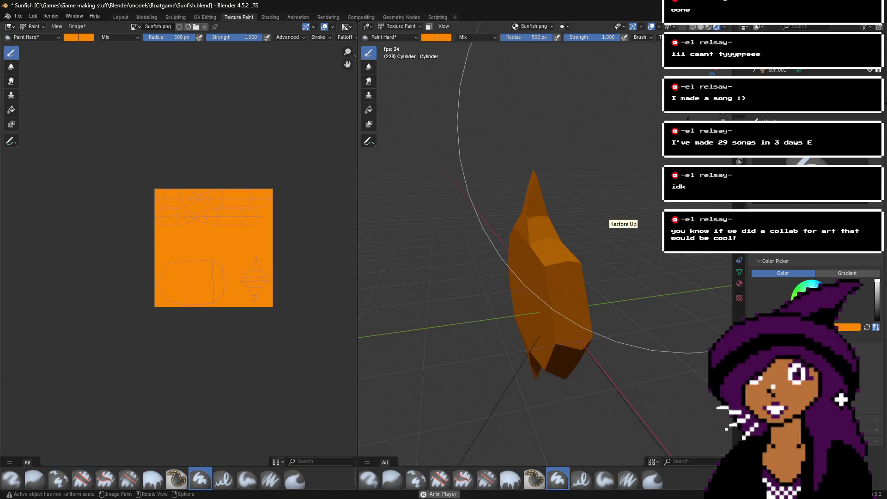
left_click(427, 38)
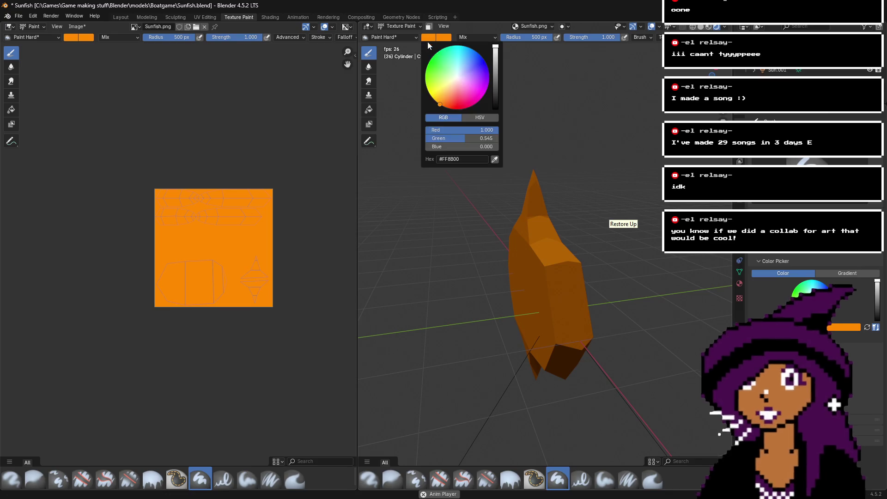
left_click(479, 118)
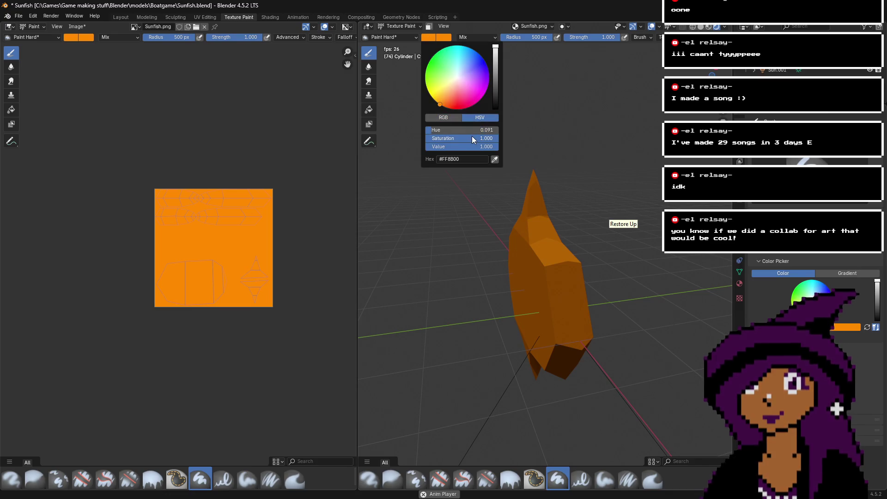
left_click_drag(455, 132, 429, 131)
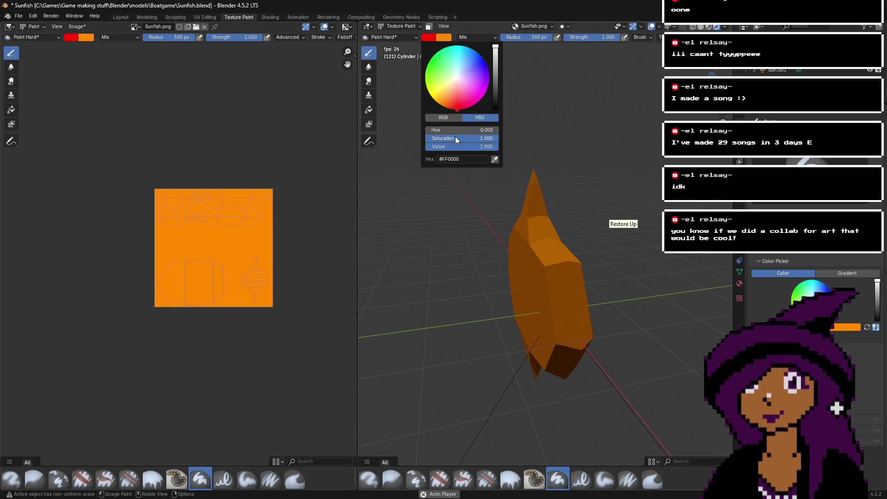
left_click_drag(456, 138, 428, 138)
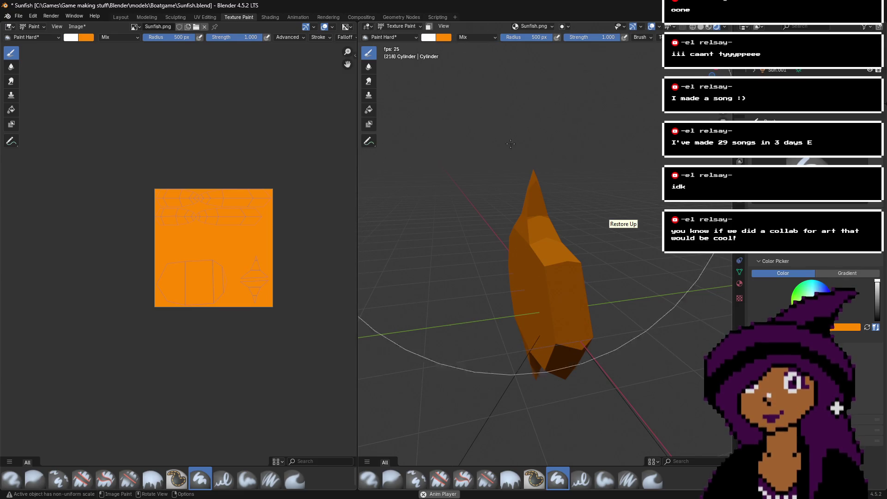
- Look at the brush radius options and undo the accidental white paint on the model
right_click(537, 37)
left_click(539, 45)
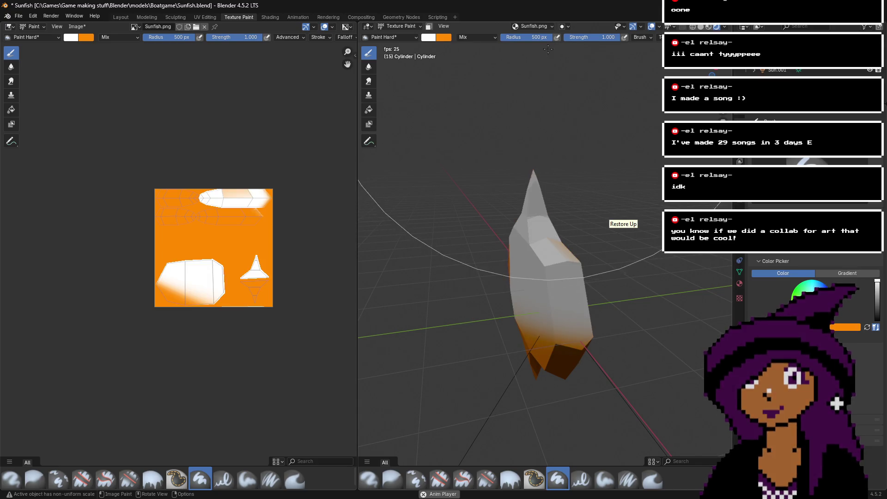
key("ctrl+z")
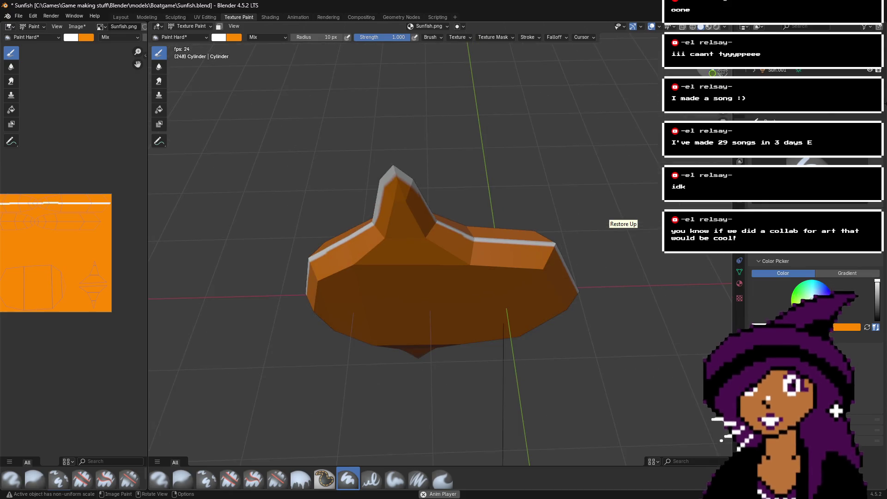
middle_click_drag(416, 278, 499, 281)
- Undo a stray stroke, then view the fish from top, bottom and an angled close-up
mouse_move(499, 281)
left_mouse_down()
mouse_move(475, 278)
mouse_move(490, 272)
left_mouse_up()
key("ctrl+z")
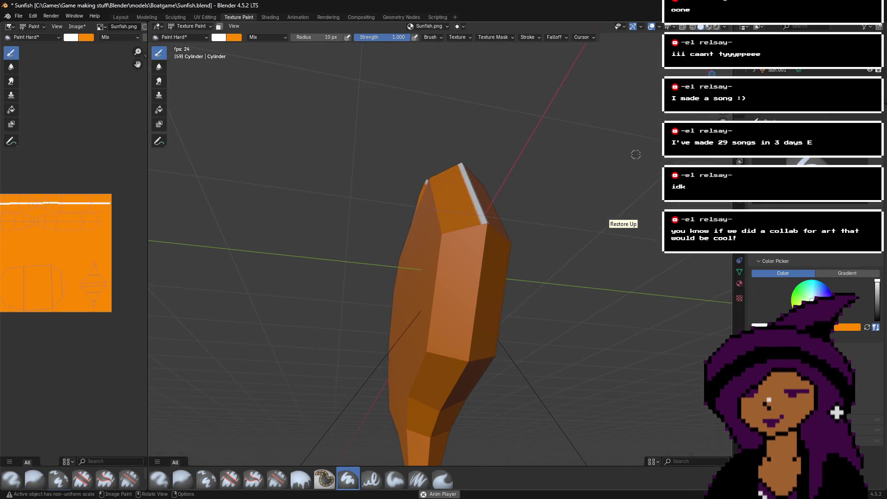
left_click(712, 74)
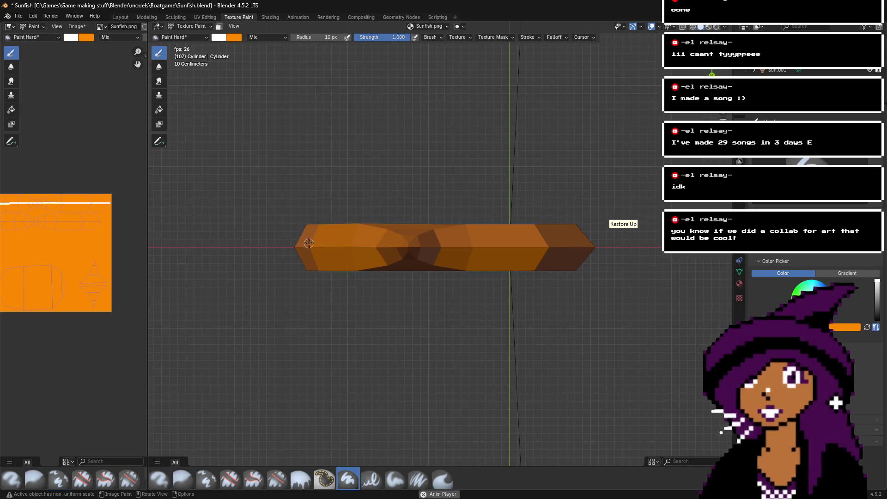
scroll(423, 209, "up", 4)
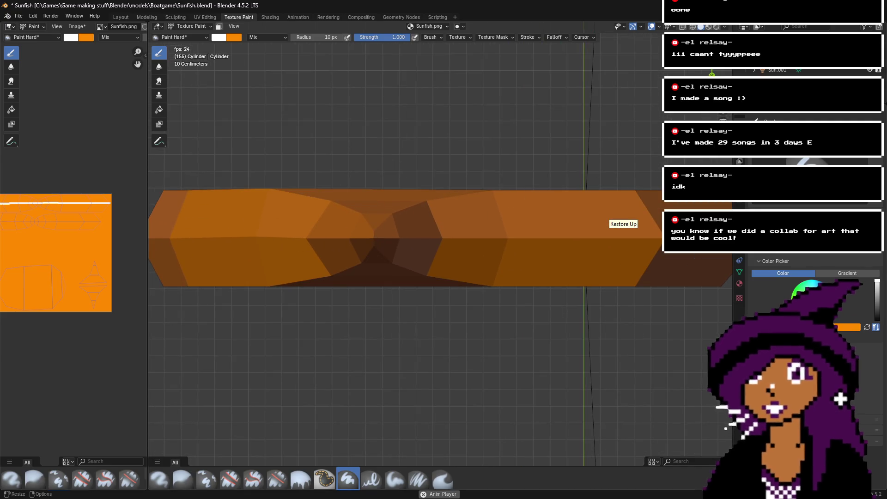
key("ctrl+KP_4")
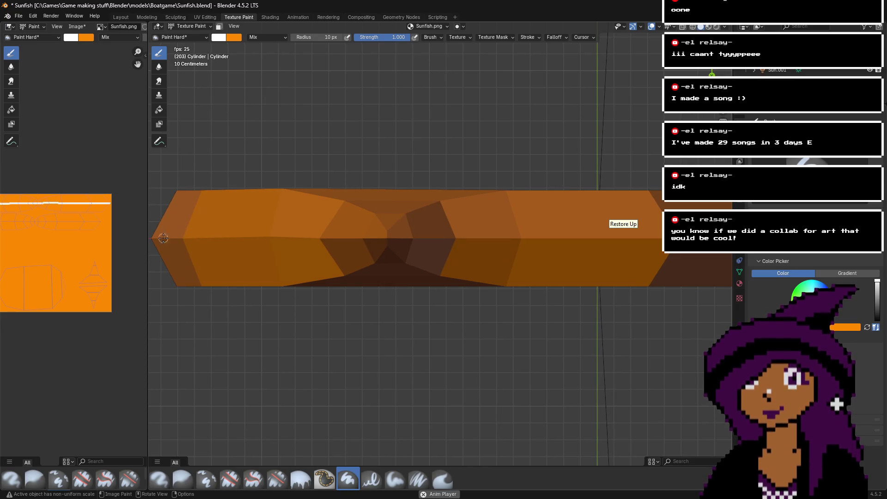
key("ctrl+KP_7")
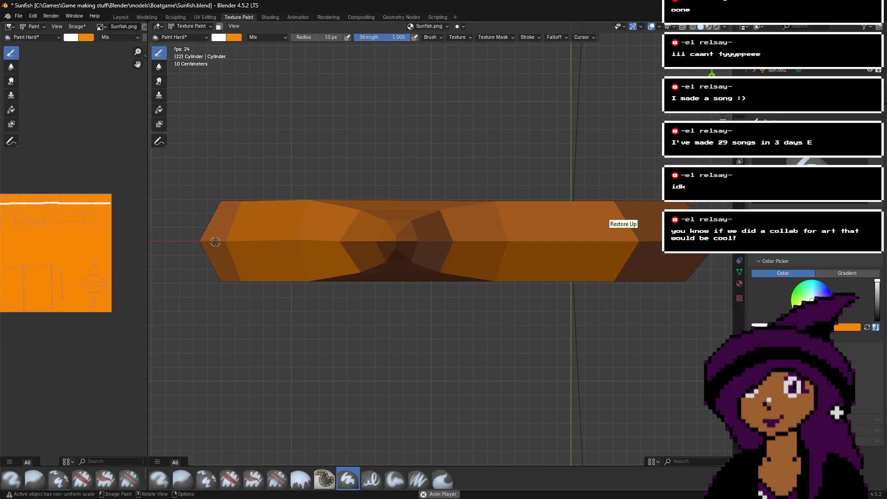
middle_click_drag(584, 137, 511, 216)
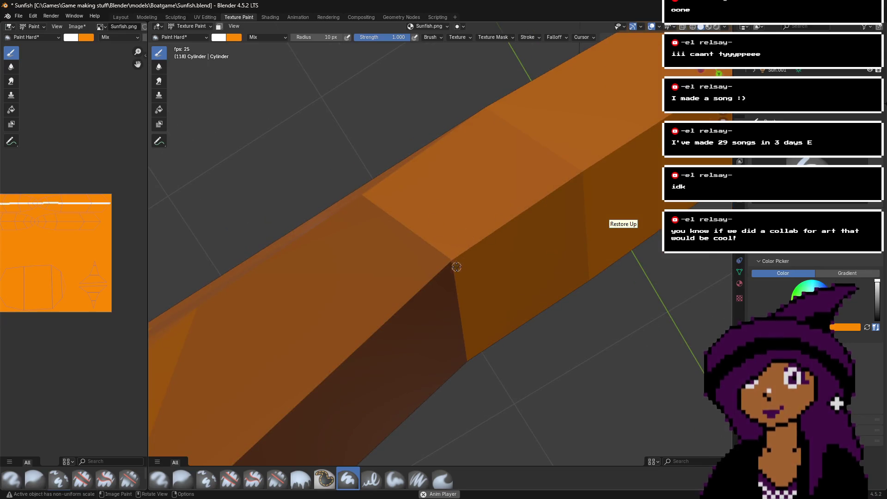
scroll(478, 237, "down", 6)
mouse_move(568, 222)
middle_mouse_down()
mouse_move(594, 342)
mouse_move(534, 232)
middle_mouse_up()
- Paint white marks on the left edge and a cursive scribble on the side, then widen the texture panel
left_click_drag(436, 283, 467, 292)
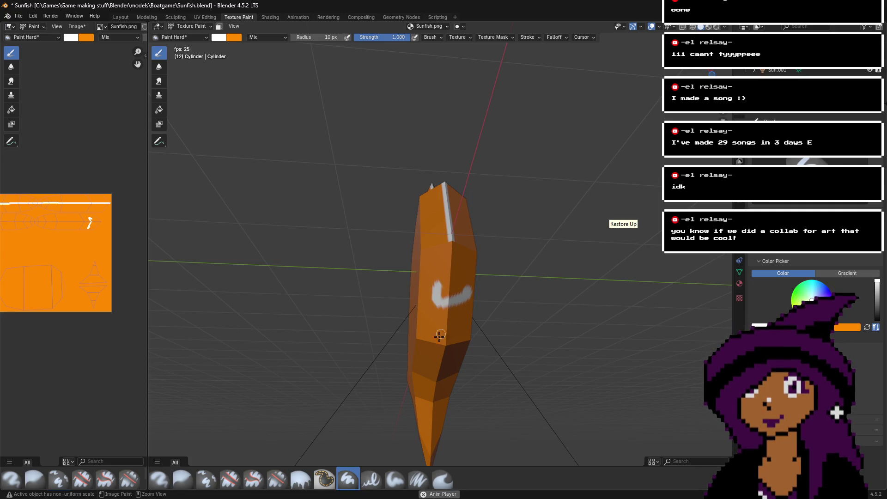
key("ctrl+z")
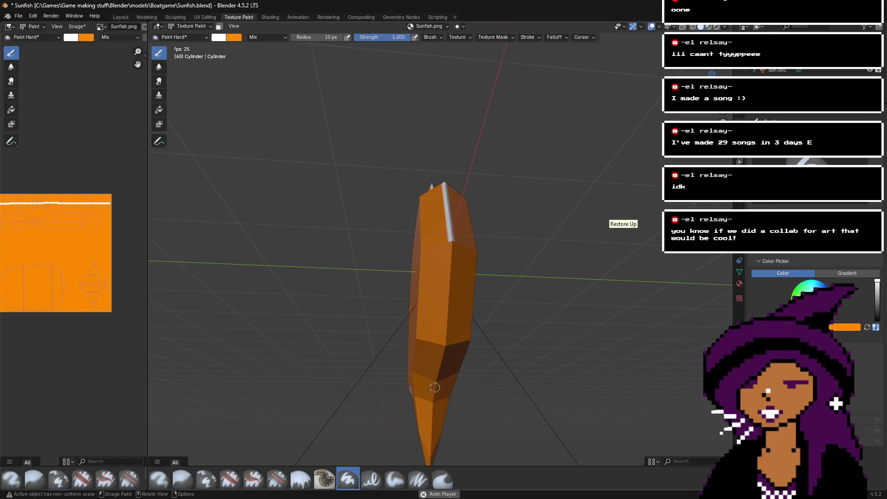
left_click_drag(426, 383, 444, 356)
mouse_move(474, 356)
middle_mouse_down()
mouse_move(554, 361)
mouse_move(363, 327)
middle_mouse_up()
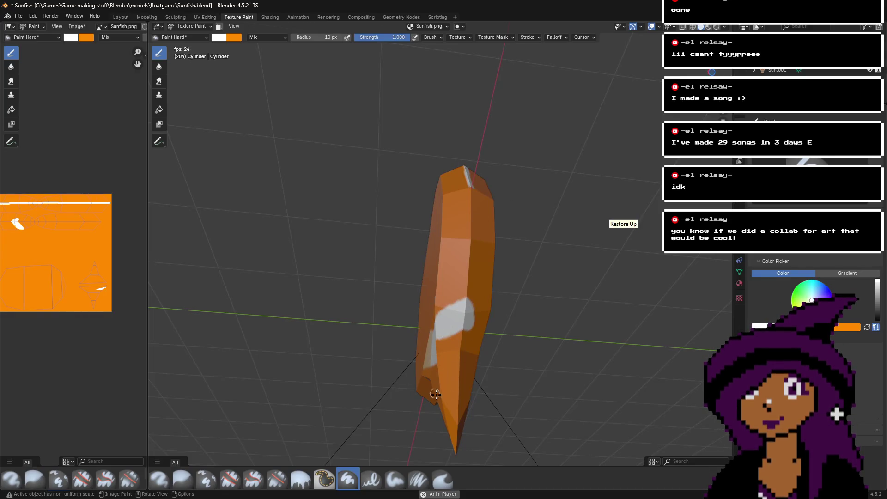
left_click_drag(426, 295, 419, 330)
middle_click_drag(465, 295, 411, 322)
left_click_drag(411, 321, 472, 340)
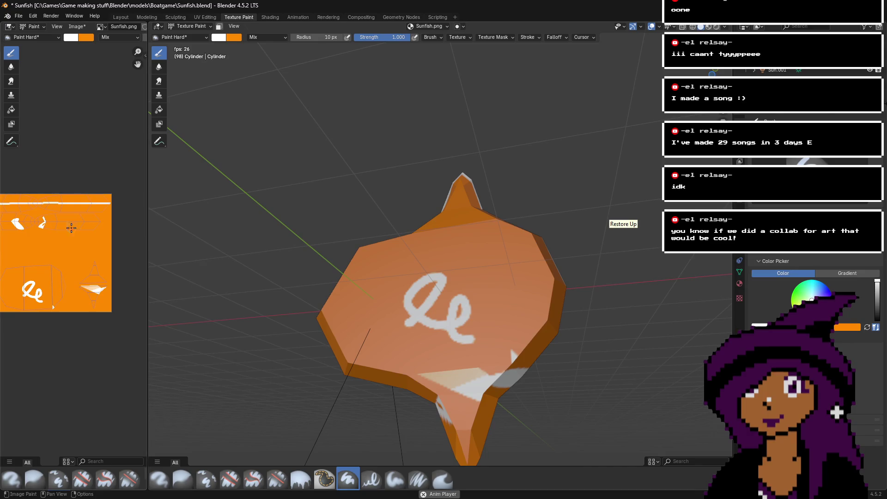
left_click_drag(147, 242, 215, 243)
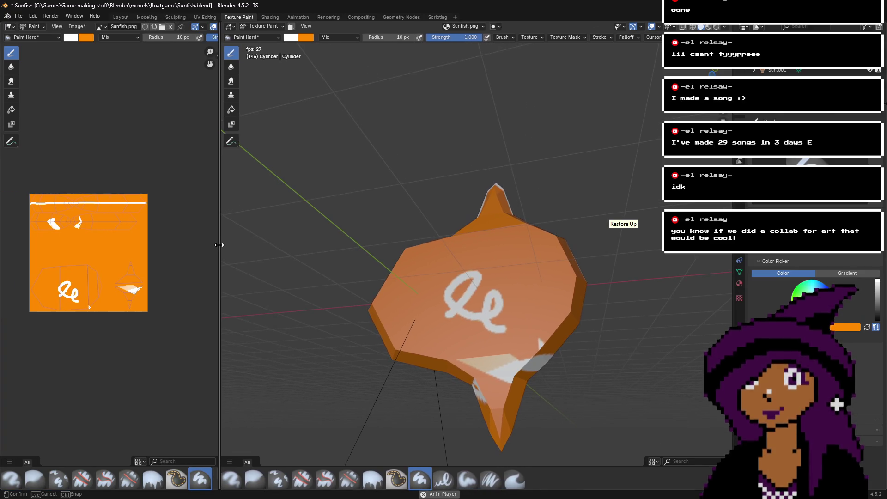
- Paint short white strokes on the upper edge and extend white down the body
middle_click_drag(546, 264, 489, 277)
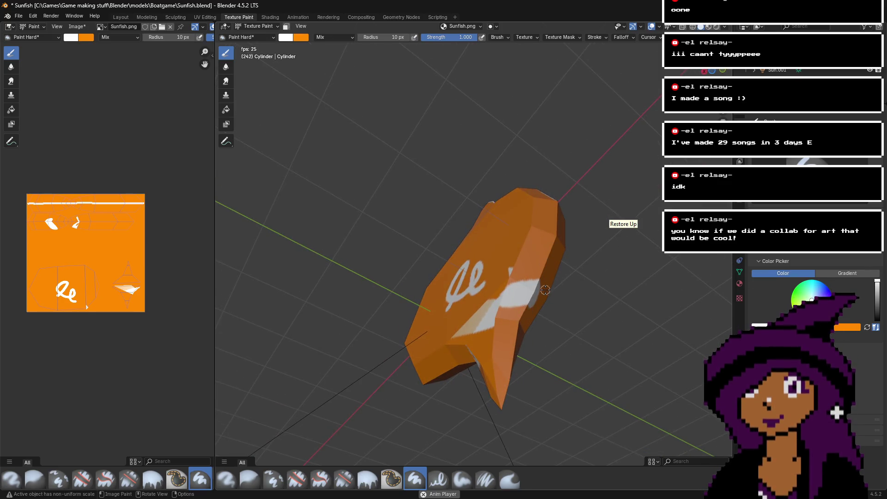
left_click_drag(549, 233, 554, 213)
left_click_drag(525, 254, 522, 236)
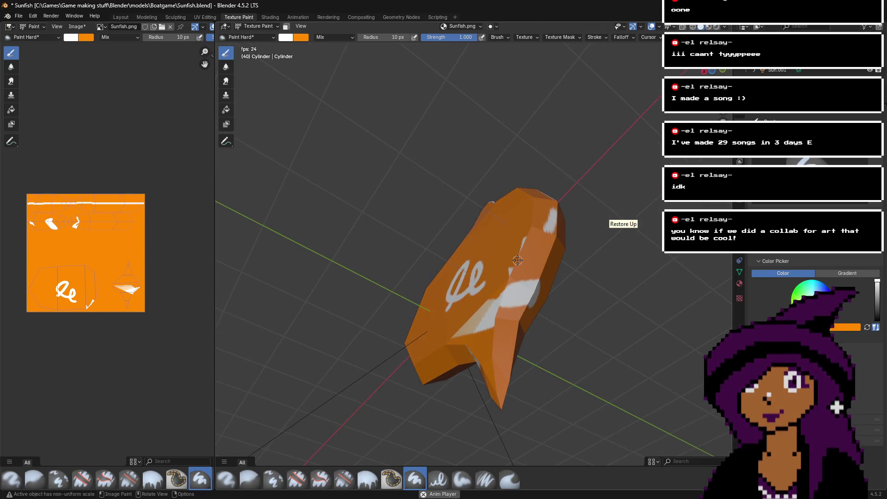
mouse_move(507, 307)
left_mouse_down()
mouse_move(489, 369)
mouse_move(457, 336)
left_mouse_up()
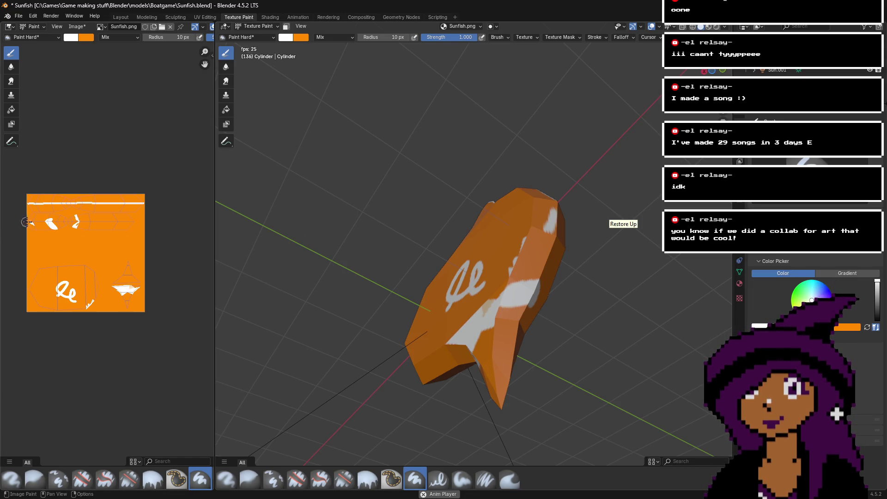
- Paint white onto the texture in the Image Editor, then undo that stroke
scroll(40, 228, "up", 4)
right_click(45, 225)
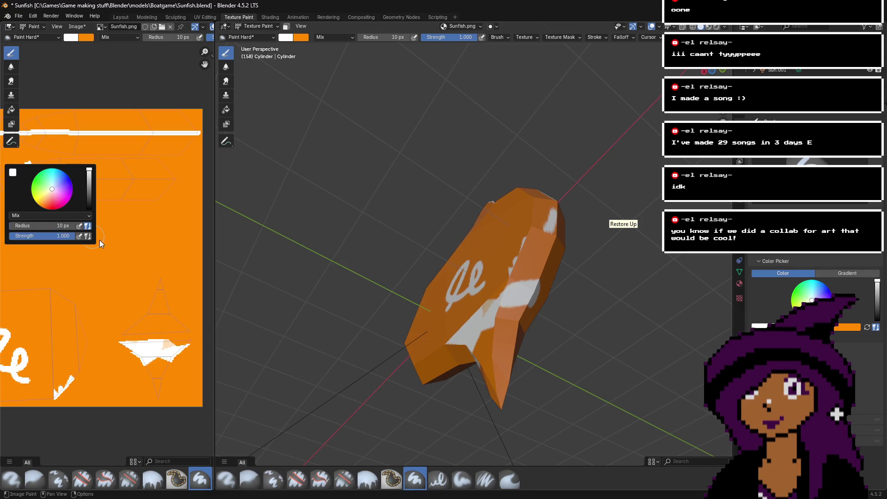
scroll(169, 232, "down", 2)
scroll(76, 238, "up", 2)
left_click_drag(77, 237, 66, 232)
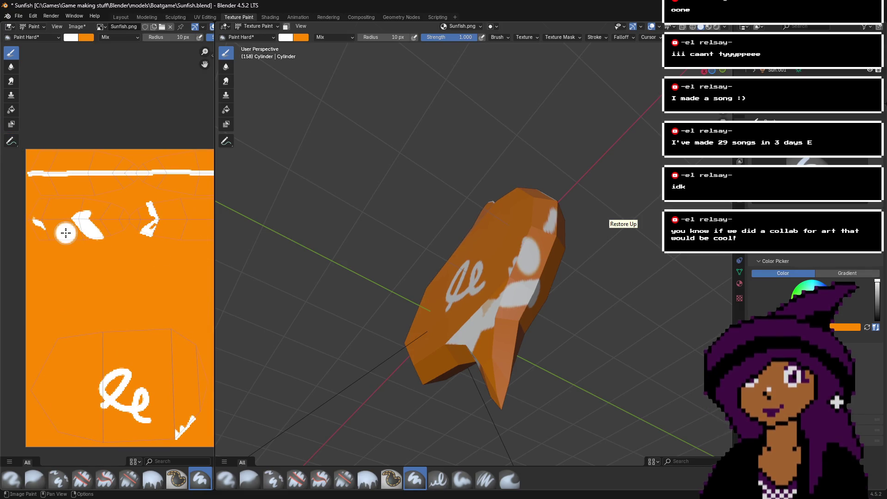
key("ctrl+z")
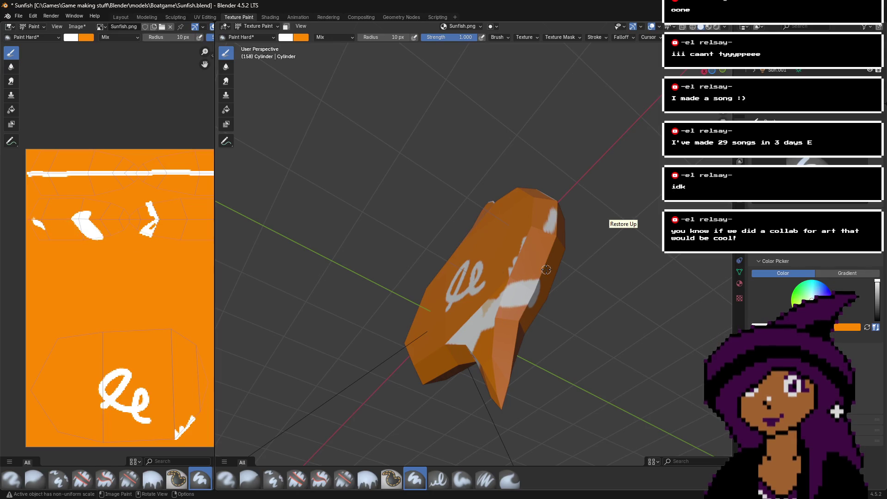
- Paint a white stroke on the fish's orange face, then undo the recent strokes
middle_click_drag(490, 323, 444, 344)
mouse_move(433, 257)
left_mouse_down()
mouse_move(423, 206)
mouse_move(402, 196)
left_mouse_up()
middle_click_drag(402, 195, 600, 166)
key("ctrl+z")
key("ctrl+z")
key("ctrl+z")
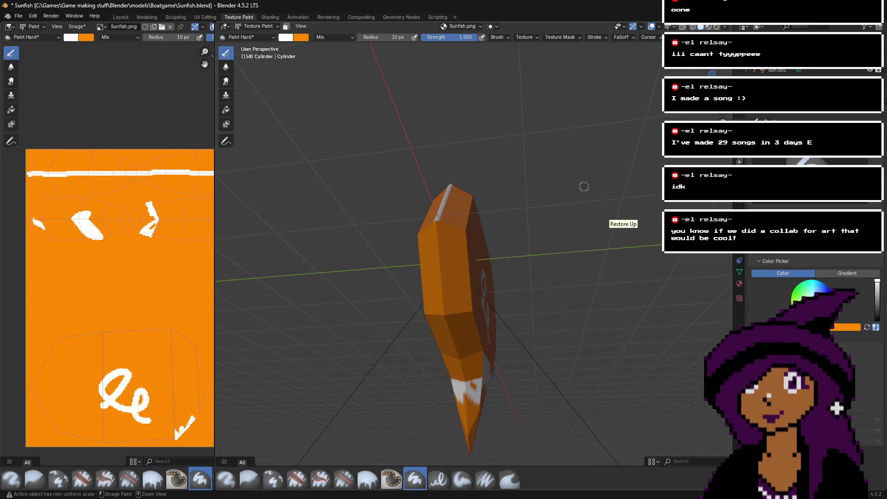
- Undo stray strokes, test white dabs on the lower face and dorsal fin, and undo them
key("ctrl+z")
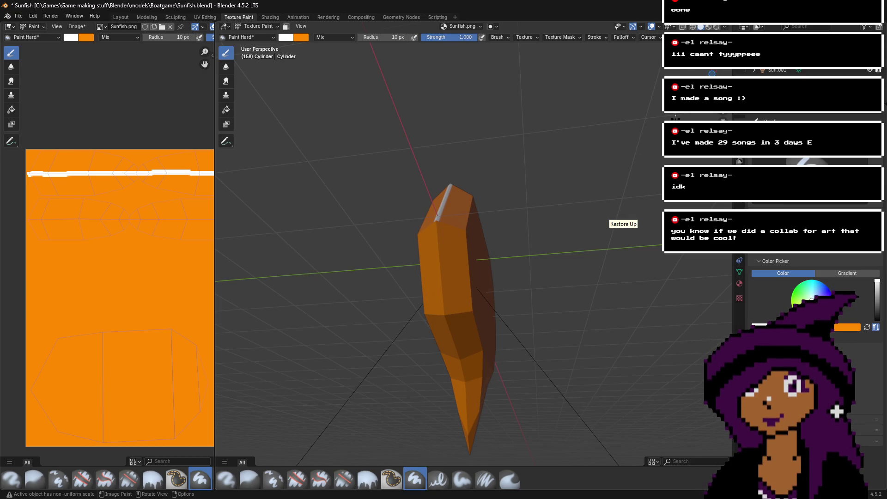
middle_click_drag(462, 208, 544, 149)
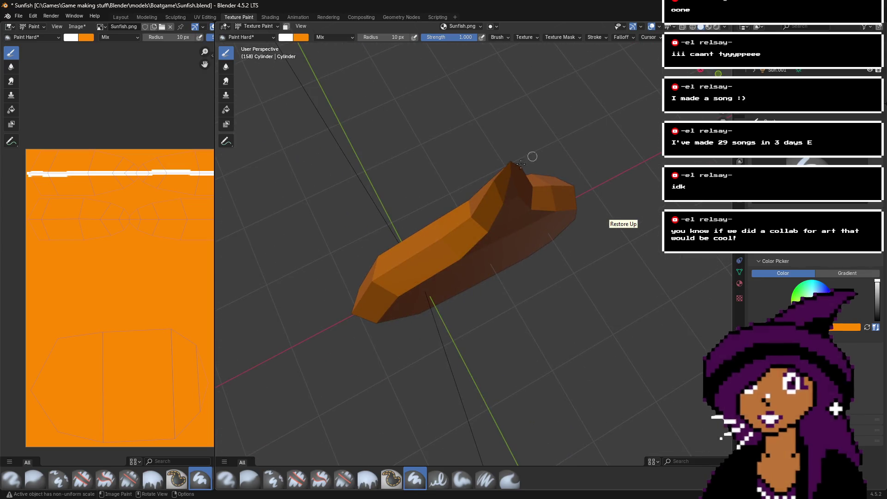
left_click_drag(386, 299, 392, 295)
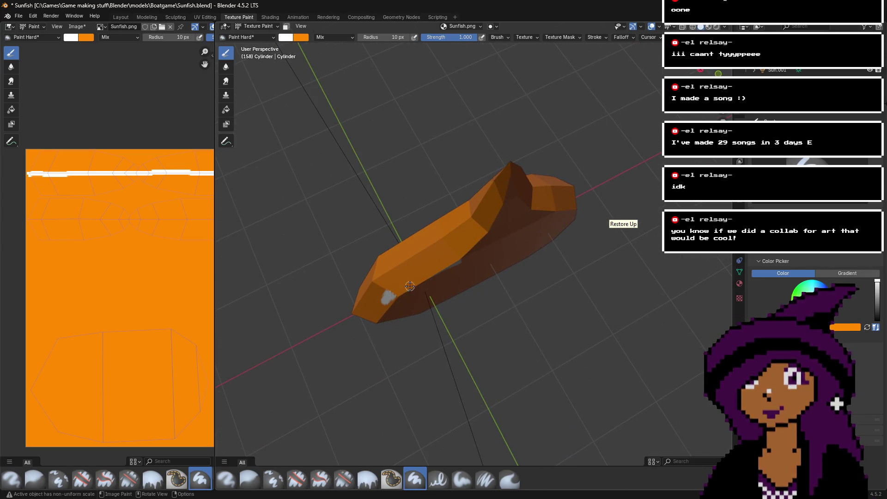
mouse_move(475, 201)
left_mouse_down()
mouse_move(518, 171)
mouse_move(480, 203)
left_mouse_up()
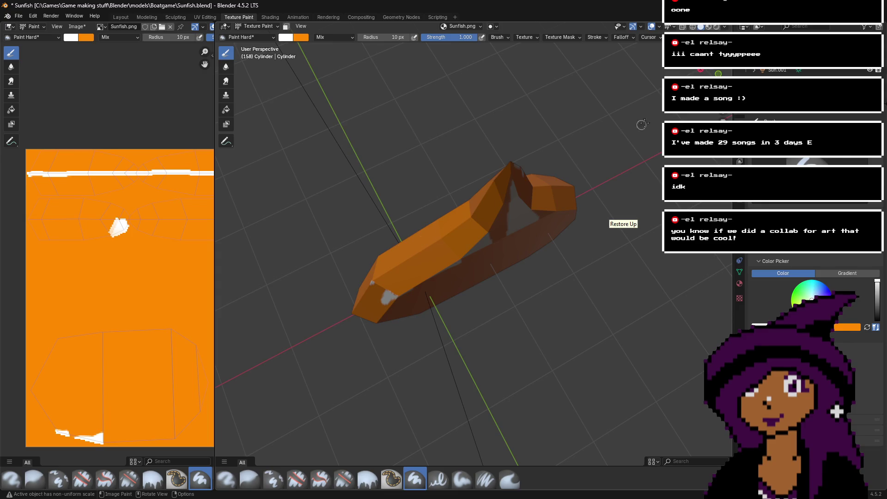
mouse_move(464, 256)
middle_mouse_down()
mouse_move(444, 258)
mouse_move(466, 249)
mouse_move(490, 258)
mouse_move(465, 256)
middle_mouse_up()
mouse_move(464, 257)
left_mouse_down()
mouse_move(455, 284)
mouse_move(408, 226)
mouse_move(378, 242)
left_mouse_up()
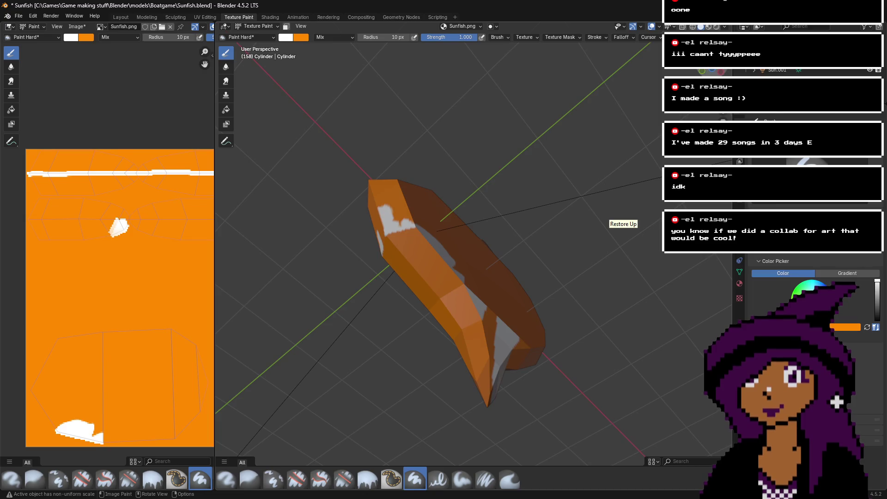
middle_click_drag(379, 210, 441, 229)
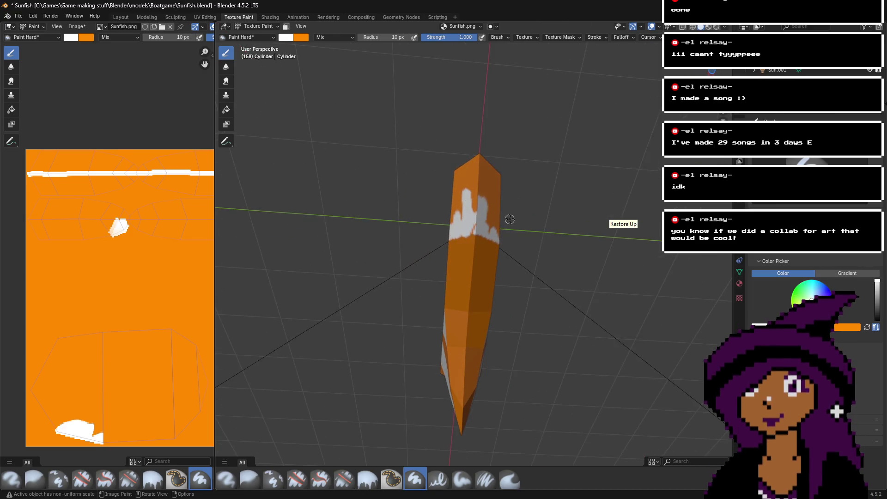
key("ctrl+z")
key("ctrl+z")
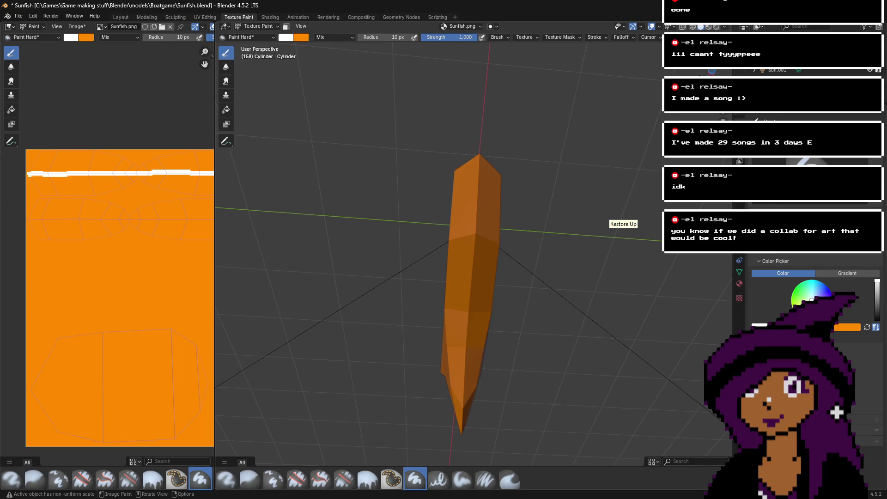
- Try a white stroke down the fish's edge and undo it
mouse_move(441, 230)
middle_mouse_down()
mouse_move(416, 258)
mouse_move(453, 217)
mouse_move(437, 231)
mouse_move(400, 210)
mouse_move(508, 213)
middle_mouse_up()
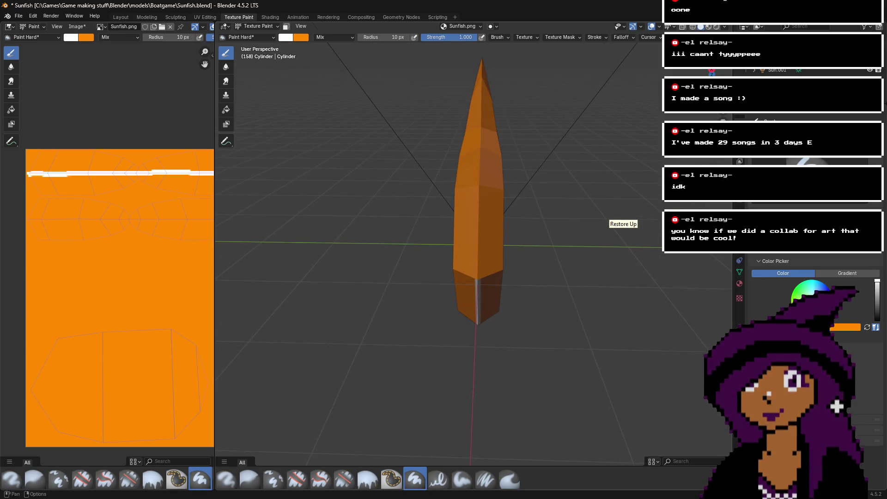
scroll(494, 231, "up", 3)
mouse_move(478, 248)
left_mouse_down()
mouse_move(480, 299)
mouse_move(488, 295)
left_mouse_up()
key("ctrl+z")
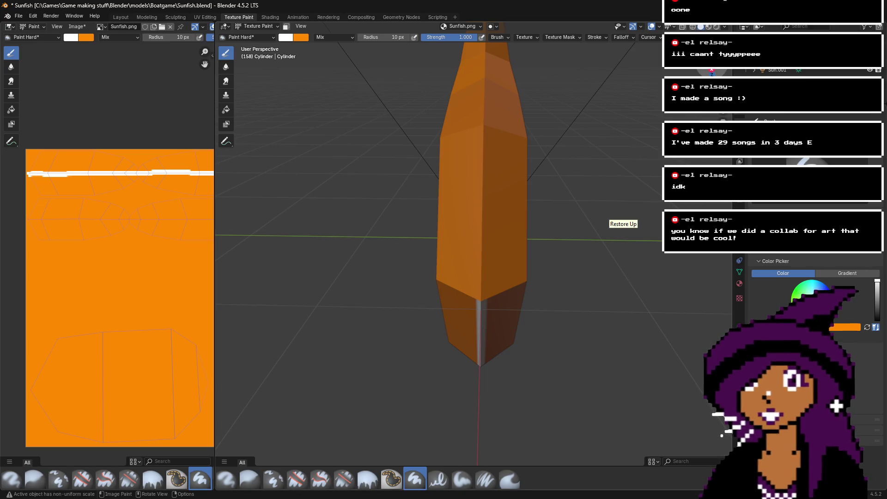
middle_click_drag(488, 295, 496, 289)
- View the fish from below, above and the side to confirm it is plain orange
key("ctrl+KP_7")
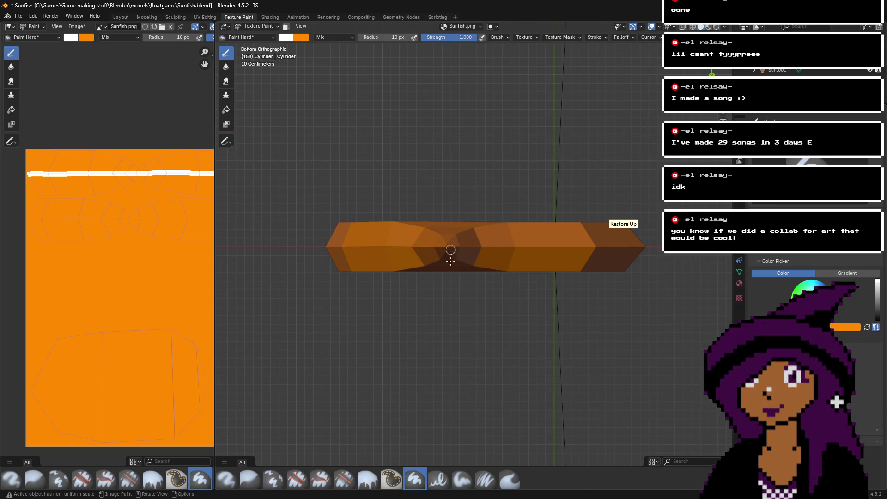
scroll(579, 223, "up", 3)
scroll(609, 164, "down", 2)
middle_click_drag(531, 152, 508, 231)
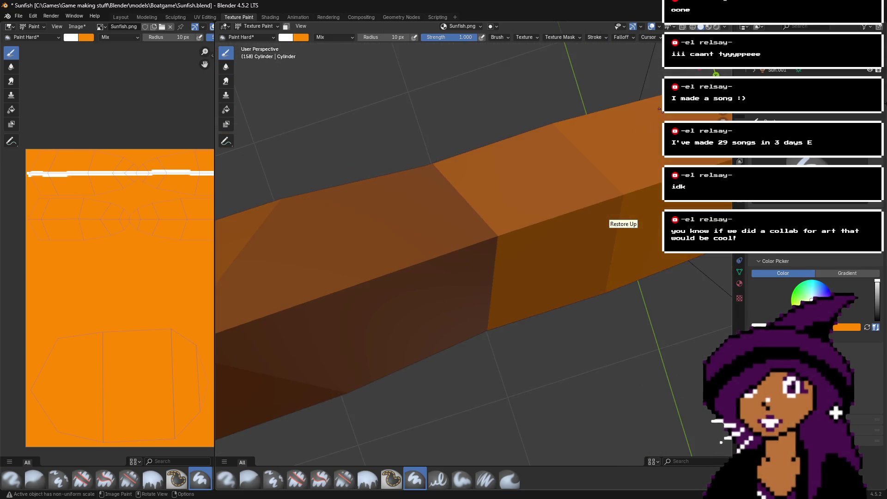
middle_click_drag(563, 222, 638, 180)
mouse_move(619, 212)
middle_mouse_down()
mouse_move(601, 217)
mouse_move(619, 194)
mouse_move(601, 203)
middle_mouse_up()
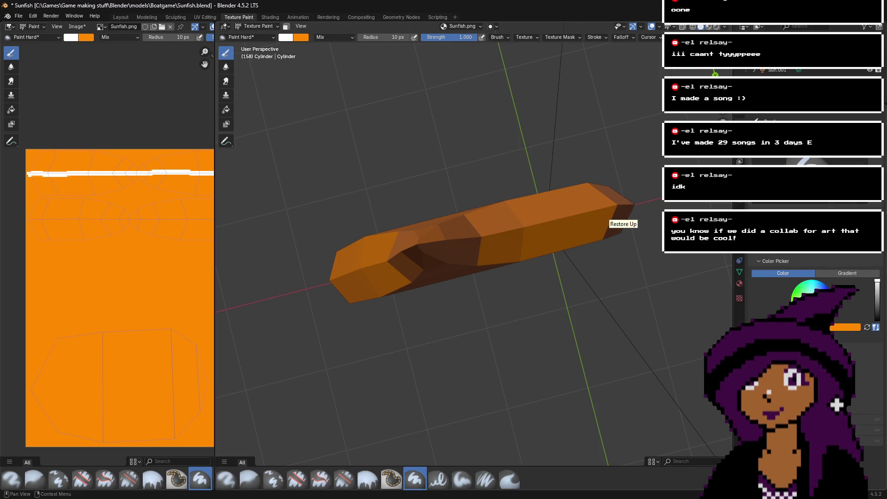
mouse_move(836, 329)
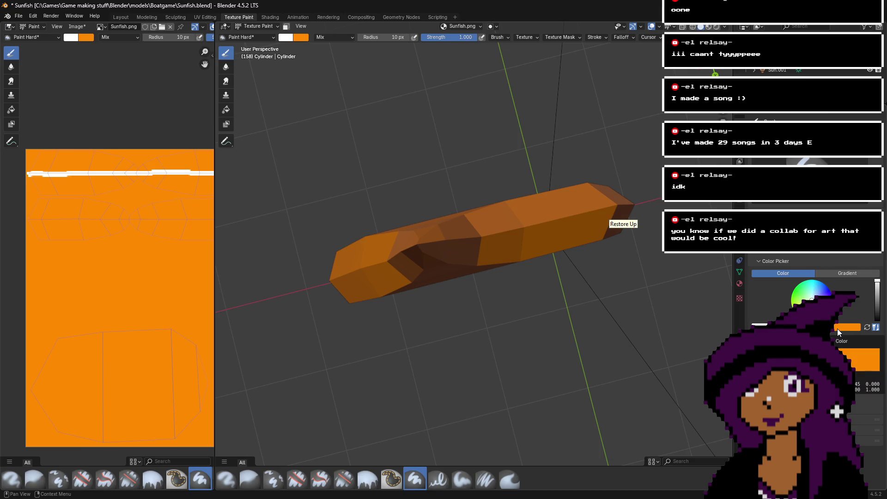
- Paint a white ring on the fish's side for its eye, discarding a first trial stroke
left_click_drag(711, 73, 813, 78)
mouse_move(435, 213)
left_mouse_down()
mouse_move(409, 252)
mouse_move(428, 288)
mouse_move(495, 270)
left_mouse_up()
key("ctrl+z")
key("ctrl+z")
left_click_drag(711, 72, 748, 78)
mouse_move(519, 278)
left_mouse_down()
mouse_move(510, 296)
mouse_move(532, 285)
mouse_move(521, 279)
left_mouse_up()
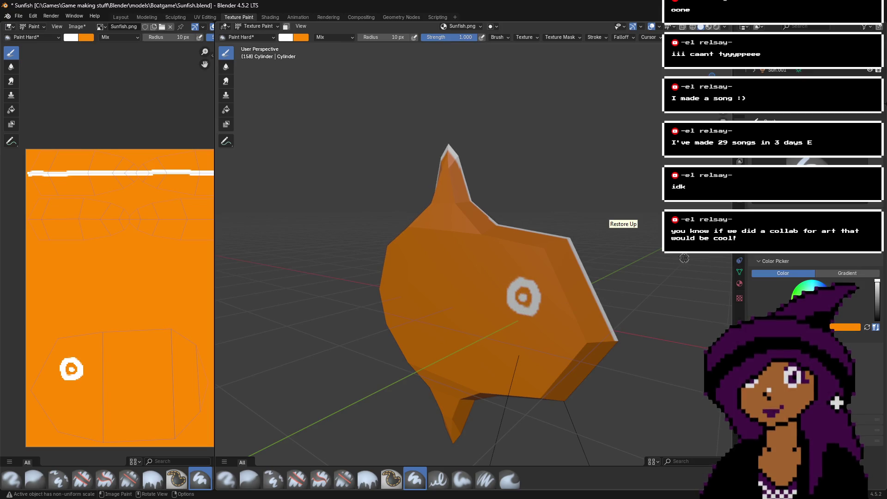
- Paint a second white loop to the right of the eye
left_click_drag(712, 73, 748, 76)
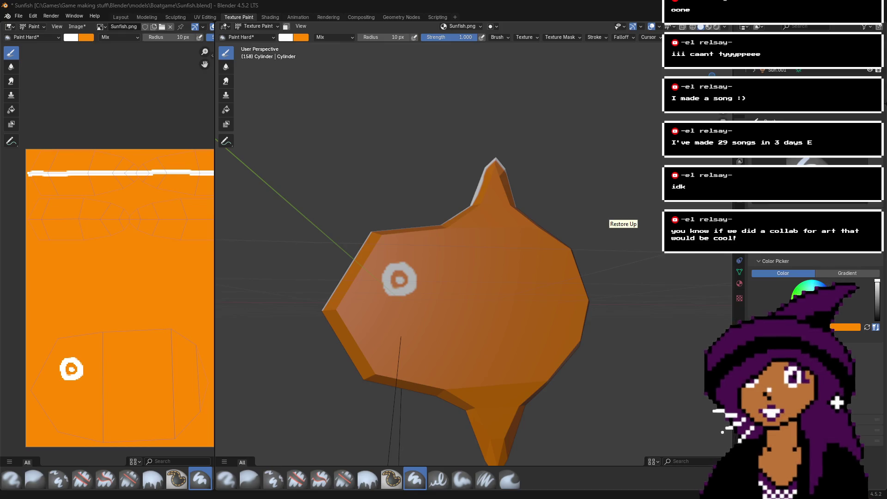
mouse_move(455, 303)
left_mouse_down()
mouse_move(495, 307)
mouse_move(467, 295)
left_mouse_up()
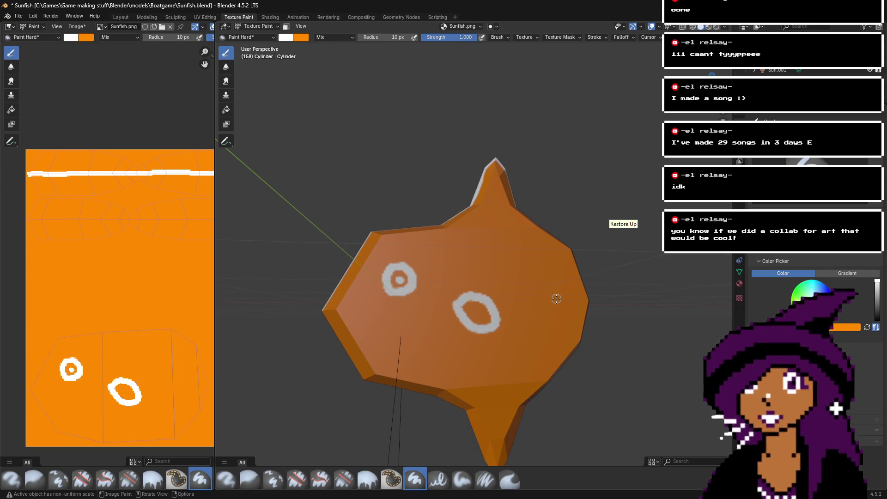
mouse_move(559, 231)
middle_mouse_down()
mouse_move(588, 269)
mouse_move(555, 256)
middle_mouse_up()
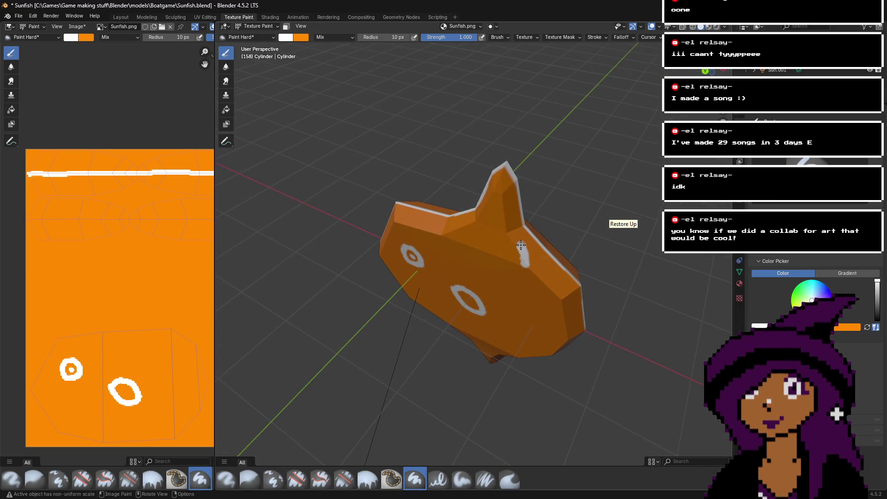
- Stroke white along the dorsal fin and upper-left edge, undoing bad strokes and checking edge-on
key("ctrl+z")
left_click_drag(523, 265, 508, 208)
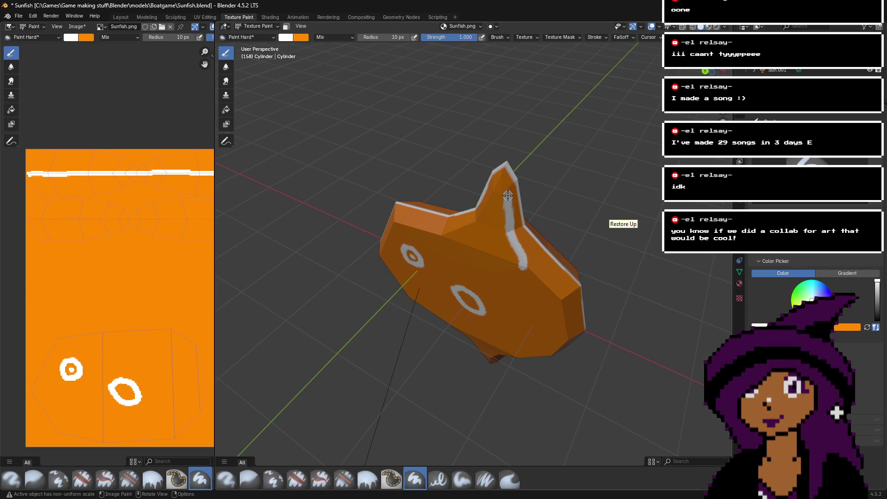
left_click_drag(492, 192, 480, 211)
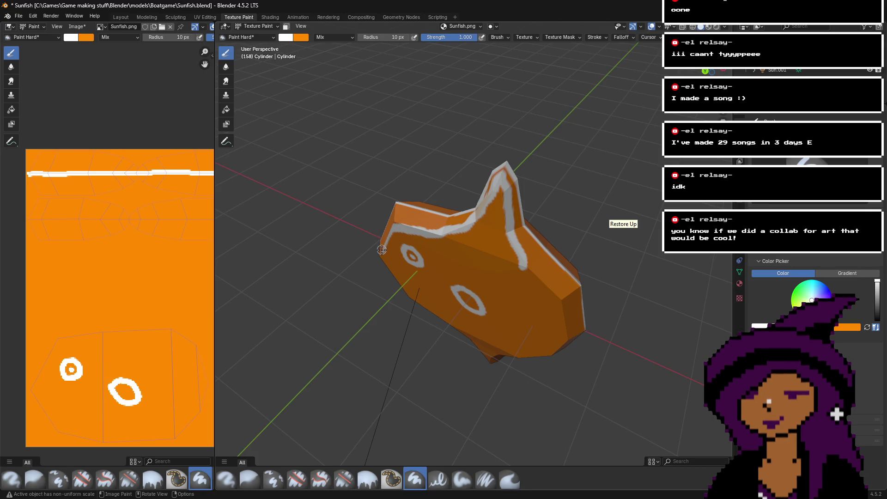
left_click_drag(382, 249, 548, 240)
middle_click_drag(472, 258, 361, 259)
key("ctrl+z")
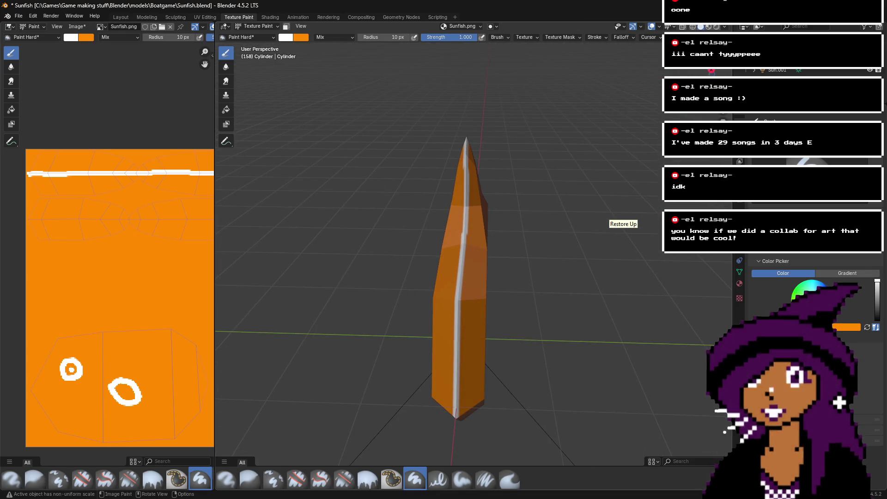
mouse_move(462, 259)
middle_mouse_down()
mouse_move(554, 249)
mouse_move(521, 247)
middle_mouse_up()
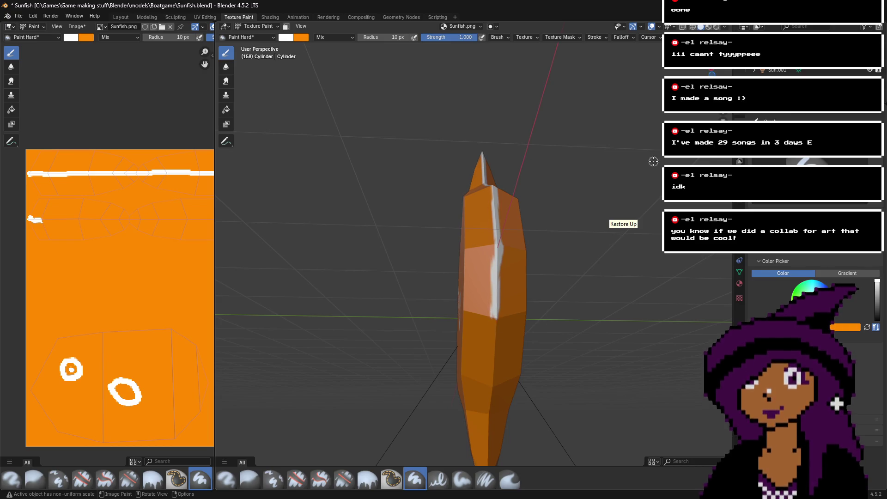
middle_click_drag(521, 247, 508, 250)
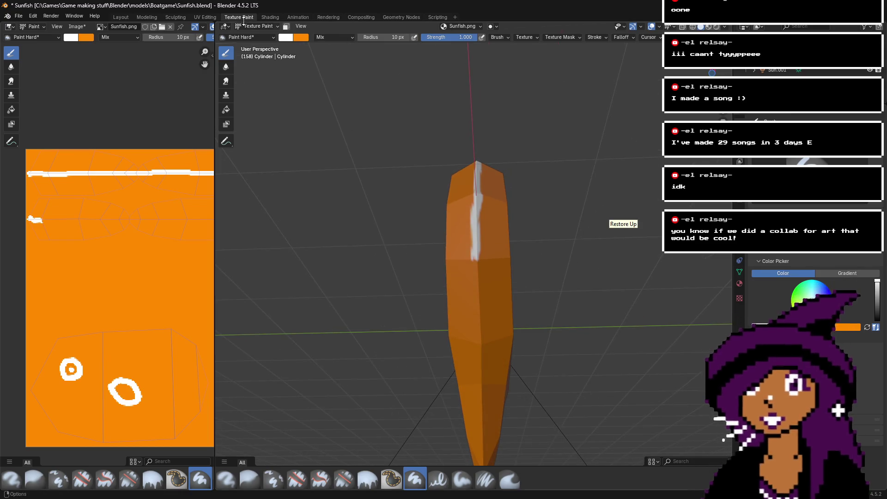
- In Layout, select a side face of the Cylinder mesh in Edit Mode and snap to side view
left_click(121, 17)
left_click_drag(619, 62, 596, 76)
left_click(436, 222)
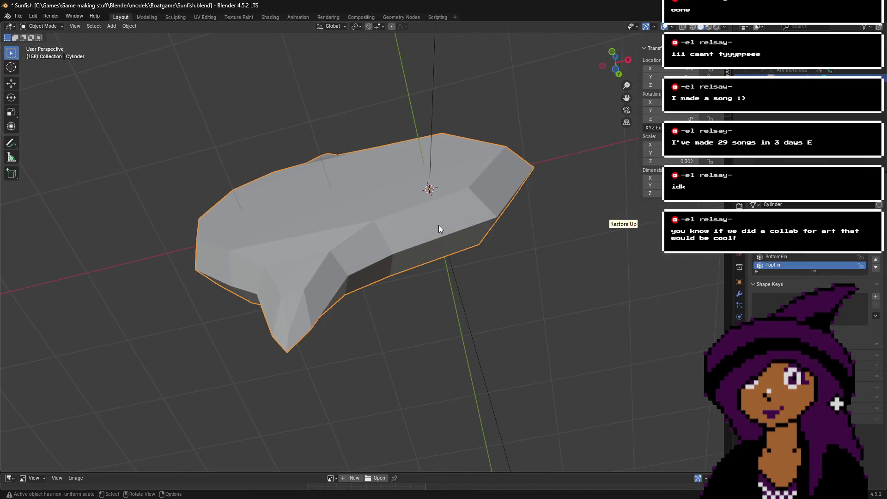
left_click(40, 26)
left_click(51, 42)
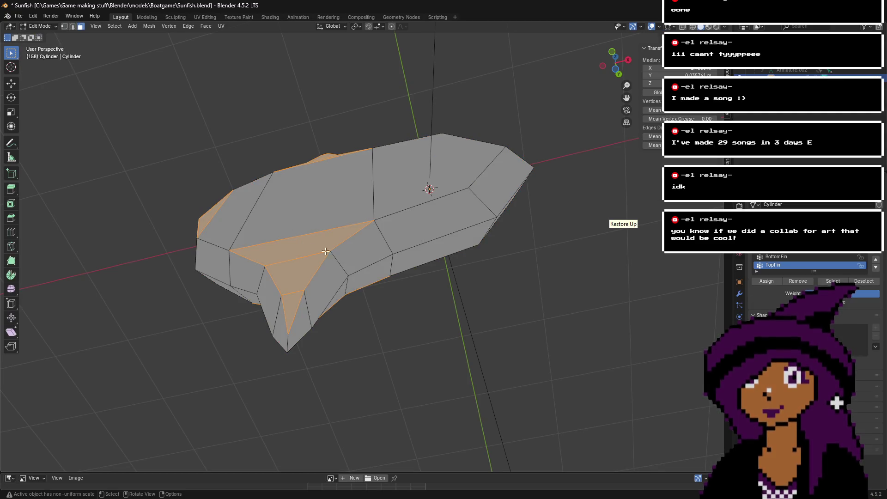
left_click(401, 339)
left_click(429, 224)
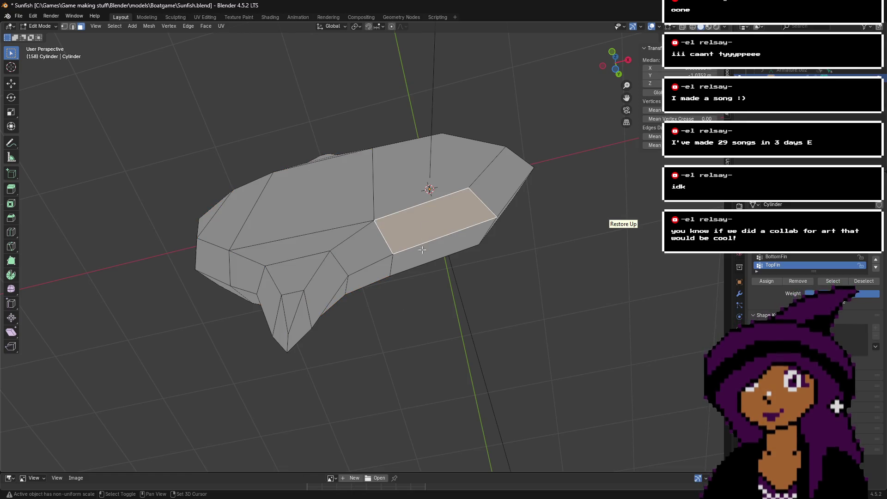
left_click(619, 71)
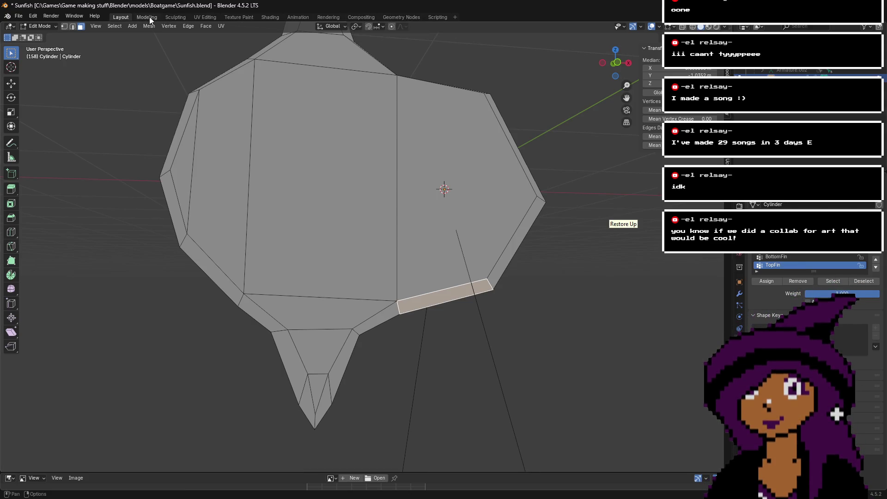
- Inspect the painted fish in Texture Paint and with Material Preview, ending in Texture Paint
left_click(245, 17)
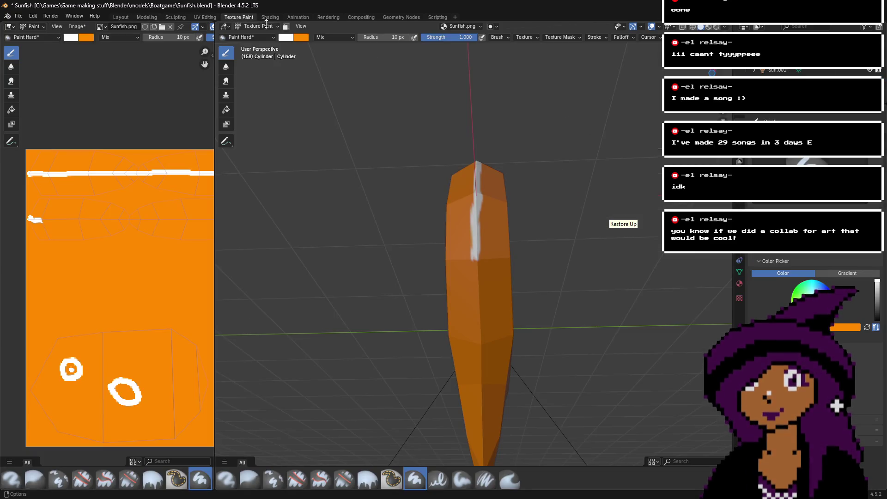
mouse_move(462, 277)
middle_mouse_down()
mouse_move(494, 254)
mouse_move(568, 259)
mouse_move(508, 259)
mouse_move(545, 256)
middle_mouse_up()
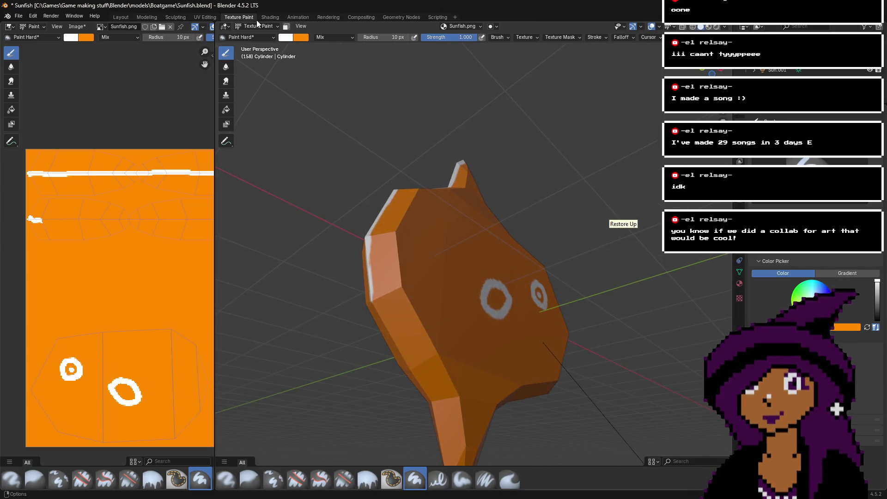
left_click(120, 17)
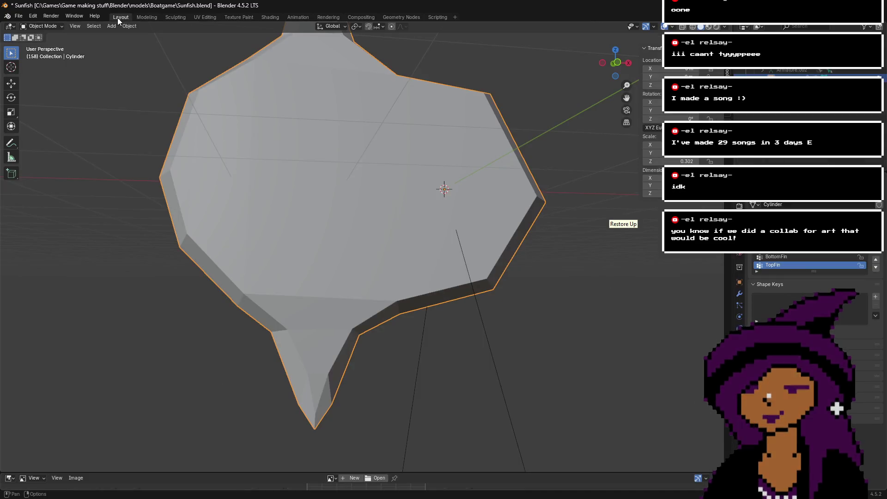
left_click(716, 27)
left_click_drag(623, 70, 436, 179)
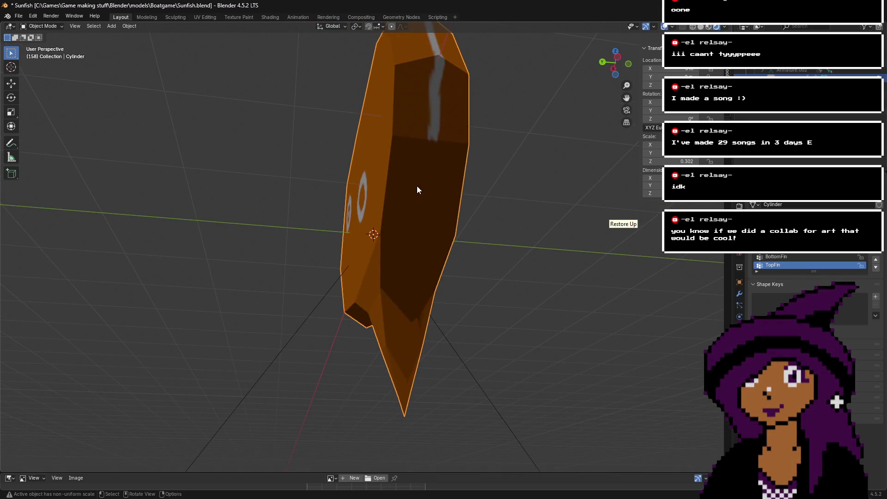
left_click_drag(451, 236, 490, 219)
left_click_drag(615, 62, 603, 74)
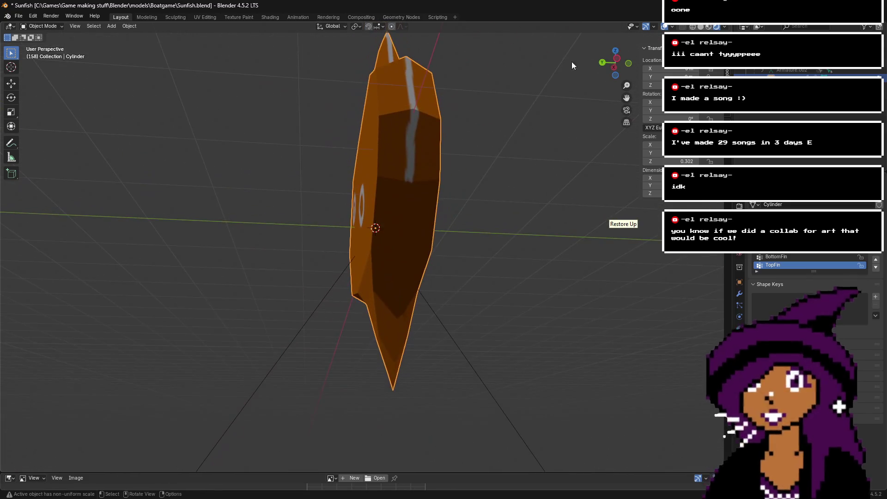
left_click(242, 18)
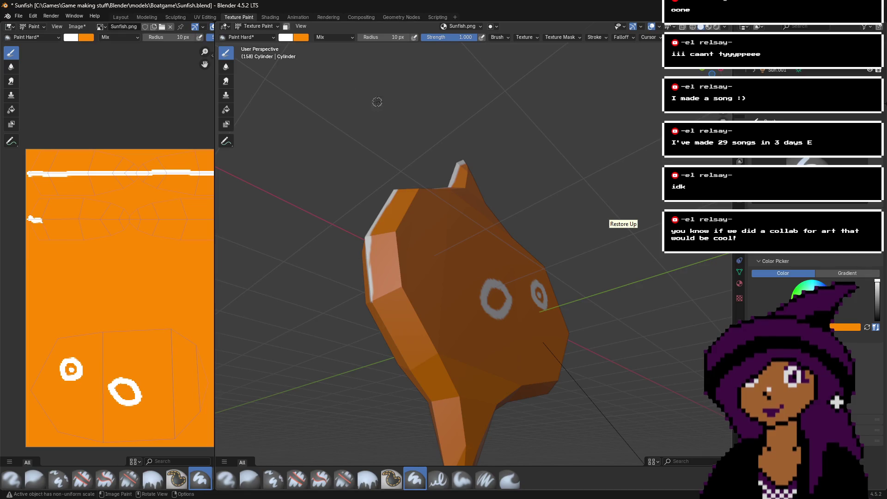
- Switch the viewport shading to Rendered to see the fish with lighting
left_click_drag(712, 72, 678, 80)
left_click(708, 26)
left_click(716, 26)
- Undo a stray white dab painted on the fish's front
mouse_move(711, 72)
left_mouse_down()
mouse_move(668, 81)
mouse_move(513, 231)
left_mouse_up()
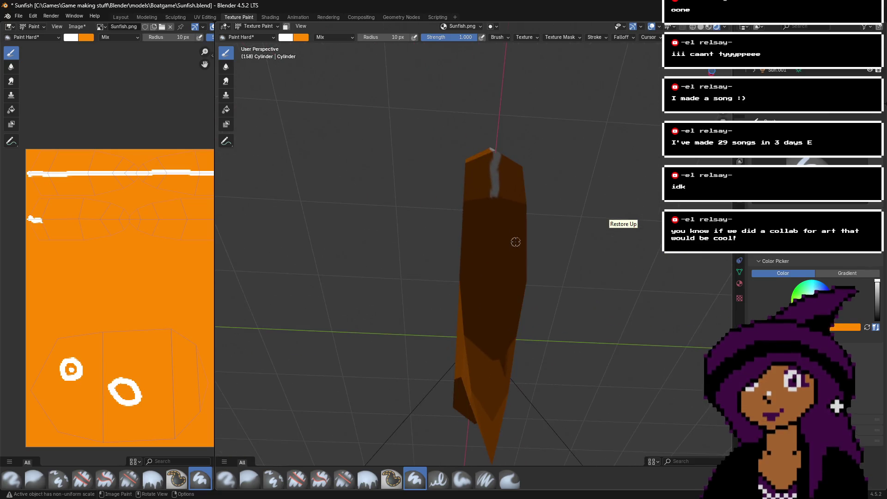
left_click(497, 213)
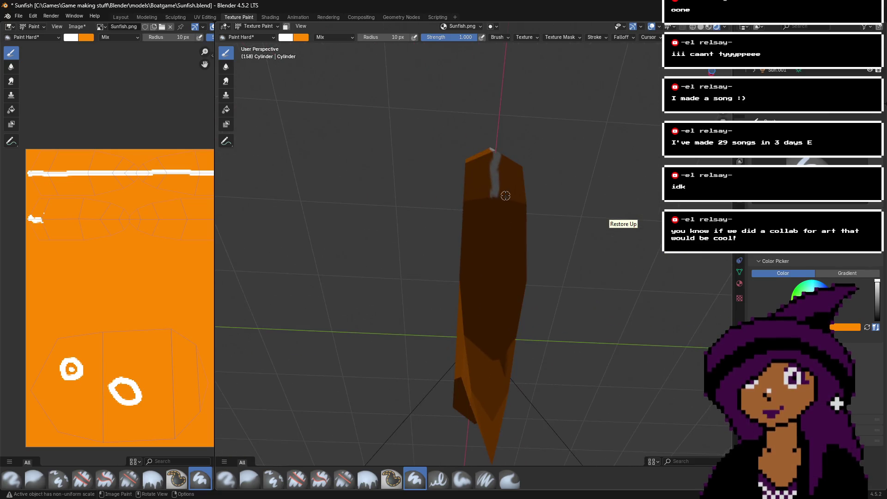
key("ctrl+z")
key("ctrl+z")
key("ctrl+z")
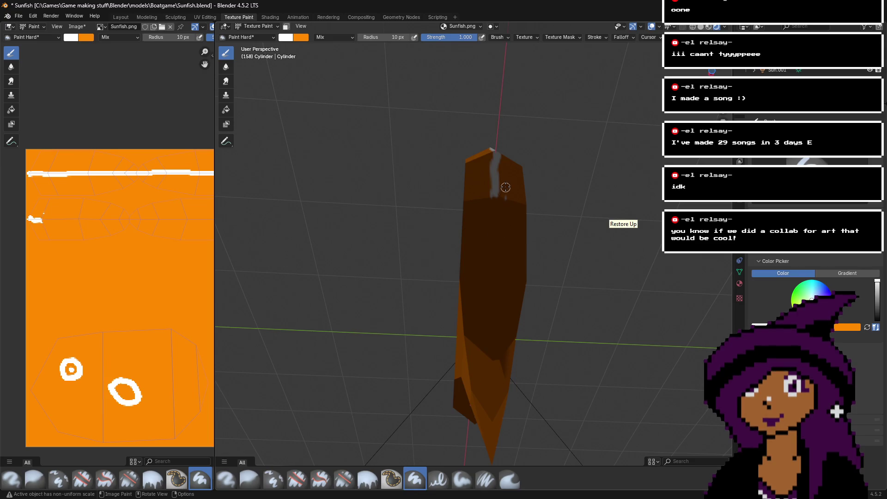
scroll(82, 227, "up", 4)
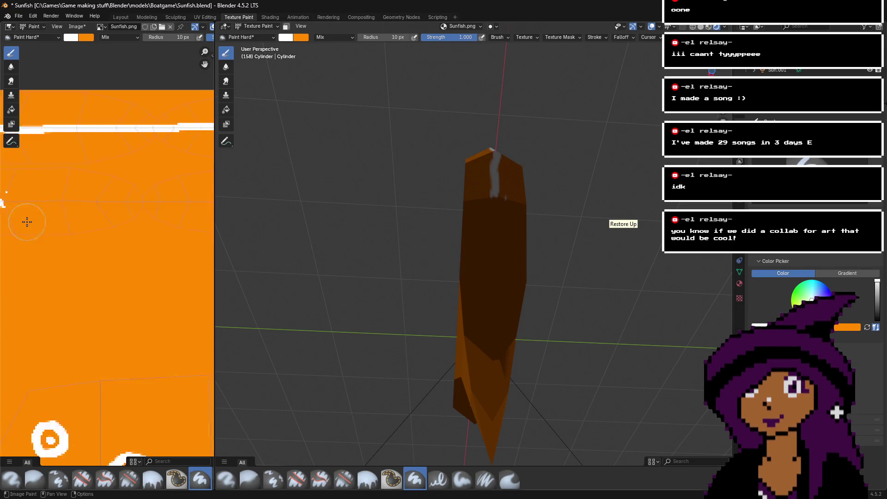
- Undo a stray texture stroke and zoom the Image Editor onto the white marks
scroll(169, 111, "down", 2)
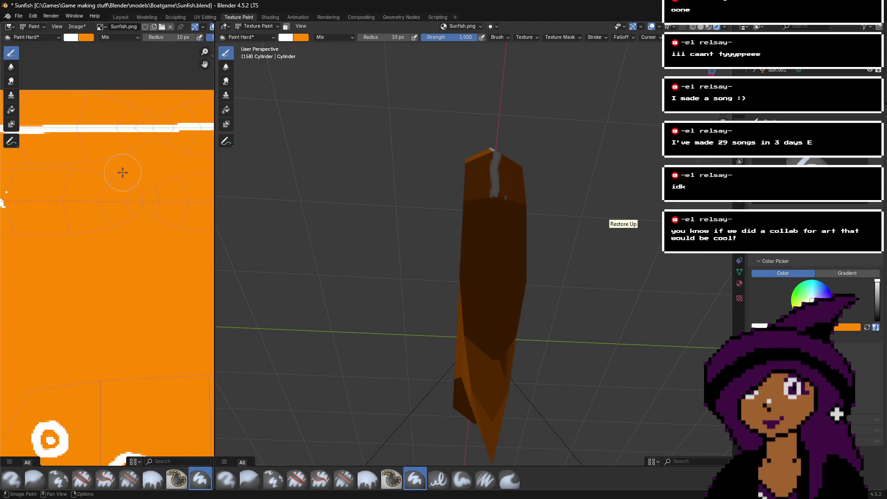
key("space")
left_click_drag(88, 166, 158, 176)
key("ctrl+z")
scroll(157, 173, "down", 2)
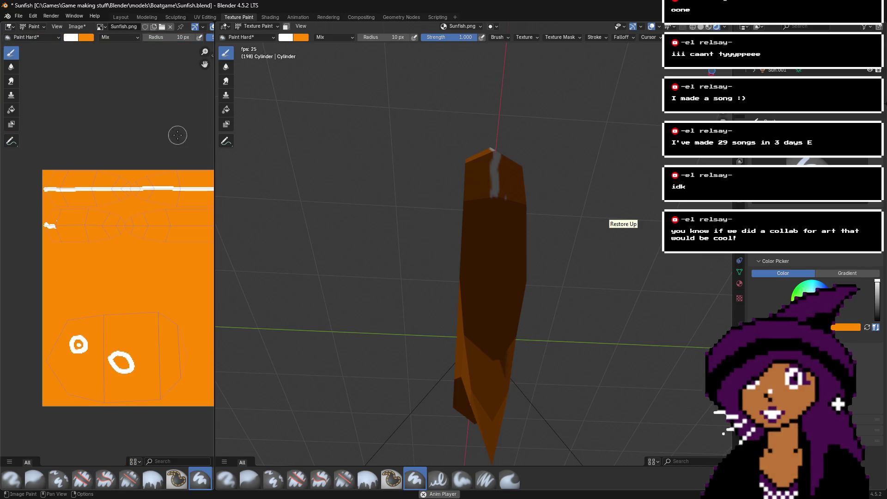
scroll(192, 73, "up", 1)
left_click_drag(205, 64, 100, 106)
scroll(171, 174, "up", 4)
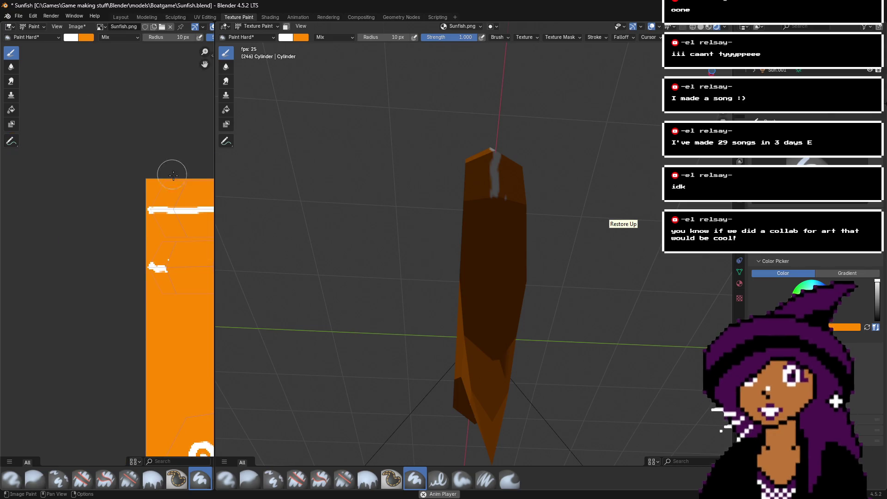
left_click_drag(205, 64, 139, 64)
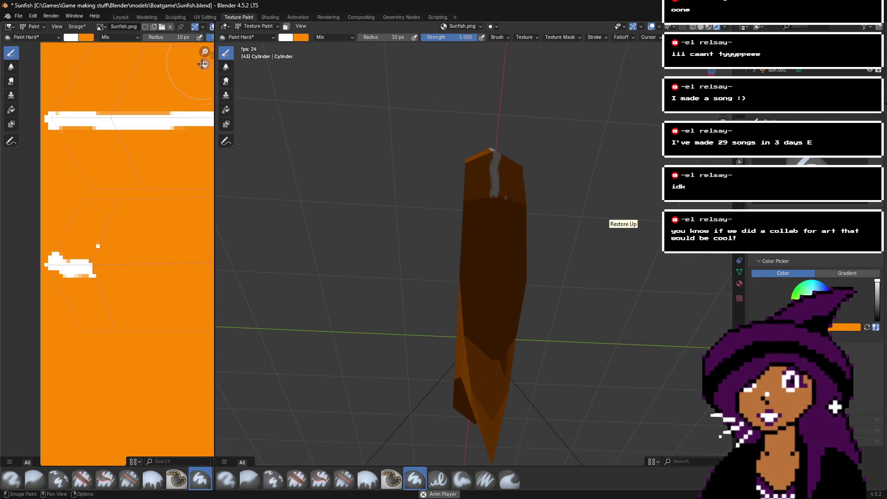
scroll(121, 261, "up", 3)
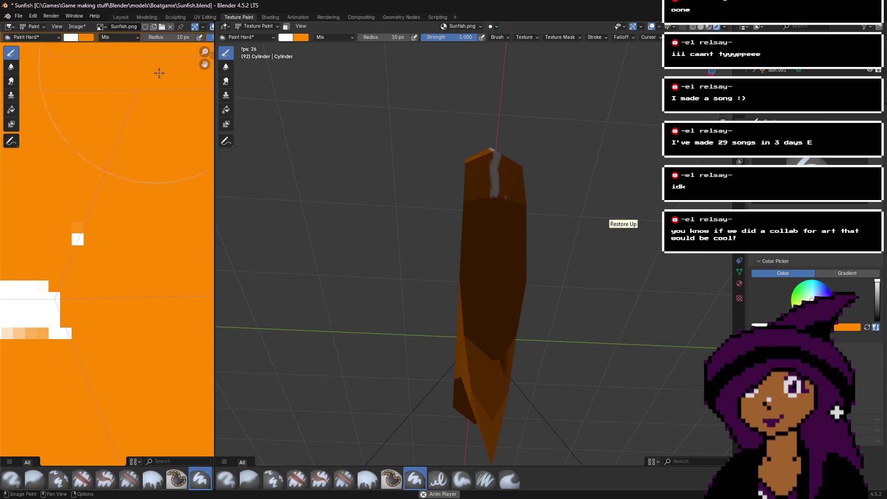
- Set the brush radius to 1 px and paint a thin white horizontal line on the texture
left_click_drag(170, 37, 153, 36)
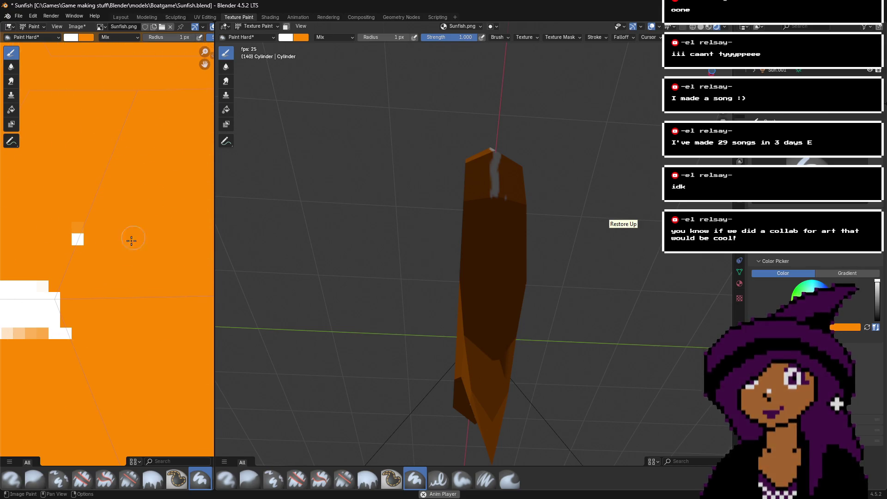
scroll(88, 324, "up", 2)
left_click(87, 327)
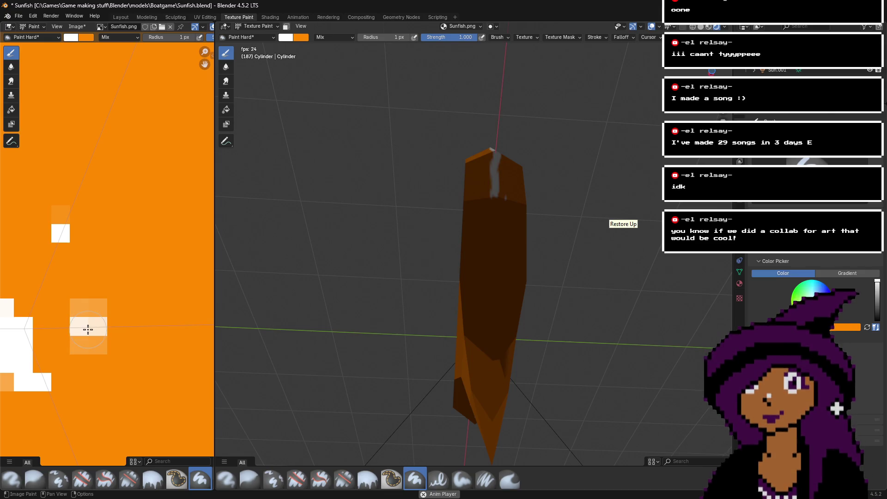
left_click_drag(118, 327, 198, 325)
scroll(199, 325, "down", 1)
key("space")
scroll(150, 315, "up", 1)
scroll(183, 310, "down", 1)
- Extend the 1 px white line leftward across the texture along the second seam
middle_click_drag(184, 303, 69, 270)
left_click_drag(60, 277, 178, 277)
scroll(176, 277, "down", 3)
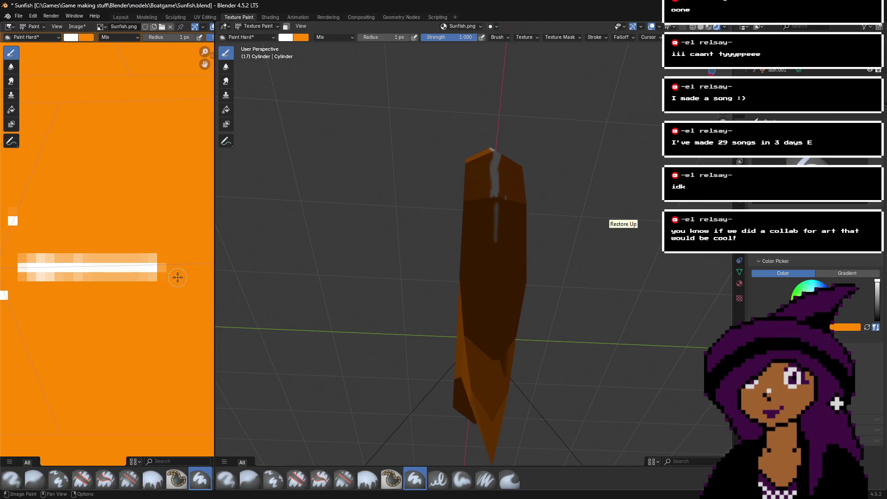
middle_click_drag(176, 277, 59, 283)
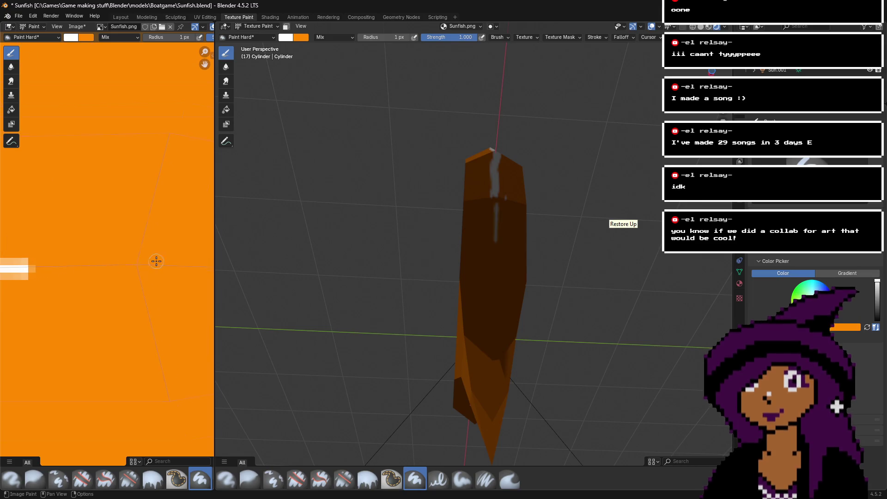
scroll(156, 261, "up", 2)
middle_click_drag(156, 261, 172, 281)
left_click_drag(165, 281, 69, 281)
middle_click_drag(69, 281, 167, 282)
left_click_drag(166, 282, 50, 286)
scroll(83, 285, "down", 2)
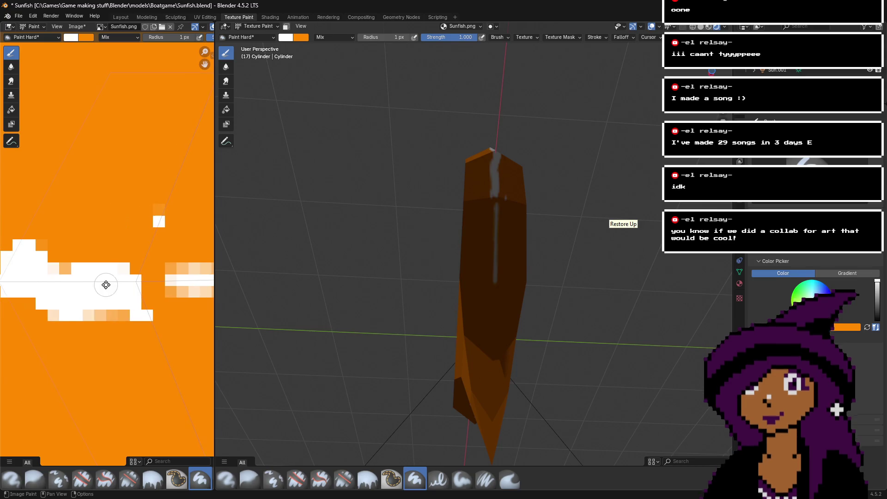
scroll(53, 283, "down", 1)
scroll(63, 287, "down", 4)
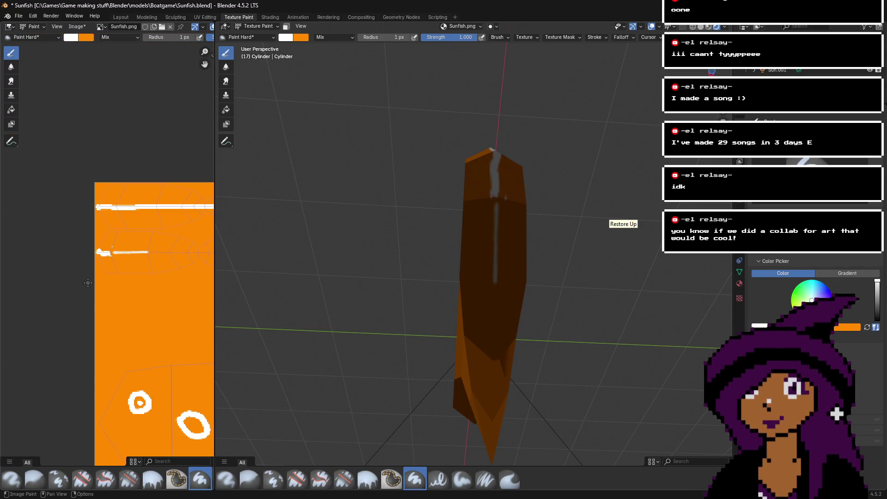
- Expand the image editor to fill the window, undoing an accidental white stroke, and reposition the texture view
mouse_move(213, 271)
left_mouse_down()
mouse_move(476, 293)
mouse_move(670, 287)
left_mouse_up()
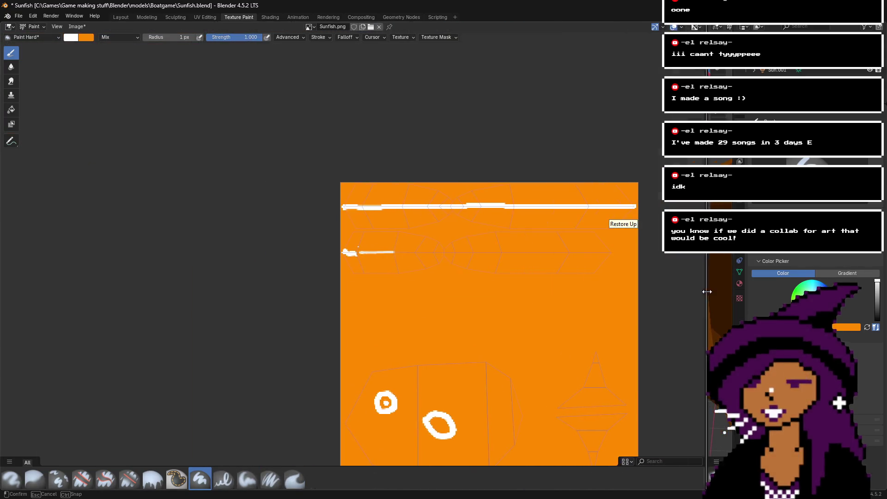
left_click_drag(579, 273, 527, 264)
key("ctrl+z")
middle_click_drag(570, 301, 477, 284)
scroll(415, 212, "up", 2)
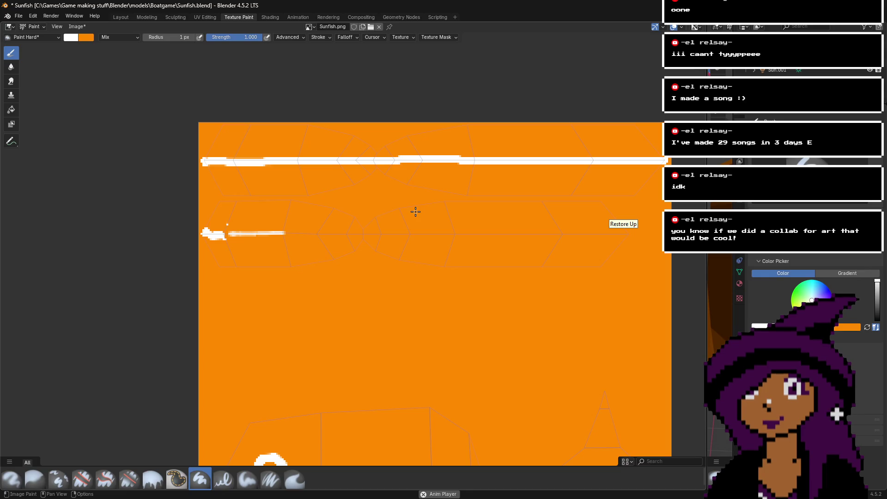
scroll(515, 224, "down", 2)
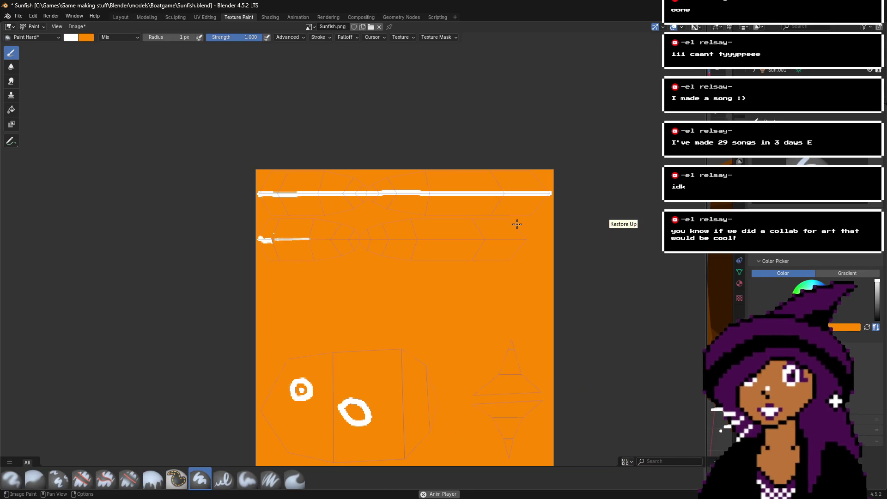
scroll(290, 82, "up", 2)
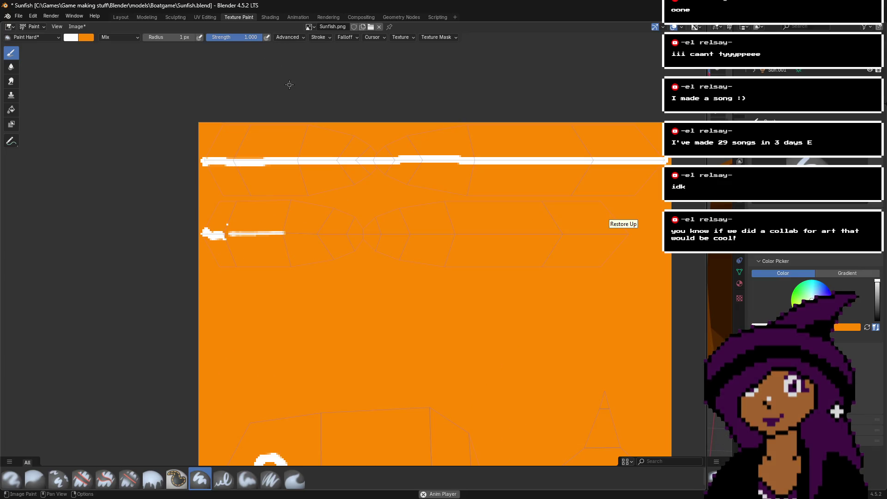
- Set the brush radius to 500 px and sample the texture's orange as the brush colour
left_click_drag(161, 37, 207, 38)
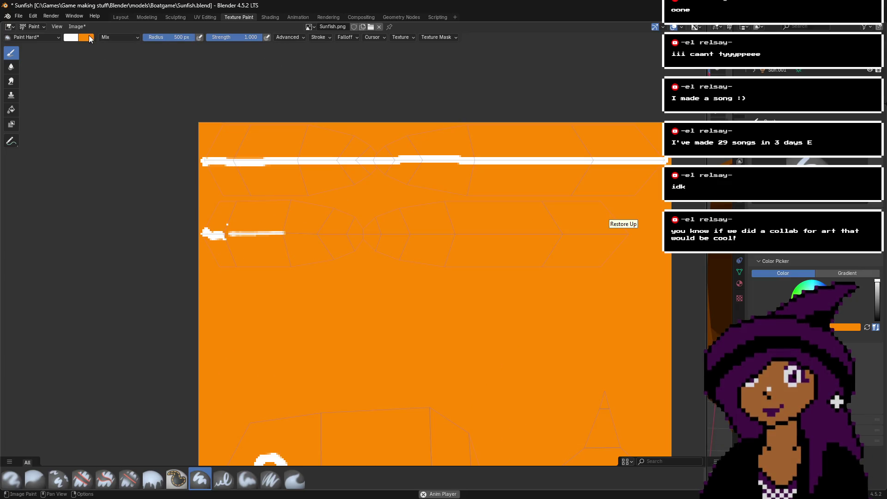
left_click(74, 38)
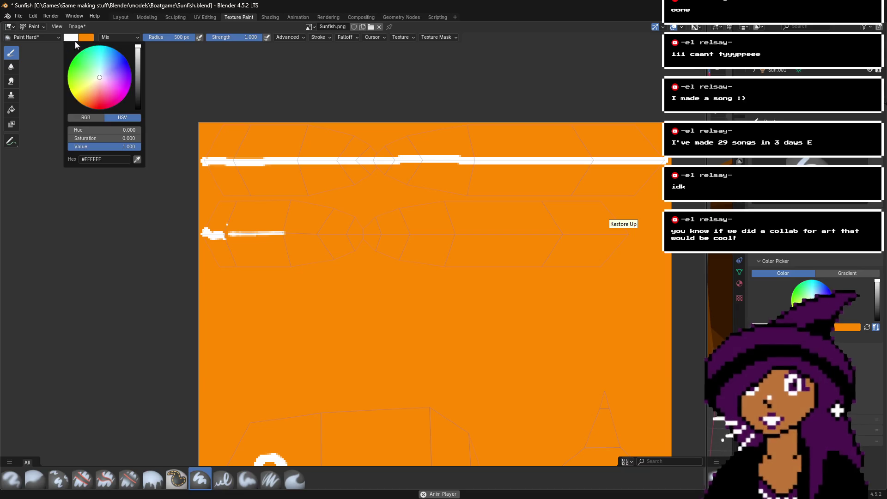
left_click(138, 159)
left_click(290, 296)
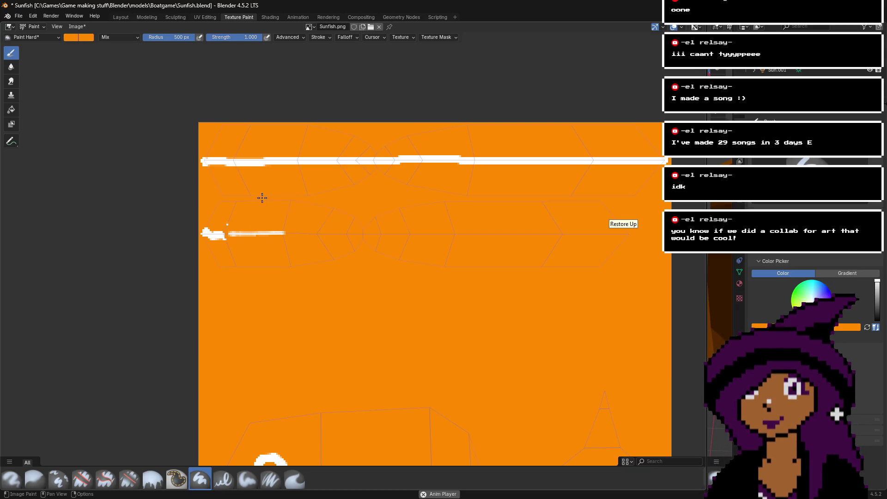
scroll(333, 280, "down", 3)
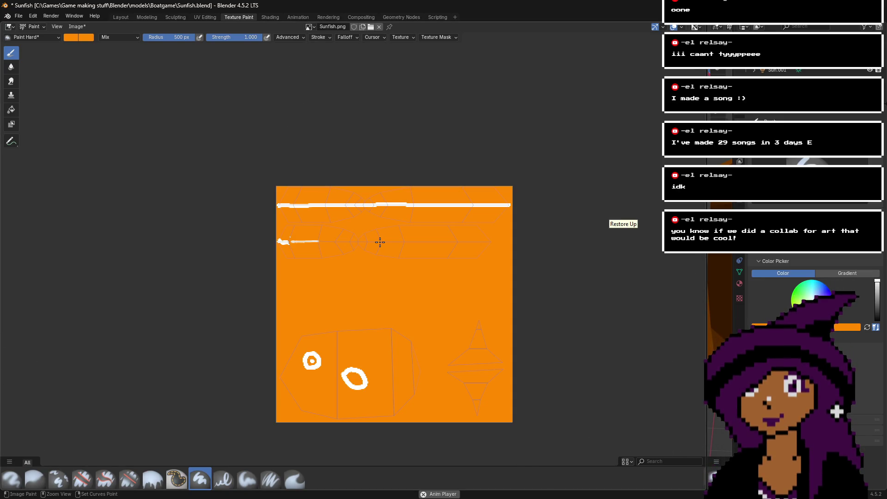
- Set the brush radius to 240 px and paint orange over the white horizontal strokes
left_click(162, 38)
key("ctrl+a")
type("240")
key("Return")
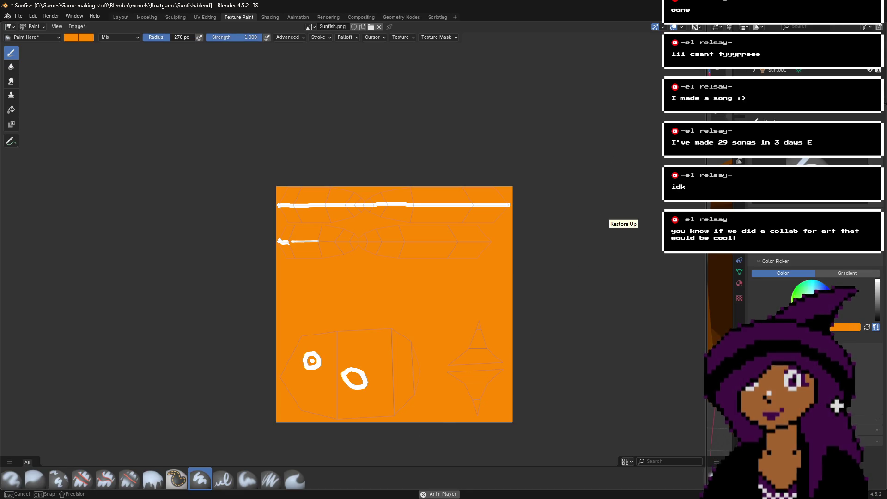
left_click(305, 118)
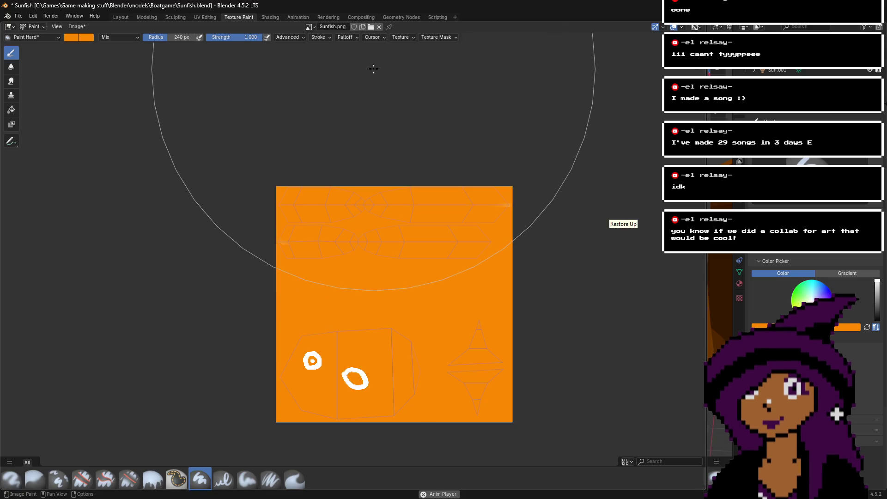
- Shrink the brush to 1 px and drop saturation to 0 for a white colour
left_click_drag(180, 35, 109, 36)
left_click(65, 38)
left_click_drag(106, 138, 69, 138)
scroll(300, 237, "up", 5)
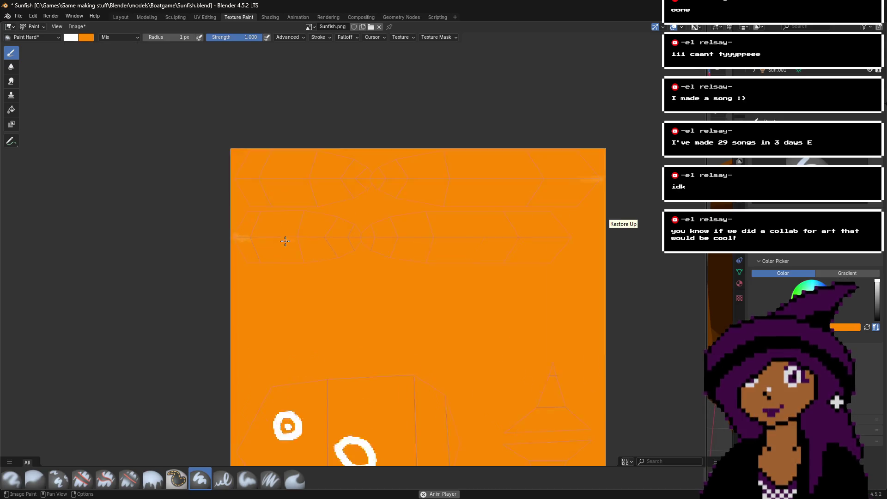
left_click_drag(216, 113, 448, 220)
key("ctrl+z")
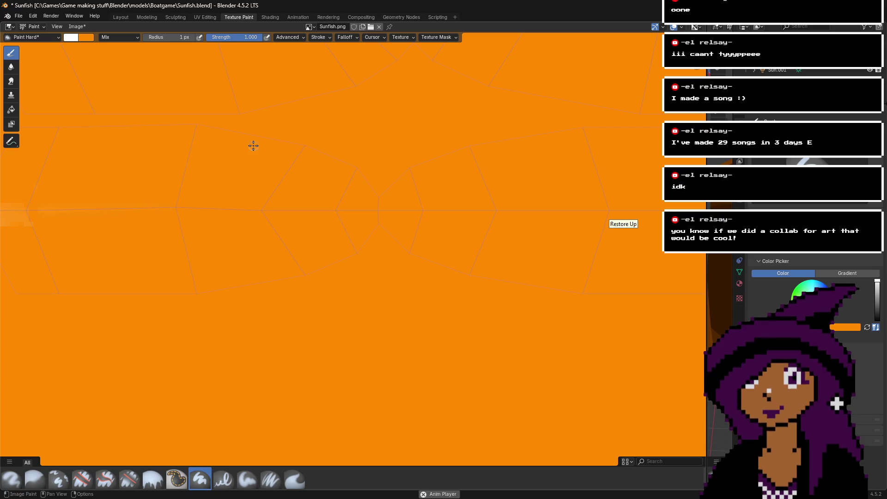
scroll(414, 295, "down", 3)
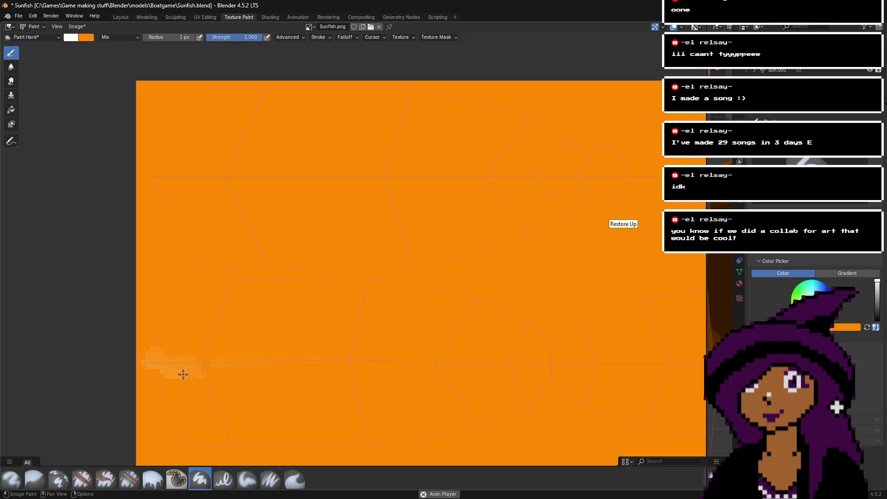
scroll(183, 374, "down", 3)
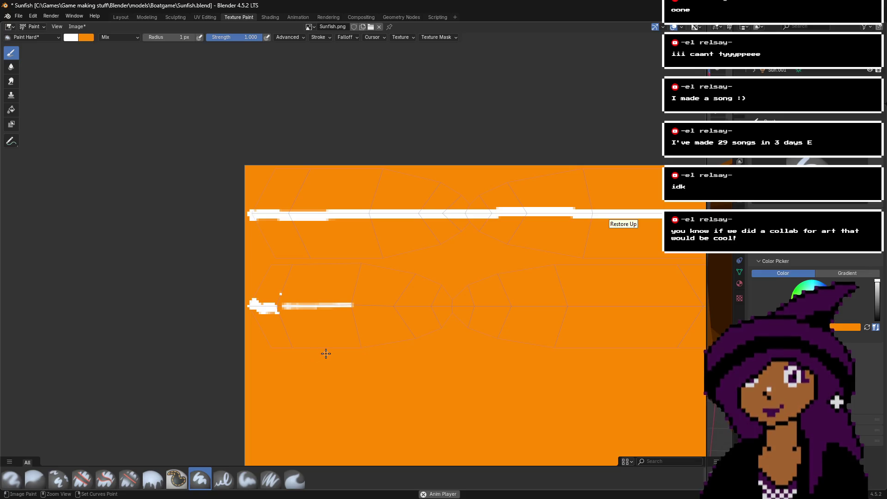
key("ctrl+z")
key("ctrl+z")
key("ctrl+z")
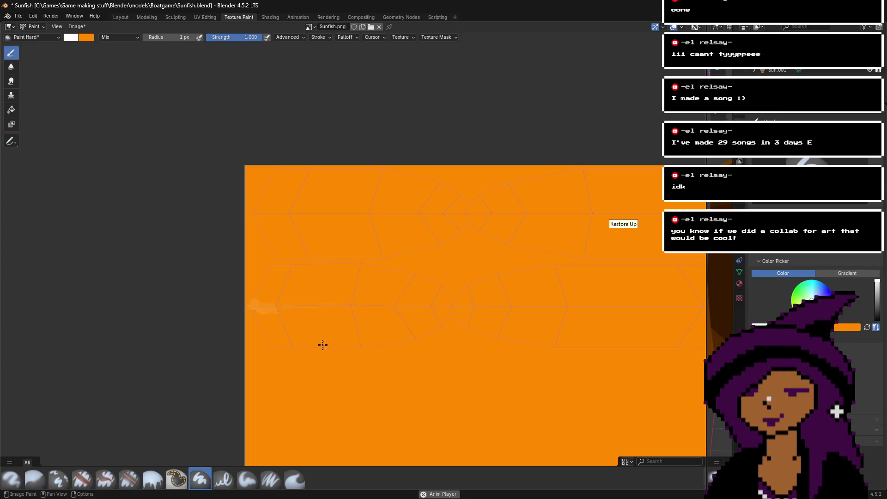
scroll(262, 313, "up", 4)
left_click_drag(207, 309, 392, 44)
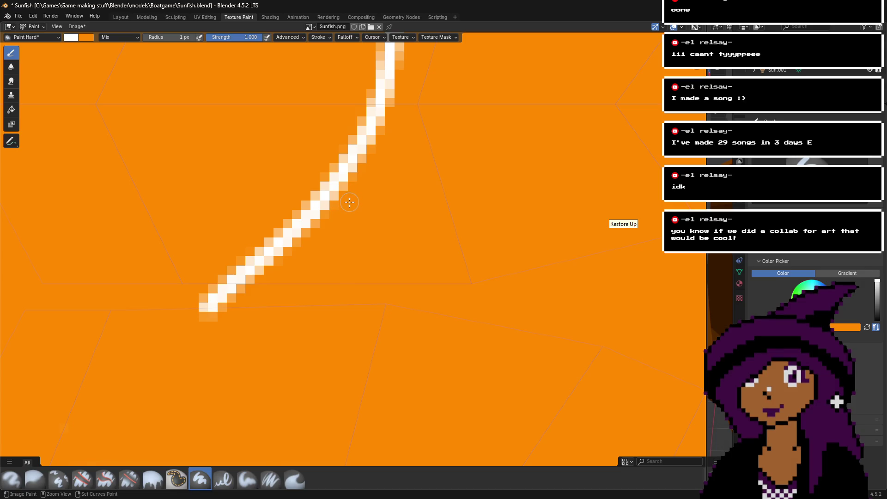
key("ctrl+z")
scroll(349, 202, "down", 2)
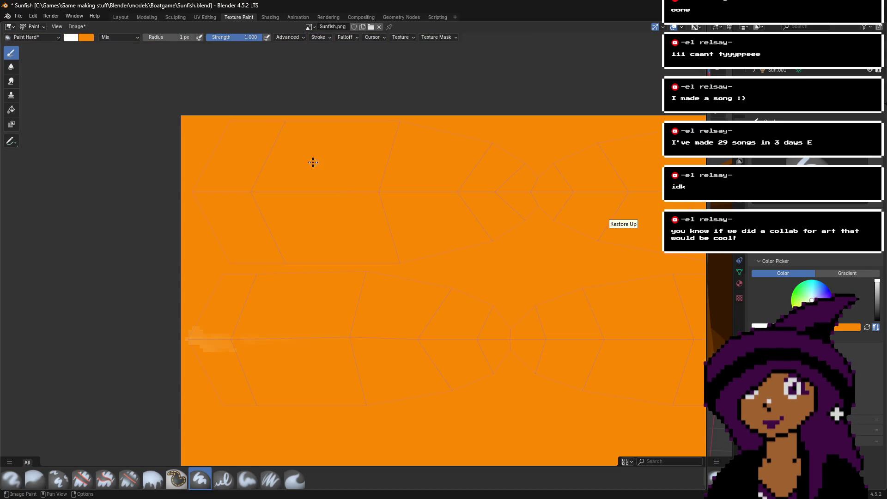
- Sample the texture's orange as the brush colour and enlarge the radius to 27 px
left_click(71, 38)
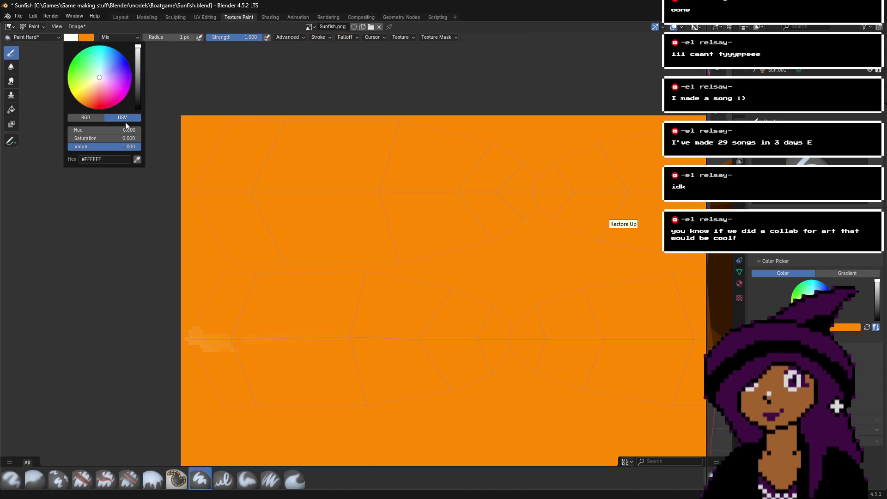
left_click(137, 161)
left_click(231, 198)
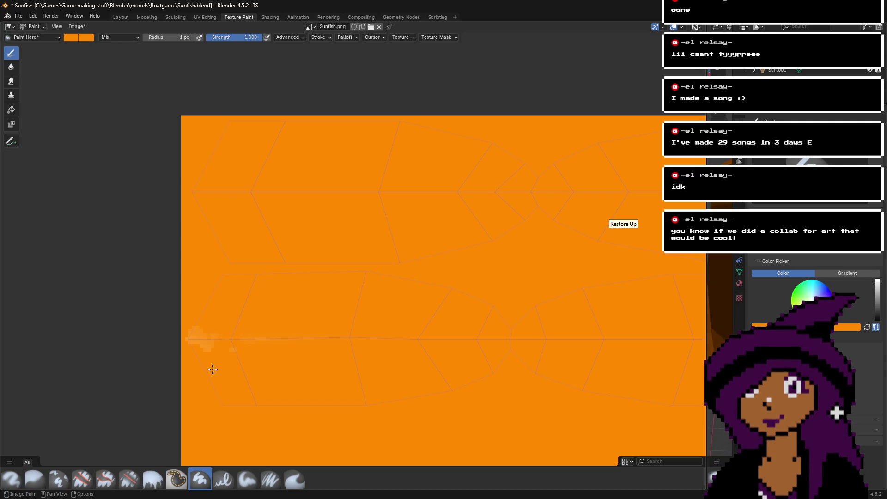
left_click_drag(166, 37, 184, 37)
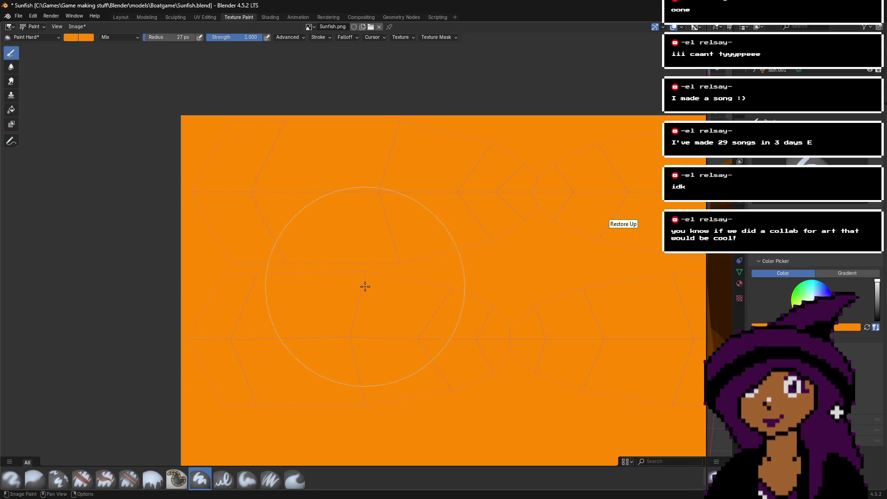
scroll(453, 305, "down", 3)
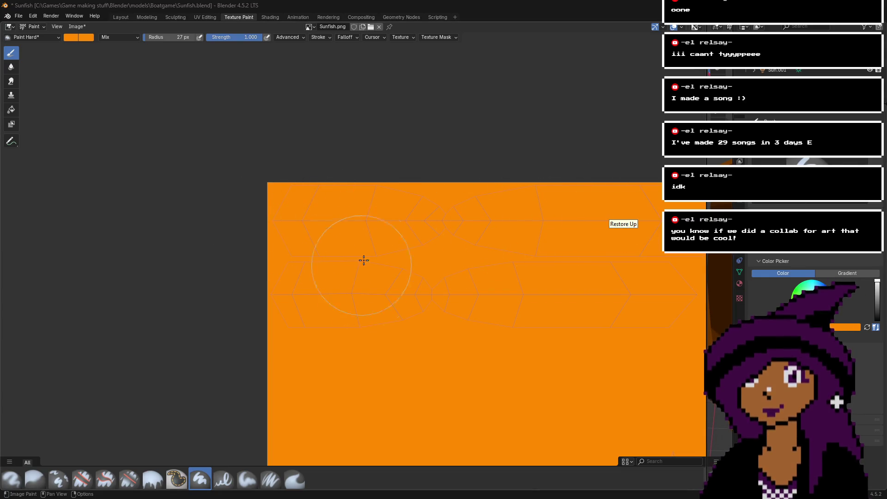
- Make the brush white at 1 px radius, then paint and undo a short test stroke
left_click(76, 36)
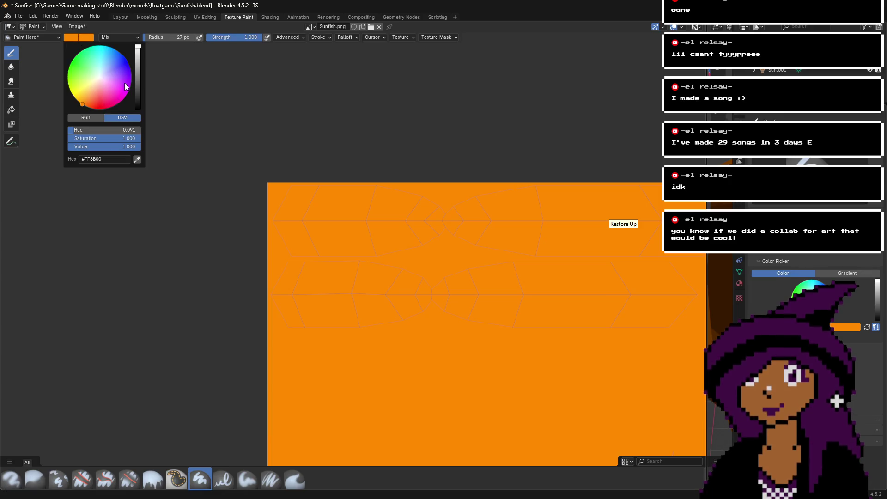
left_click_drag(92, 139, 69, 139)
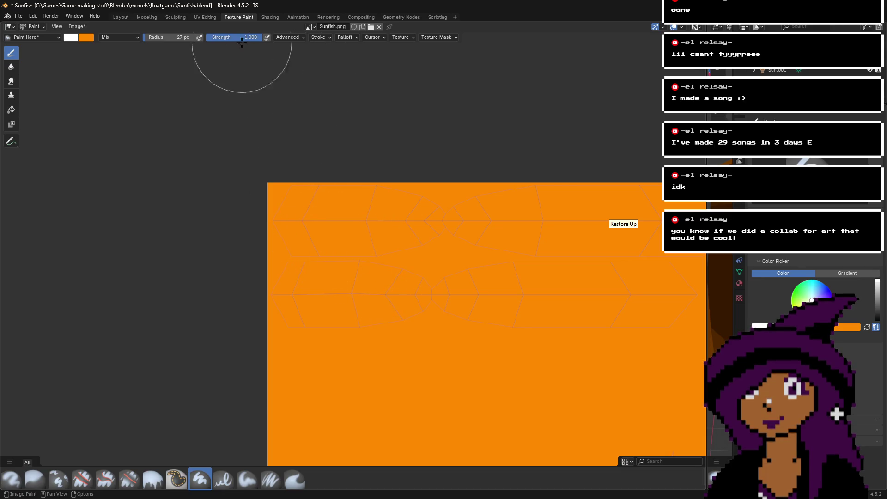
left_click_drag(159, 37, 138, 38)
scroll(286, 214, "up", 5)
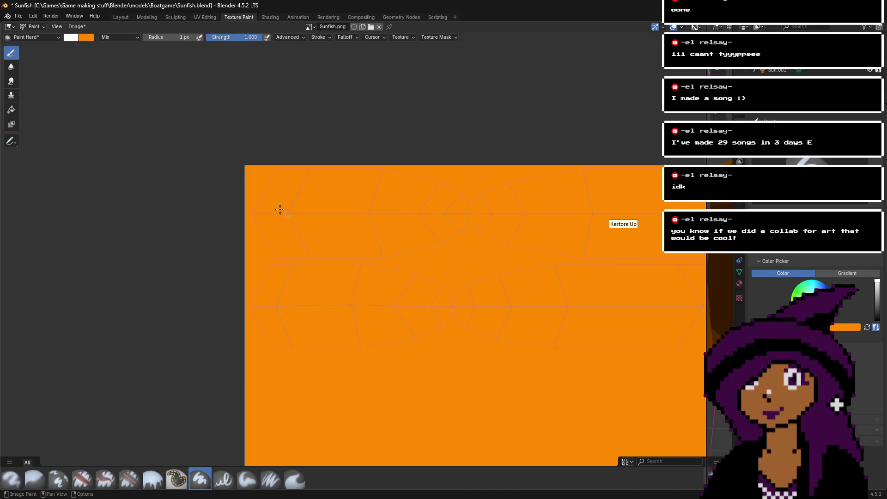
left_click_drag(147, 141, 198, 159)
key("ctrl+z")
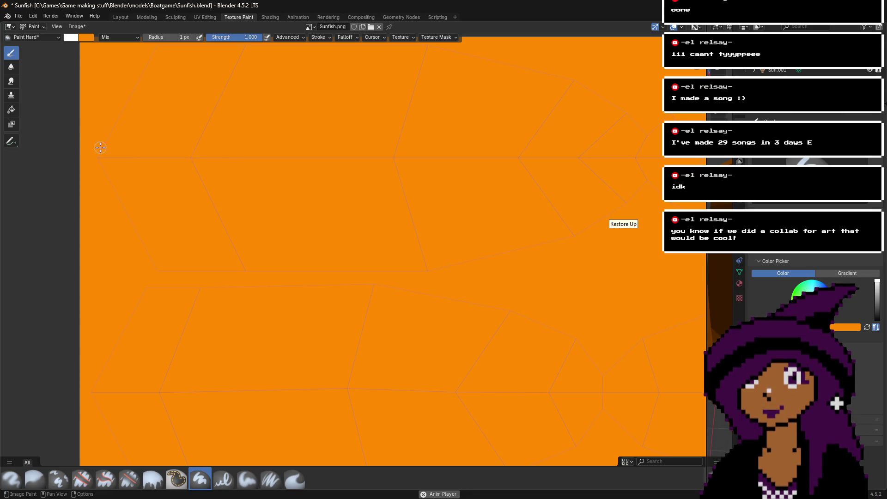
scroll(99, 145, "up", 2)
scroll(203, 207, "up", 3)
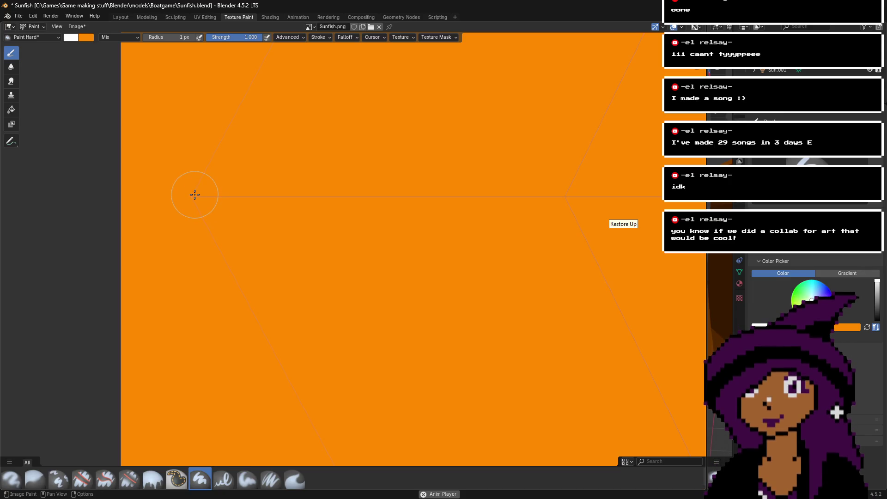
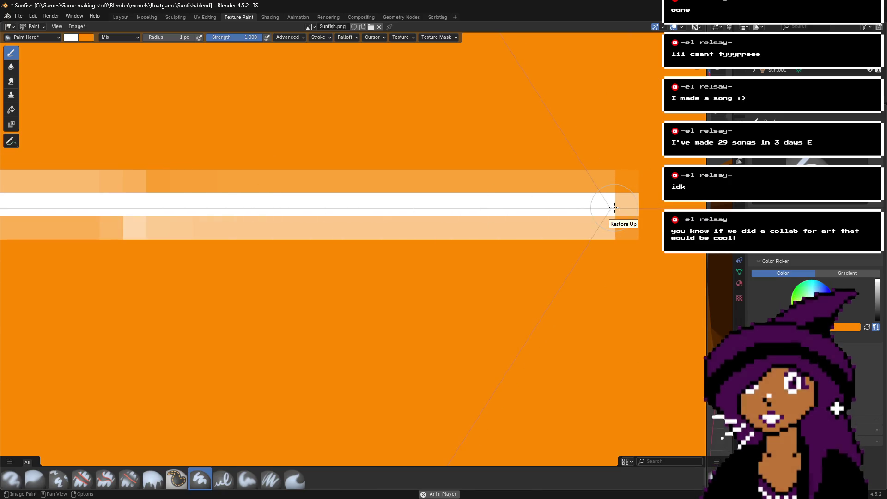
- Extend the white stripe rightward to the orange texture's edge
middle_click_drag(614, 206, 240, 206)
left_click_drag(239, 206, 608, 209)
middle_click_drag(607, 209, 208, 203)
left_click_drag(208, 203, 614, 206)
middle_click_drag(614, 206, 374, 204)
left_click_drag(375, 204, 541, 202)
- Zoom out and switch to the UV Editing workspace
scroll(541, 201, "down", 4)
scroll(541, 202, "down", 4)
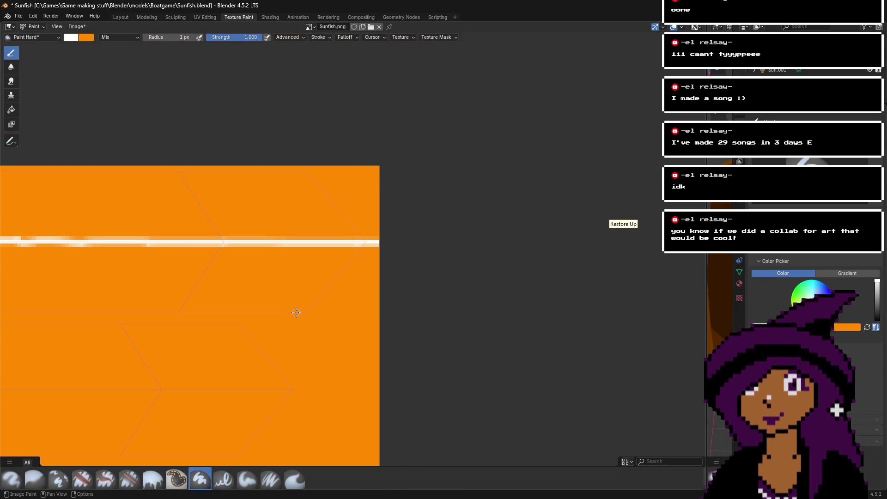
scroll(337, 299, "down", 4)
left_click(206, 17)
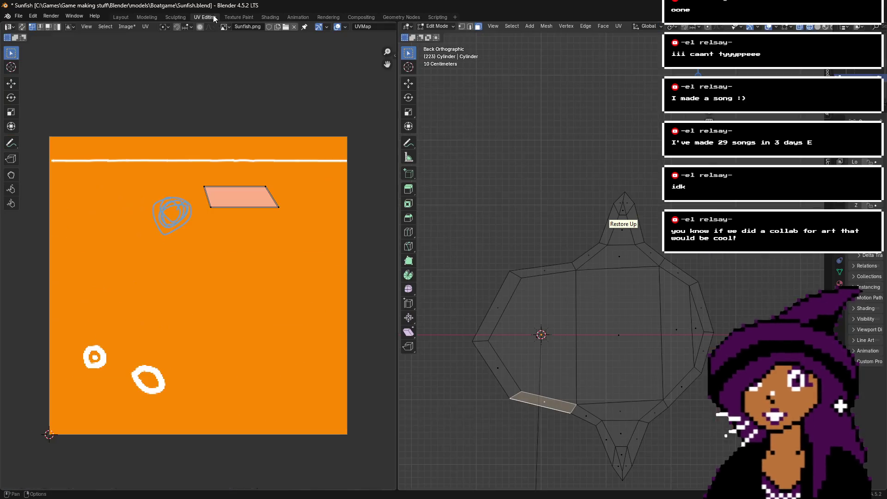
- Show the orange-textured hull in Rendered shading, viewed from directly below with Ctrl+Numpad 7
mouse_move(799, 65)
left_mouse_down()
mouse_move(786, 70)
mouse_move(795, 56)
left_mouse_up()
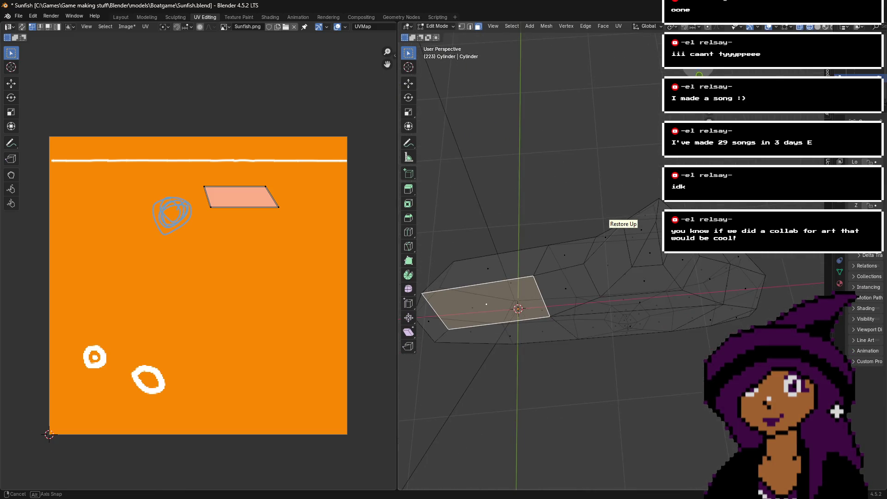
left_click(825, 27)
left_click(832, 27)
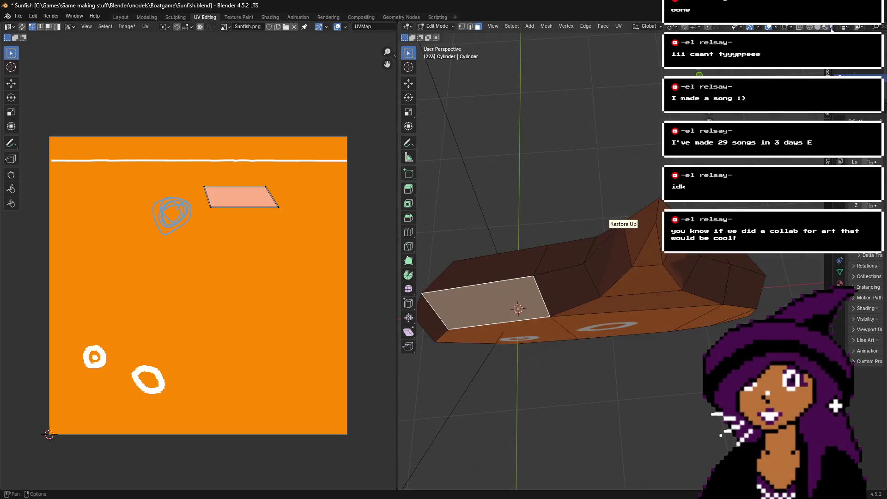
mouse_move(619, 217)
middle_mouse_down()
mouse_move(563, 261)
mouse_move(705, 72)
middle_mouse_up()
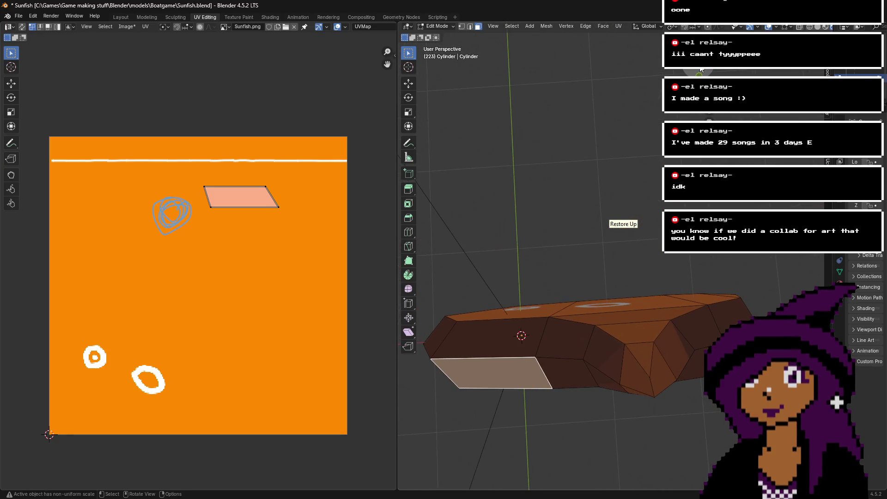
key("ctrl+KP_7")
scroll(604, 174, "up", 1)
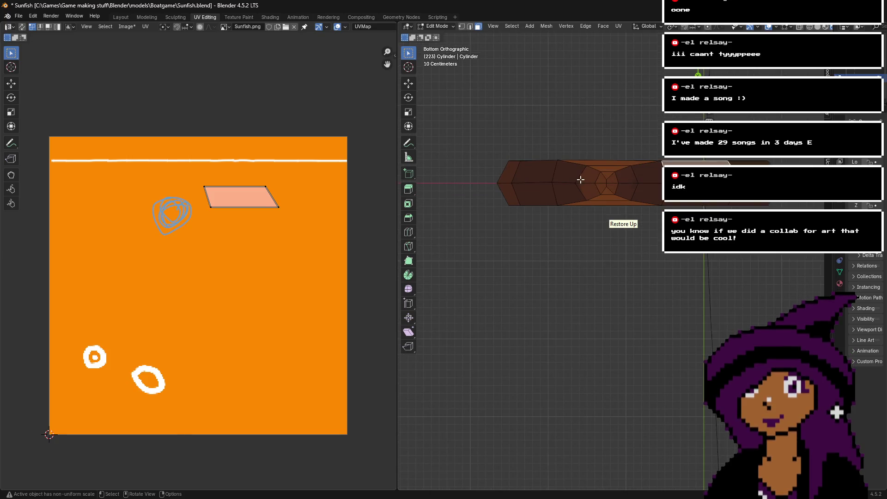
- Select all the faces on the hull's bottom, including the two small triangles
left_click_drag(481, 171, 592, 197)
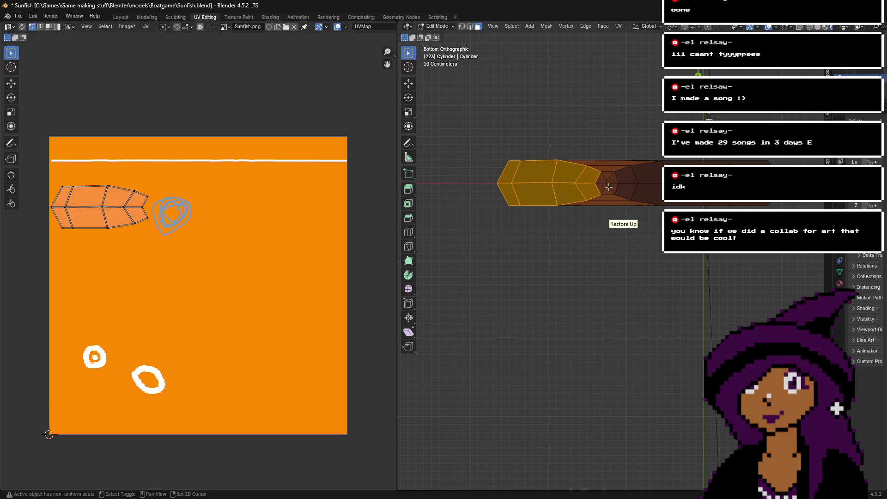
scroll(608, 181, "up", 2)
left_click(593, 149, "shift")
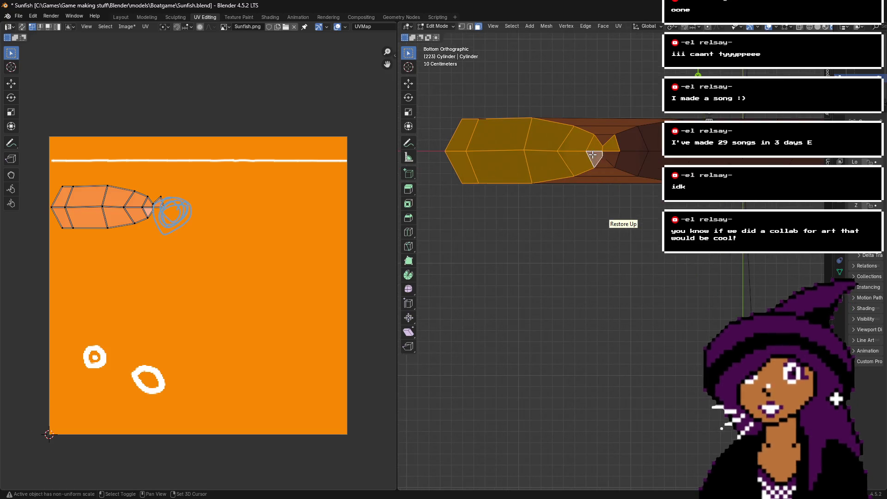
left_click(616, 160, "shift")
scroll(638, 142, "down", 2)
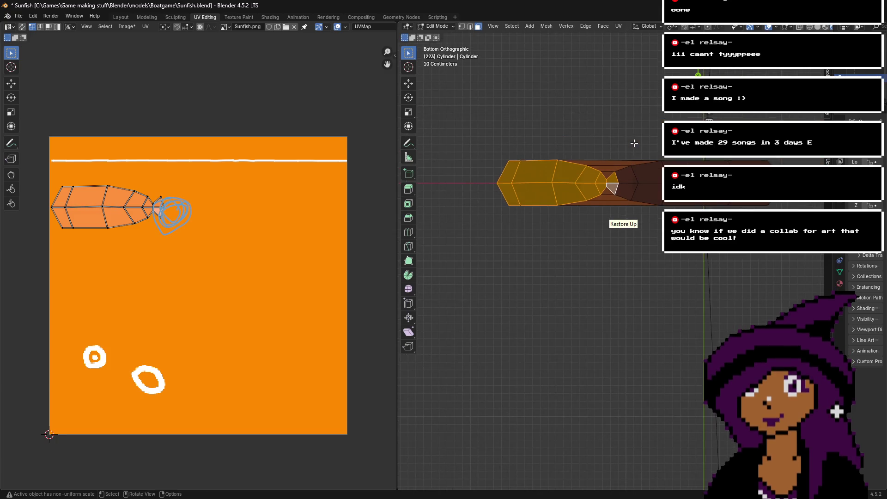
mouse_move(628, 176)
left_mouse_down()
mouse_move(665, 188)
mouse_move(776, 194)
left_mouse_up()
- Box-select all of the bottom's UV islands in the UV editor
key("b")
left_click_drag(337, 282, 335, 283)
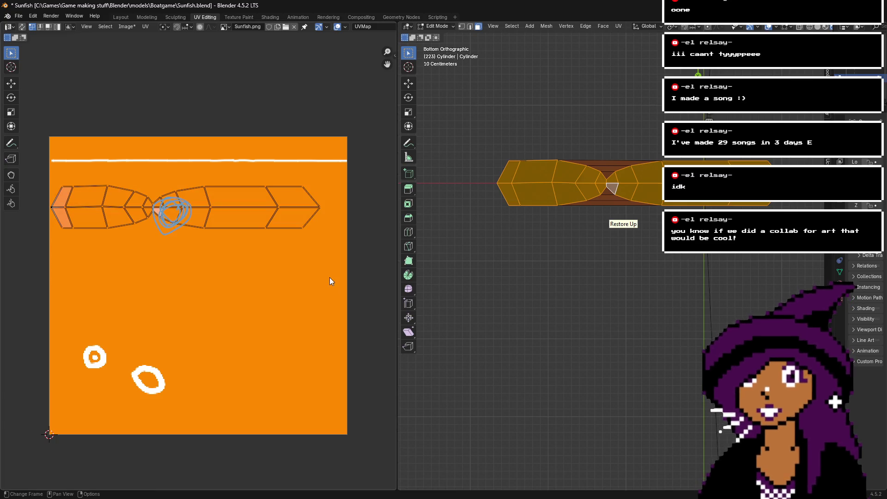
key("s")
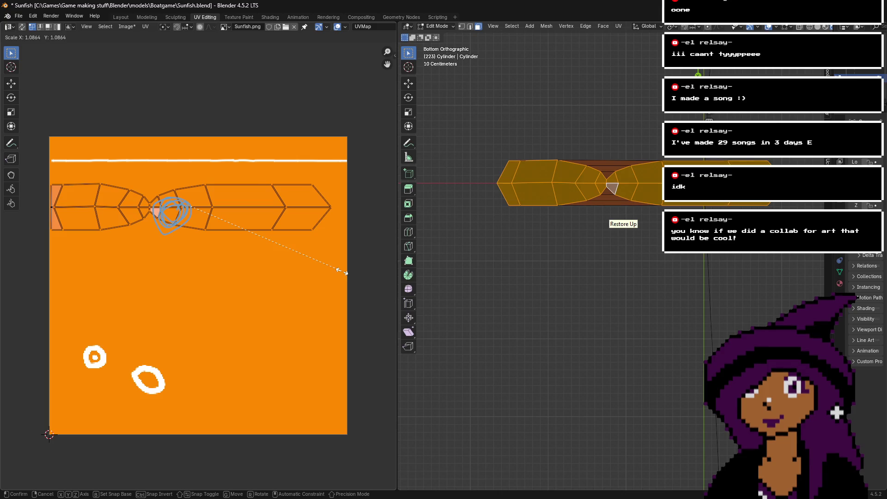
right_click(331, 271)
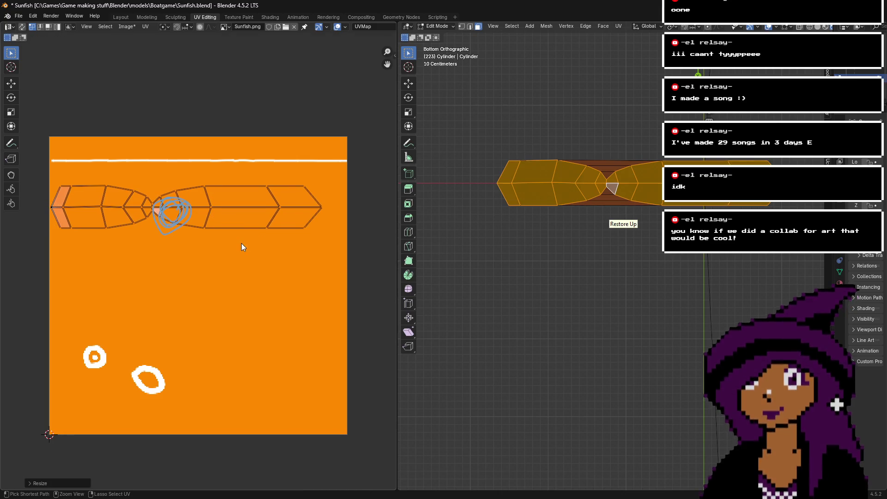
mouse_move(29, 169)
left_mouse_down()
mouse_move(268, 281)
mouse_move(342, 270)
left_mouse_up()
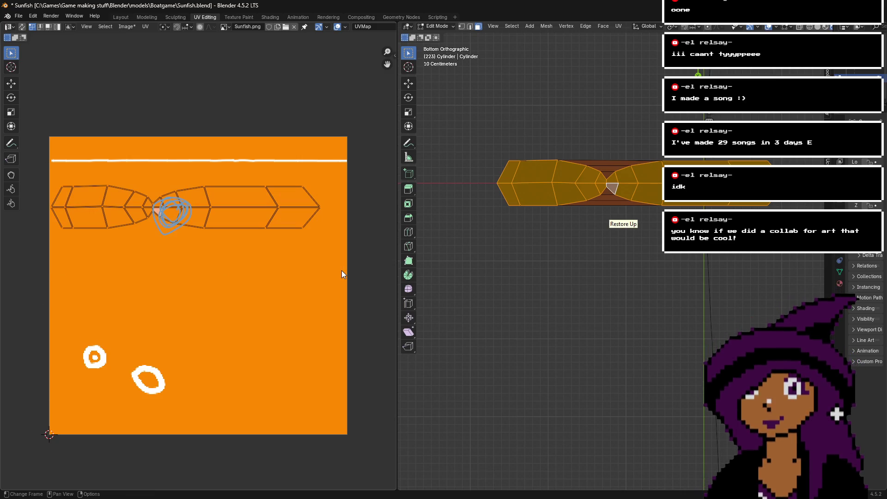
- Scale and move the UV islands to span the texture width below the stripe
key("s")
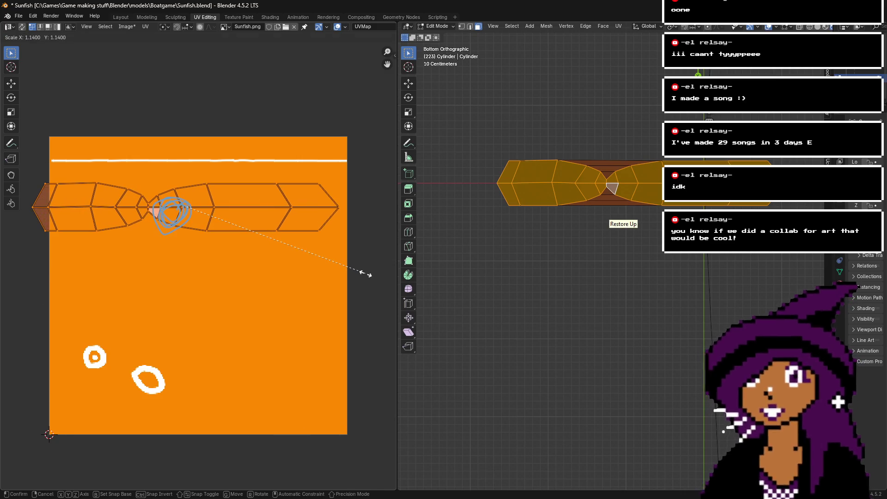
left_click(365, 274)
key("g")
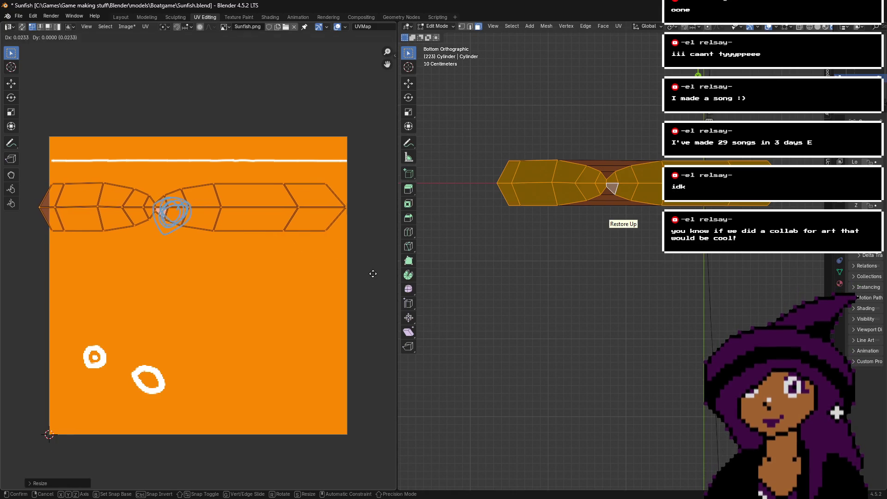
left_click(373, 274)
key("s")
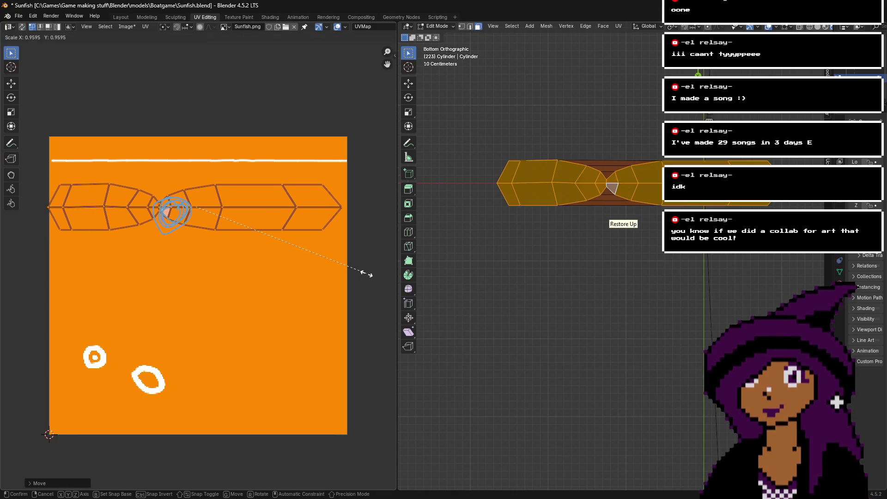
left_click(366, 277)
key("g")
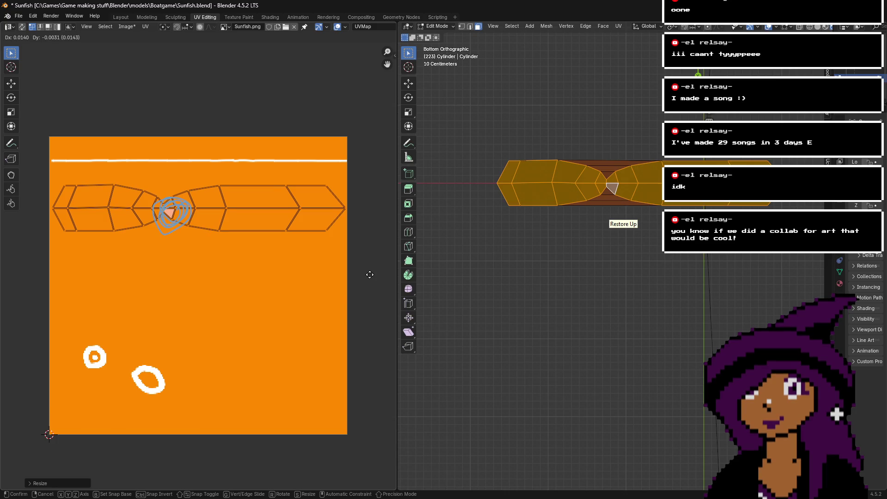
left_click(369, 274)
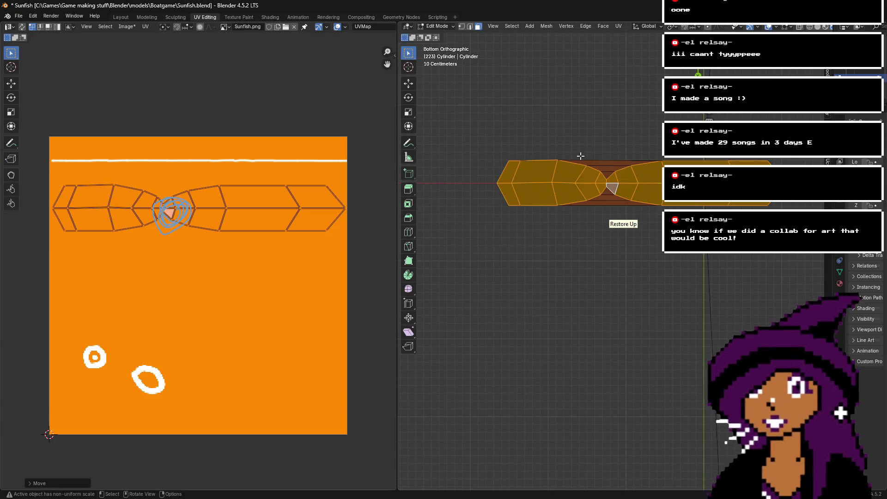
- Check a deck face's UV placement from above, clear the selection, and switch to Texture Paint
middle_click_drag(683, 258, 683, 298)
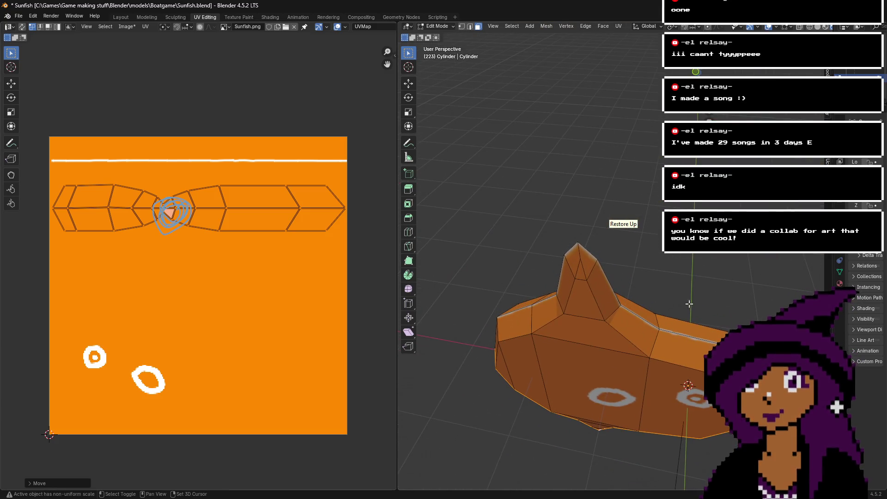
left_click(688, 357)
scroll(257, 155, "up", 3)
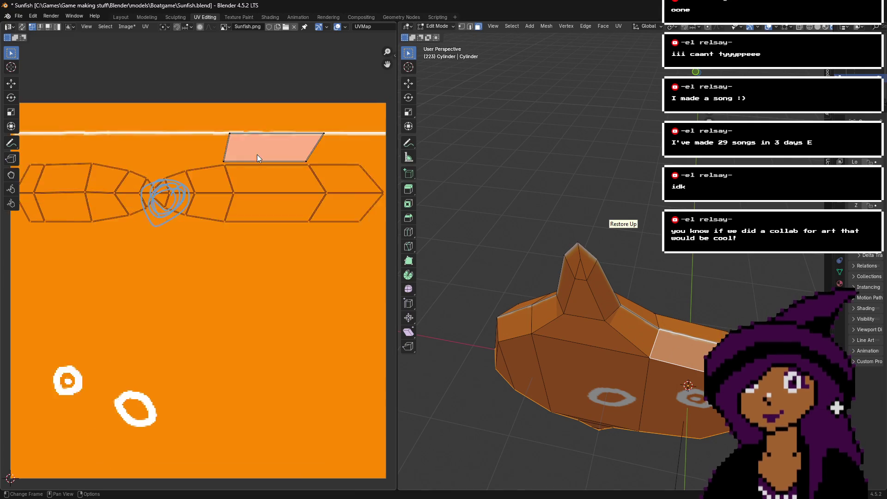
scroll(257, 154, "down", 3)
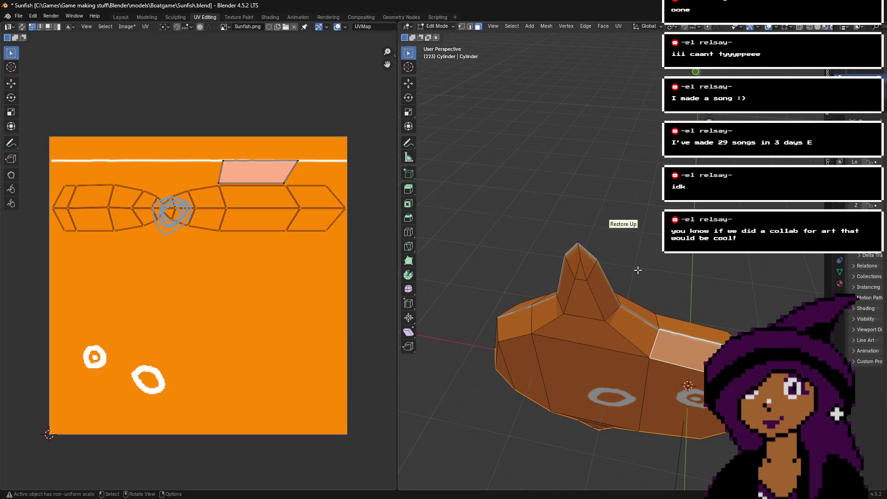
left_click(427, 238)
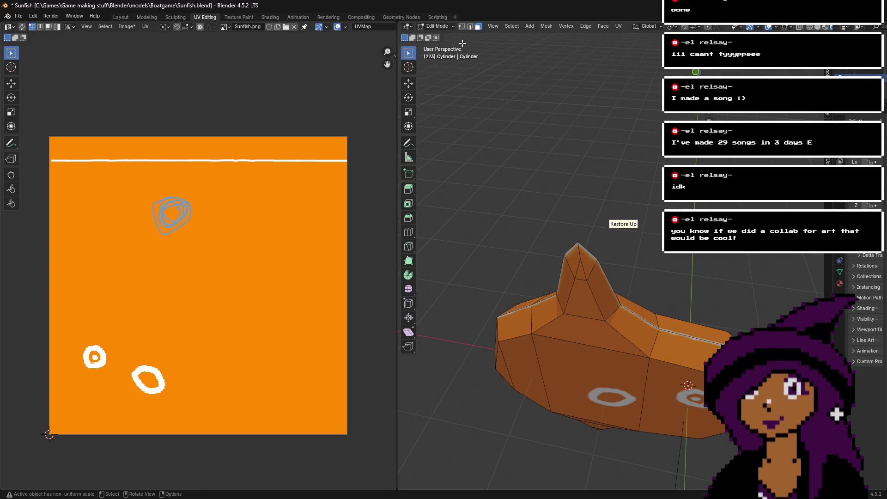
left_click(239, 18)
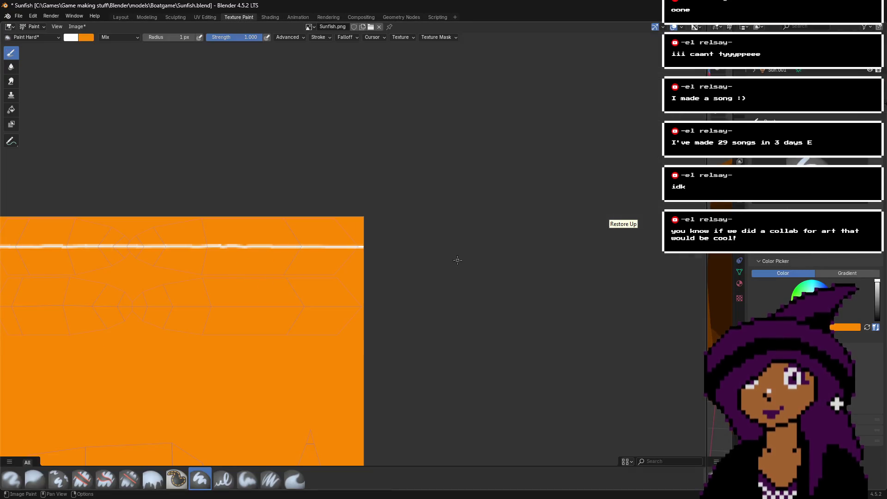
- Start a second white stripe below the first and paint it rightward across the texture
middle_click_drag(208, 277, 437, 212)
scroll(200, 231, "up", 4)
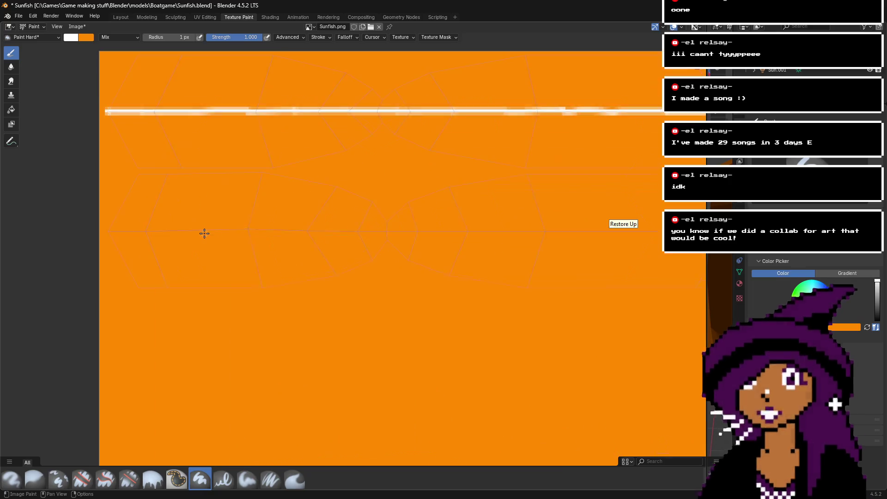
middle_click_drag(166, 218, 385, 222)
scroll(287, 227, "up", 4)
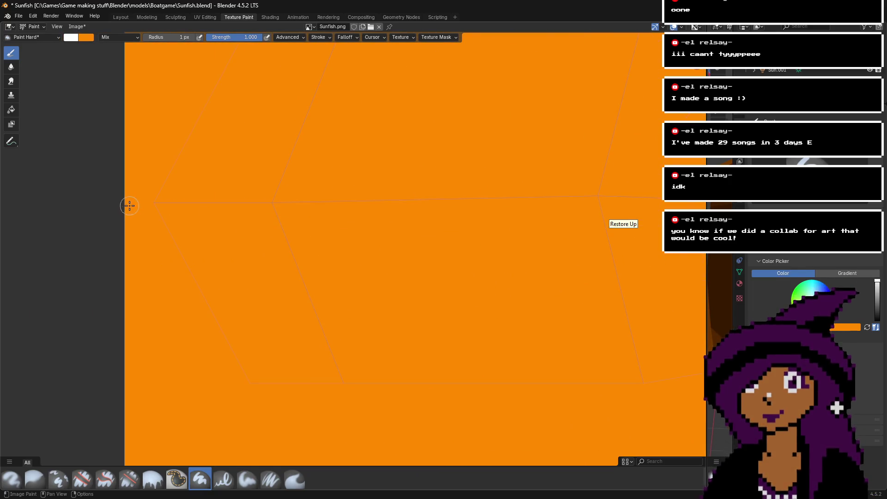
scroll(153, 206, "up", 1)
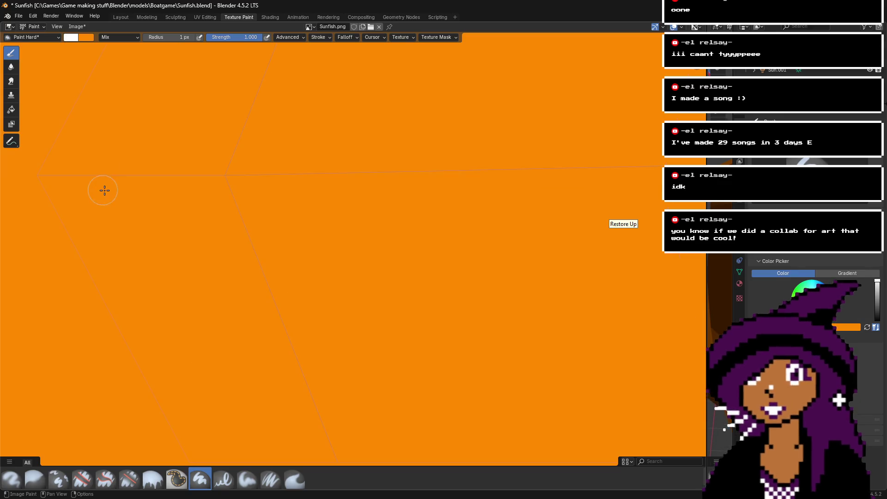
scroll(150, 198, "up", 1)
left_click(175, 204)
left_click_drag(175, 204, 378, 206)
mouse_move(378, 206)
middle_mouse_down()
mouse_move(197, 197)
mouse_move(275, 199)
middle_mouse_up()
left_click_drag(275, 199, 411, 199)
middle_click_drag(399, 199, 203, 204)
left_click_drag(211, 198, 489, 199)
- Retrace the new stripe solid and carry it to the texture's right edge
middle_click_drag(489, 199, 231, 190)
scroll(230, 189, "down", 3)
mouse_move(289, 219)
left_mouse_down()
mouse_move(592, 221)
mouse_move(377, 218)
left_mouse_up()
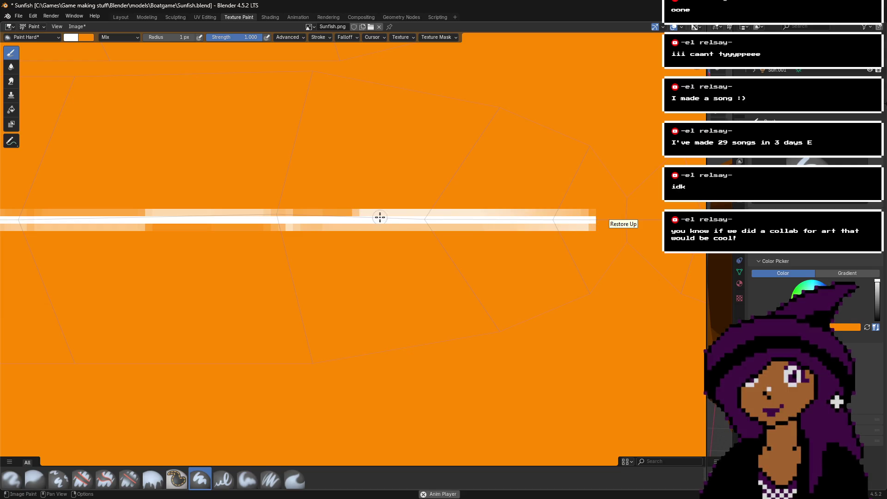
middle_click_drag(467, 219, 84, 210)
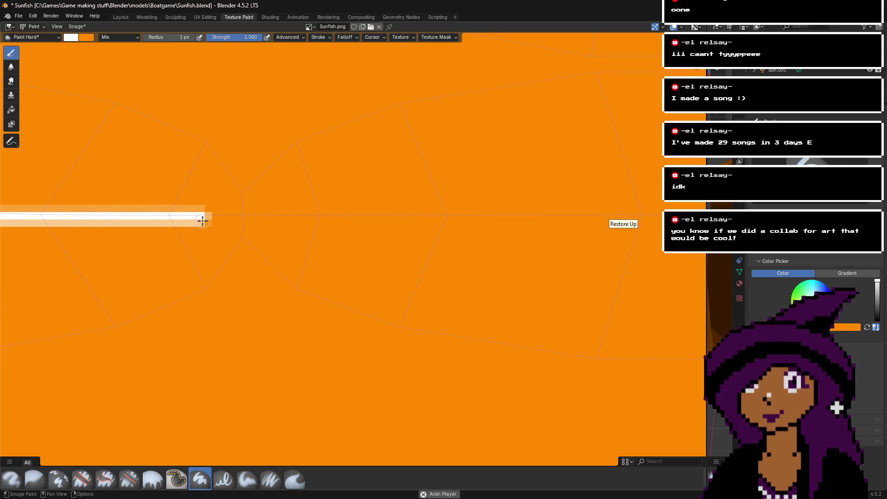
left_click_drag(206, 215, 525, 214)
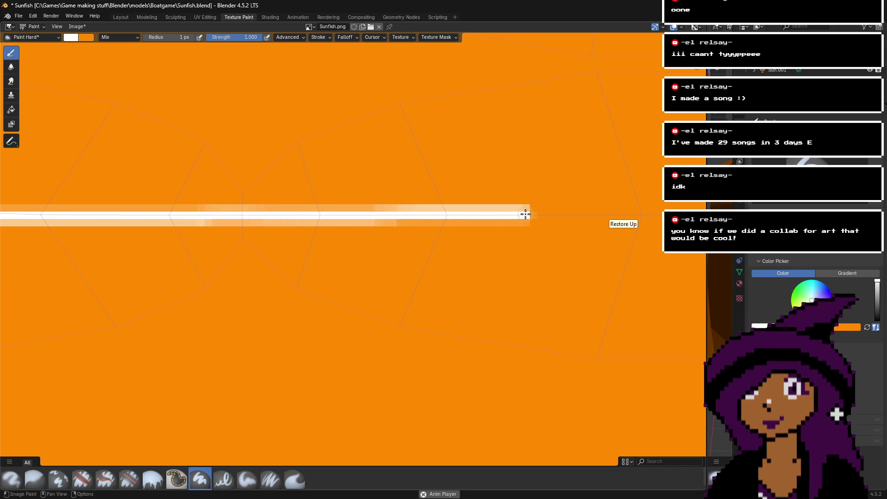
middle_click_drag(525, 214, 9, 216)
left_click_drag(10, 217, 507, 211)
middle_click_drag(507, 212, 46, 210)
left_click_drag(46, 210, 509, 211)
middle_click_drag(509, 211, 235, 206)
left_click_drag(235, 206, 505, 206)
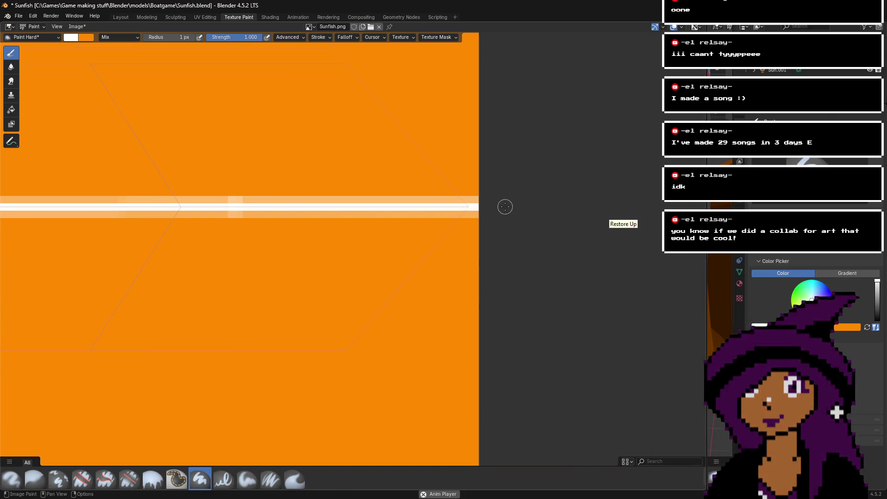
scroll(505, 206, "down", 3)
scroll(504, 206, "down", 5)
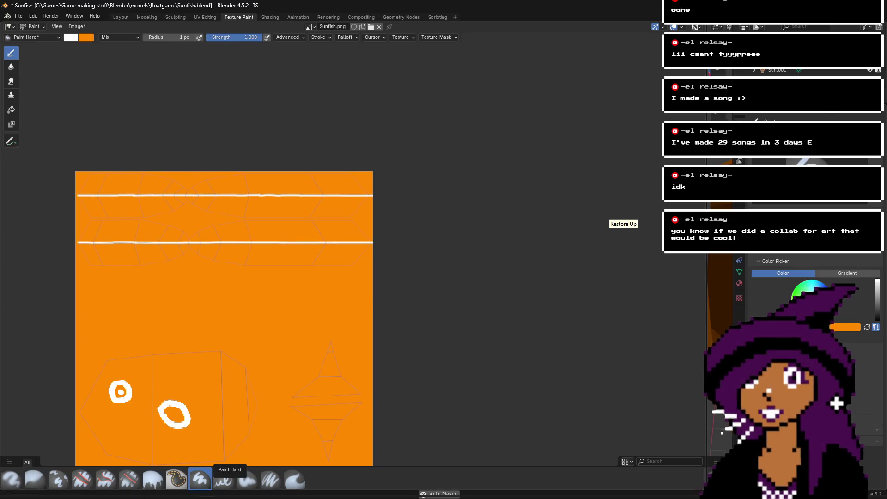
- In Aseprite, close Sunfish.png and reopen it from the Boatgame folder
left_click(184, 491)
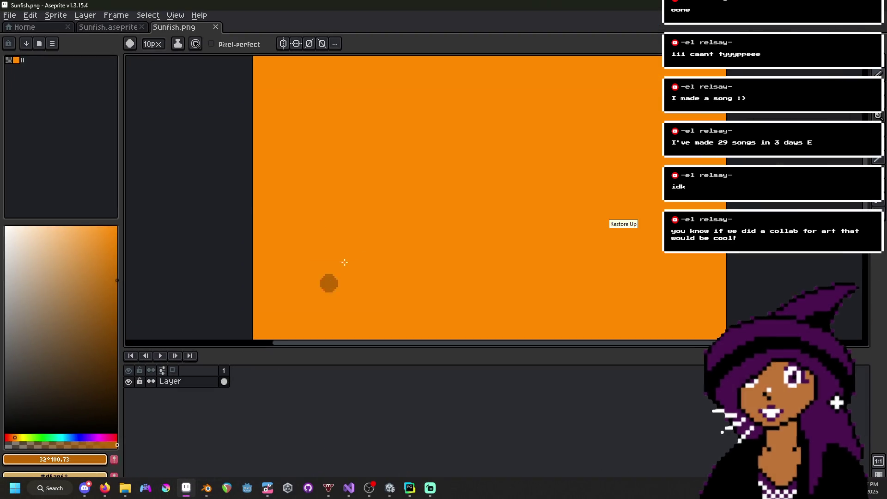
scroll(362, 224, "down", 5)
scroll(363, 224, "up", 5)
scroll(368, 220, "down", 2)
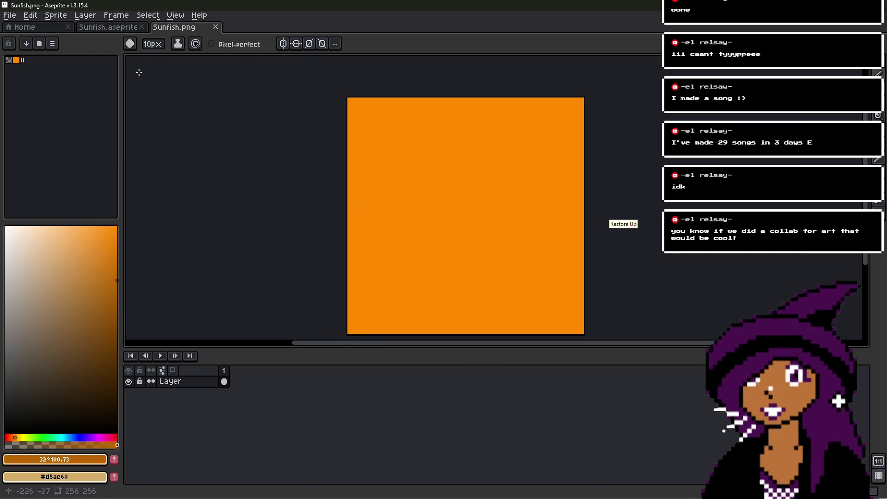
left_click(215, 27)
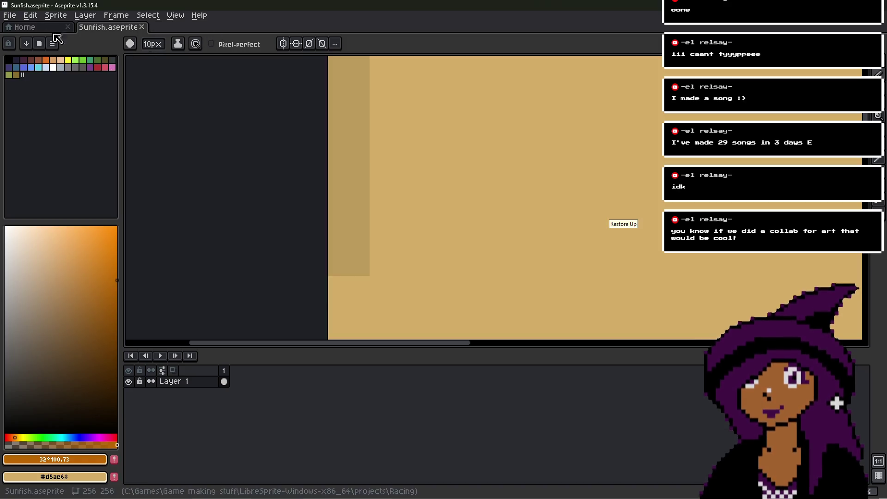
left_click(56, 27)
left_click(61, 56)
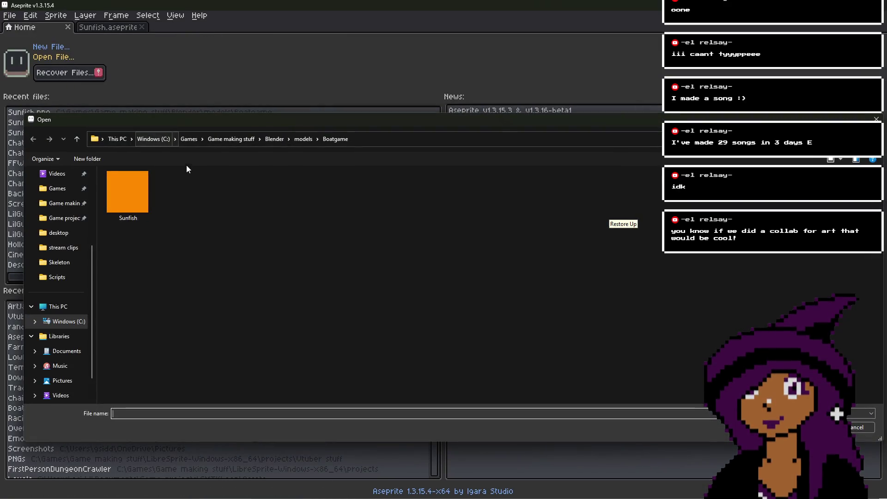
double_click(135, 205)
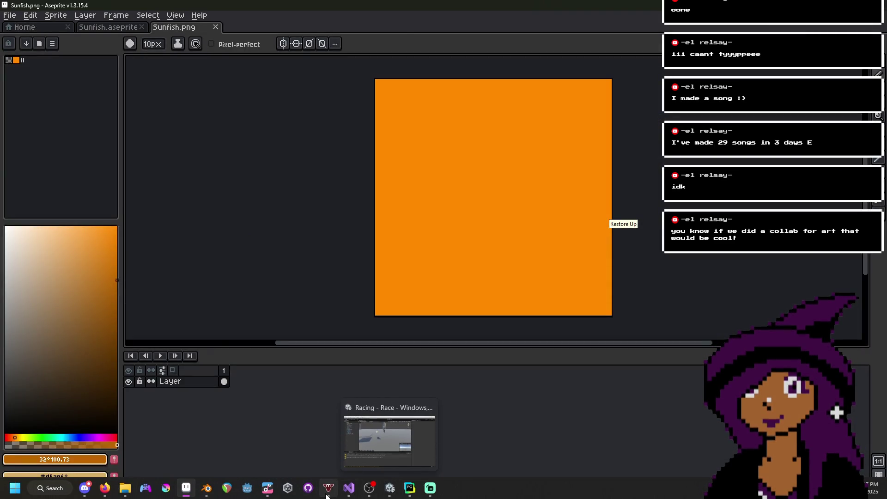
- Return to the Blender window
mouse_move(261, 494)
mouse_move(206, 488)
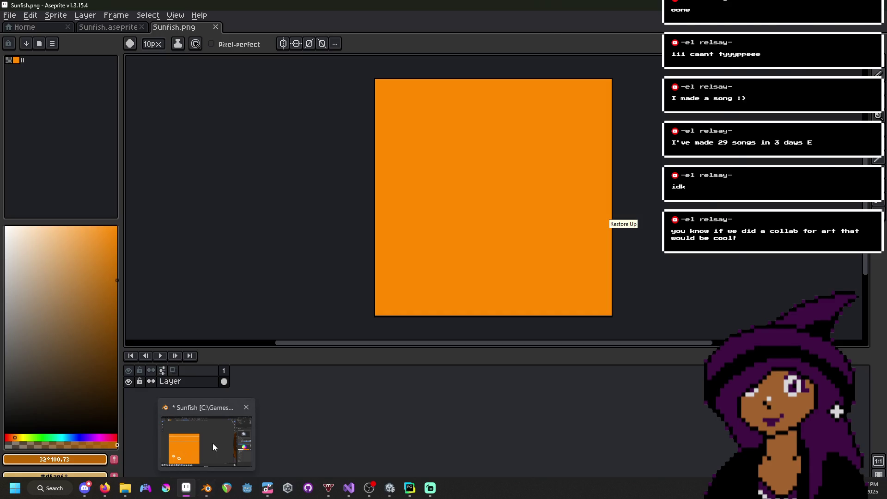
left_click(213, 442)
scroll(247, 278, "down", 2)
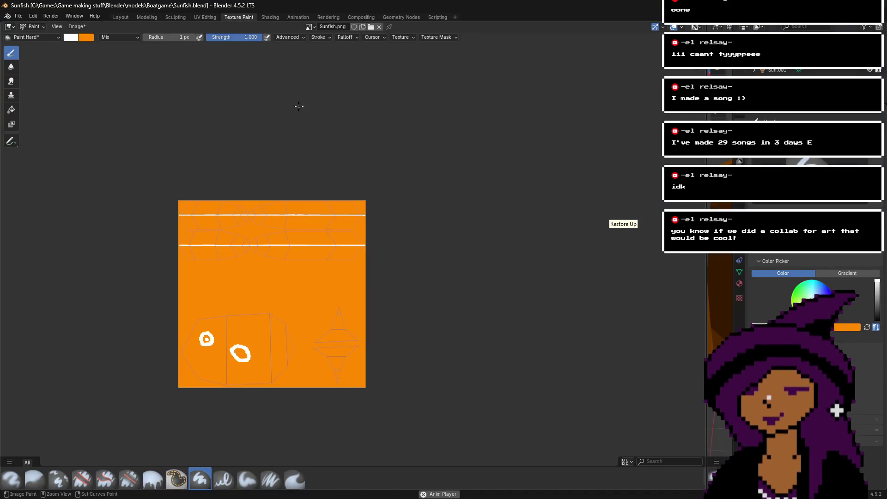
- Save the project with Ctrl+S, reload Sunfish.png in the image editor, and zoom into its left area
key("ctrl+s")
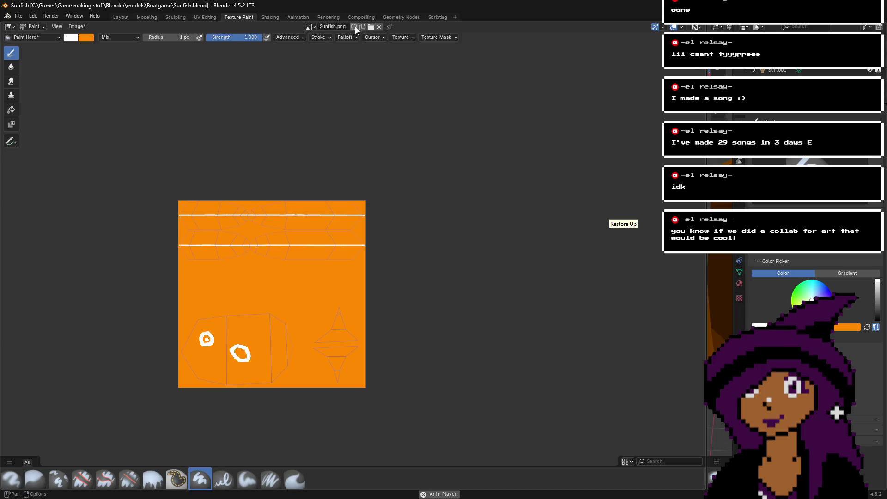
left_click(372, 26)
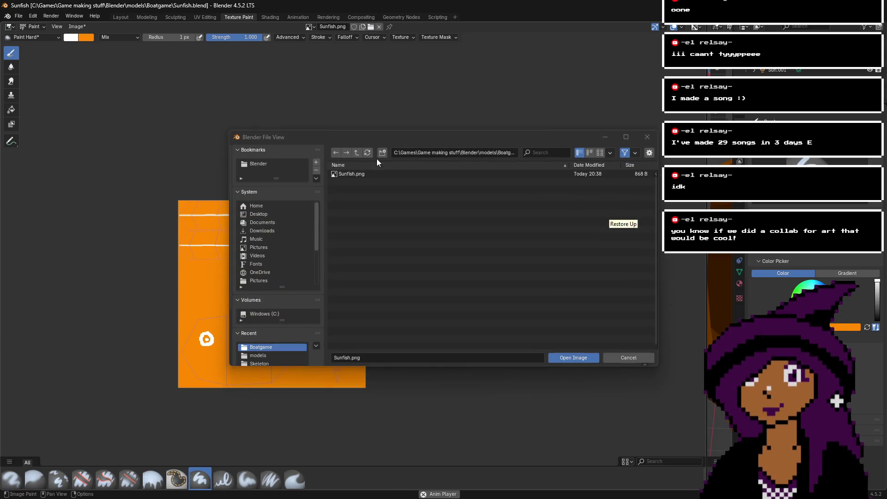
left_click(372, 176)
double_click(372, 175)
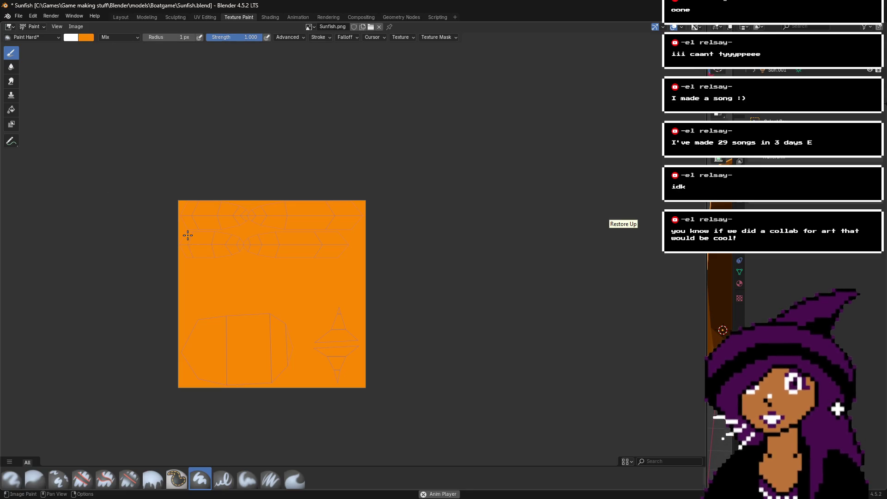
scroll(187, 236, "up", 3)
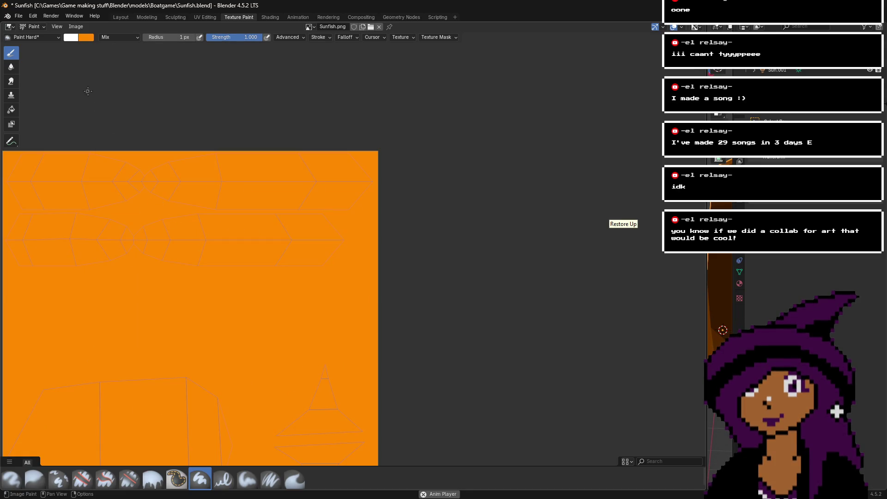
mouse_move(393, 163)
middle_mouse_down()
mouse_move(433, 151)
mouse_move(493, 157)
middle_mouse_up()
scroll(170, 164, "up", 4)
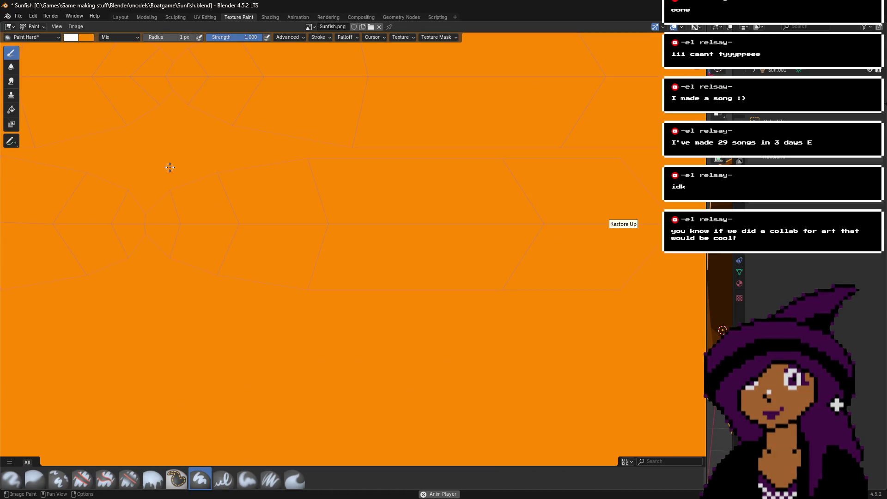
scroll(267, 187, "down", 4)
scroll(249, 209, "down", 1)
scroll(233, 208, "up", 1)
scroll(178, 187, "up", 4)
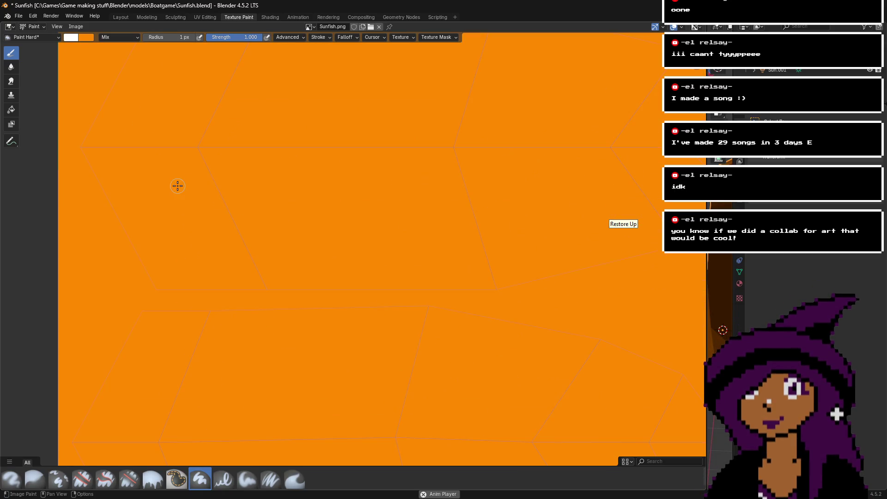
- Paint a white stroke across the upper texture, undo it, and repaint it further right
middle_click_drag(178, 187, 254, 231)
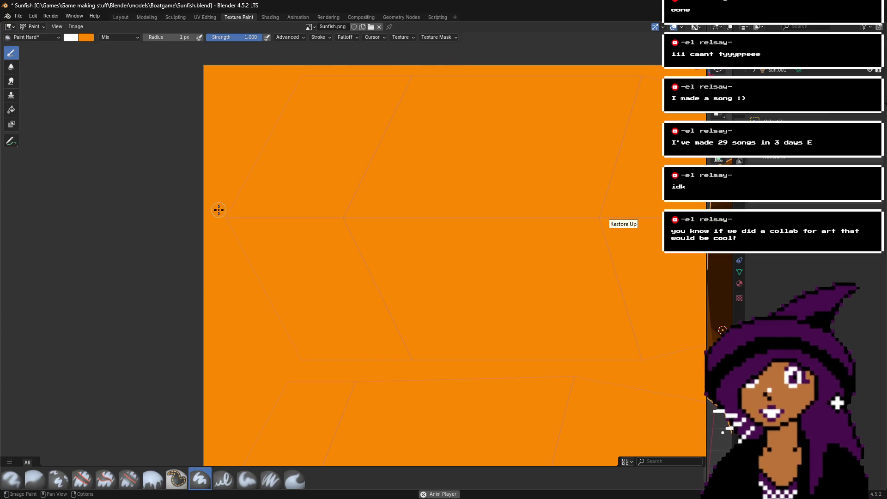
scroll(218, 210, "up", 2)
mouse_move(149, 201)
left_mouse_down()
mouse_move(111, 200)
mouse_move(479, 198)
left_mouse_up()
middle_click_drag(479, 199, 315, 194)
key("ctrl+z")
left_click_drag(89, 202, 517, 204)
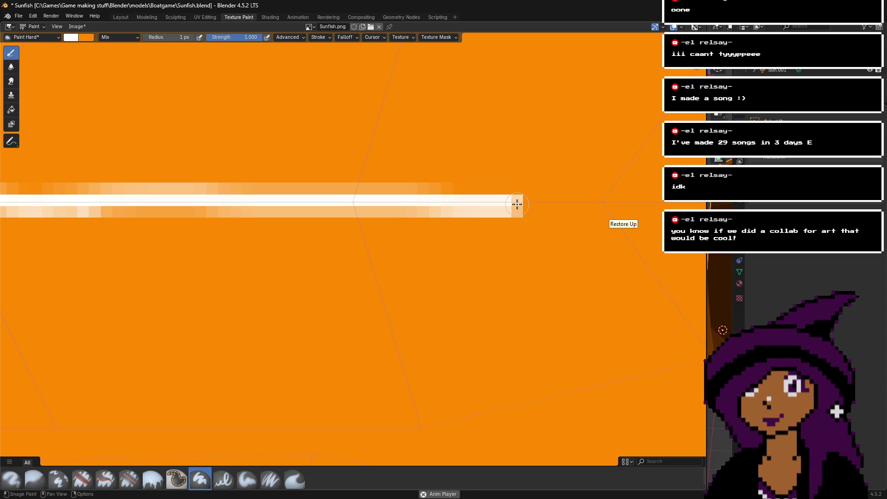
left_click_drag(518, 199, 619, 201)
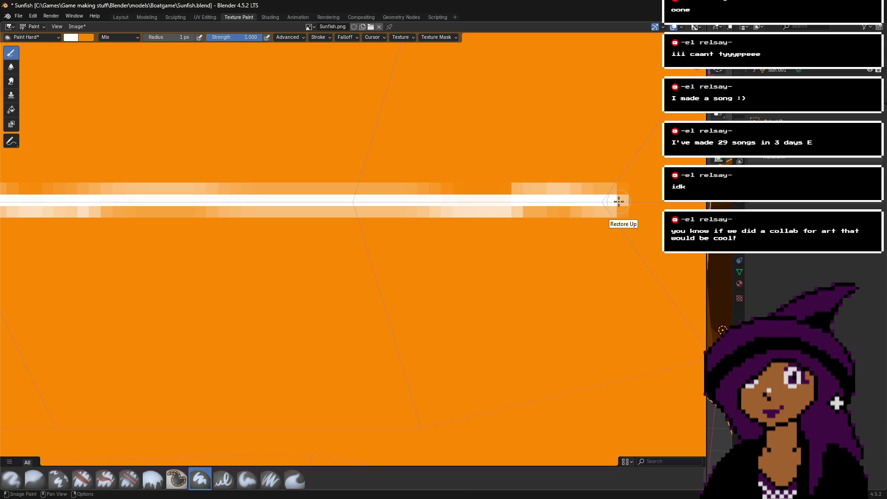
- Extend the white stripe rightward in repeated strokes across the texture's full width
right_click(618, 202)
middle_click_drag(653, 198, 152, 222)
left_click_drag(153, 223, 522, 223)
middle_click_drag(522, 223, 241, 223)
left_click_drag(241, 223, 555, 223)
middle_click_drag(555, 223, 166, 224)
left_click_drag(166, 224, 584, 225)
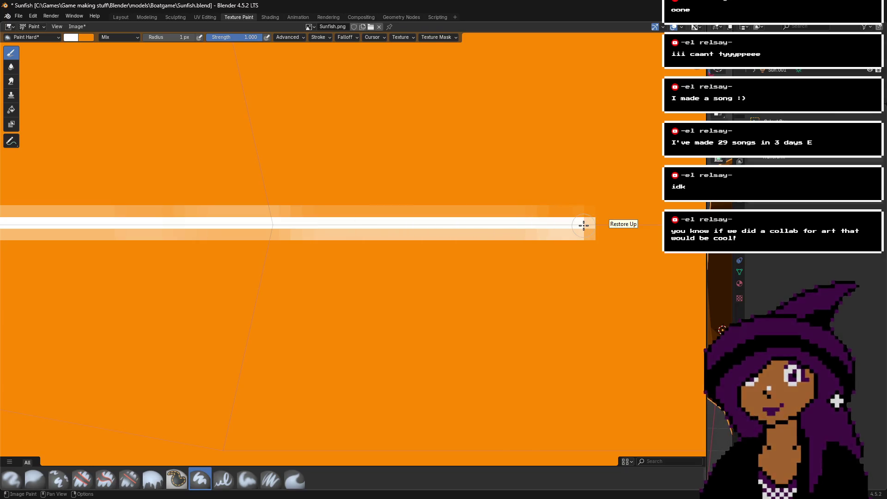
middle_click_drag(583, 225, 184, 225)
left_click_drag(184, 225, 556, 225)
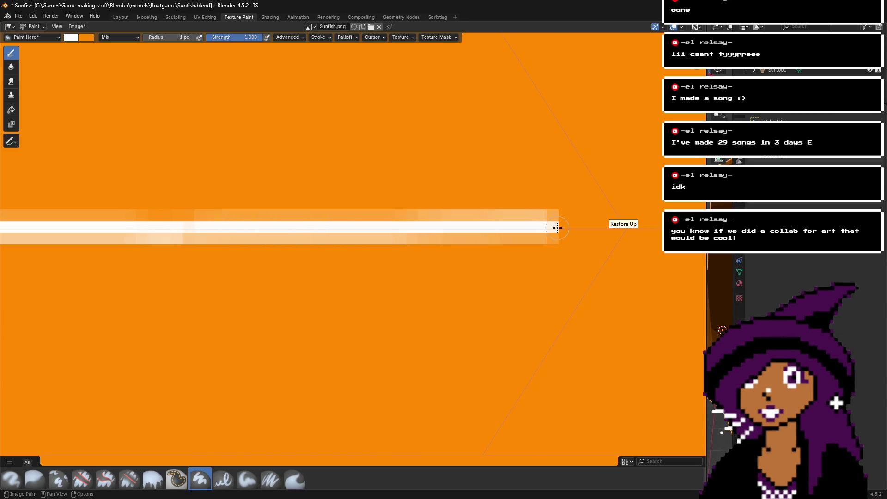
middle_click_drag(557, 224, 232, 224)
left_click_drag(232, 224, 583, 222)
middle_click_drag(582, 222, 377, 222)
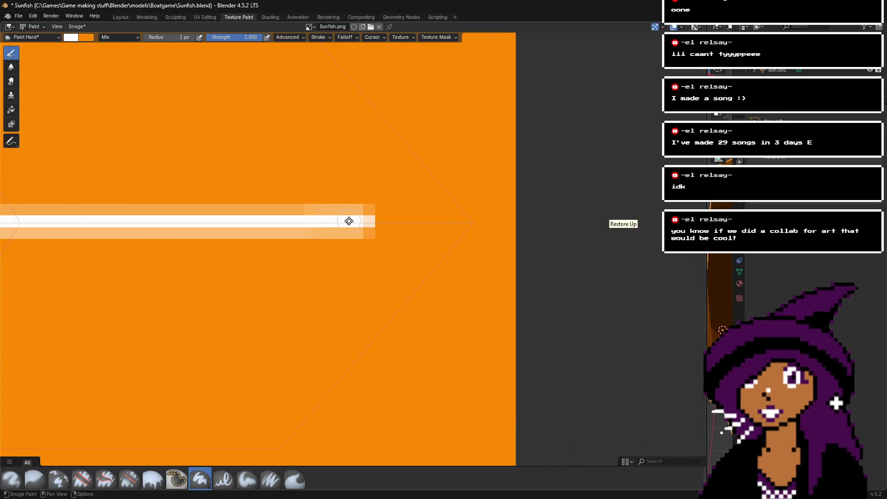
- Zoom out to see the whole stripe and switch to the UV Editing workspace
scroll(497, 222, "down", 7)
mouse_move(228, 321)
middle_mouse_down()
mouse_move(553, 240)
mouse_move(615, 234)
middle_mouse_up()
scroll(251, 241, "down", 1)
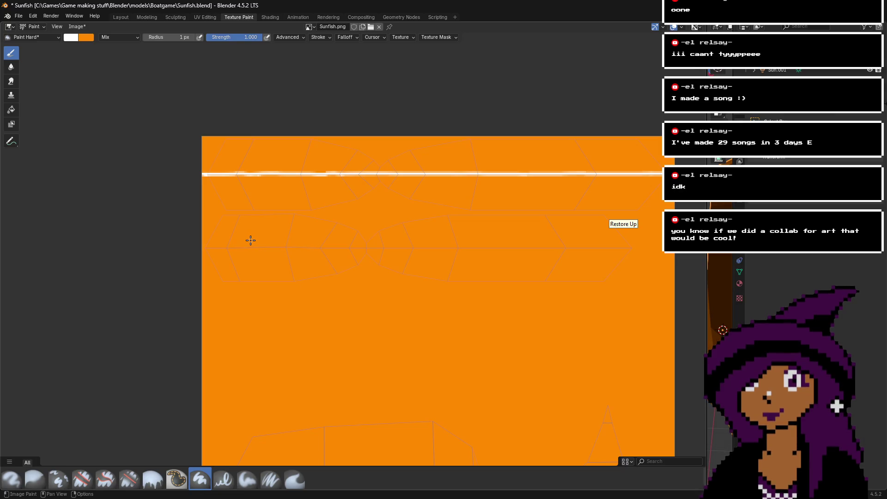
scroll(473, 258, "down", 1)
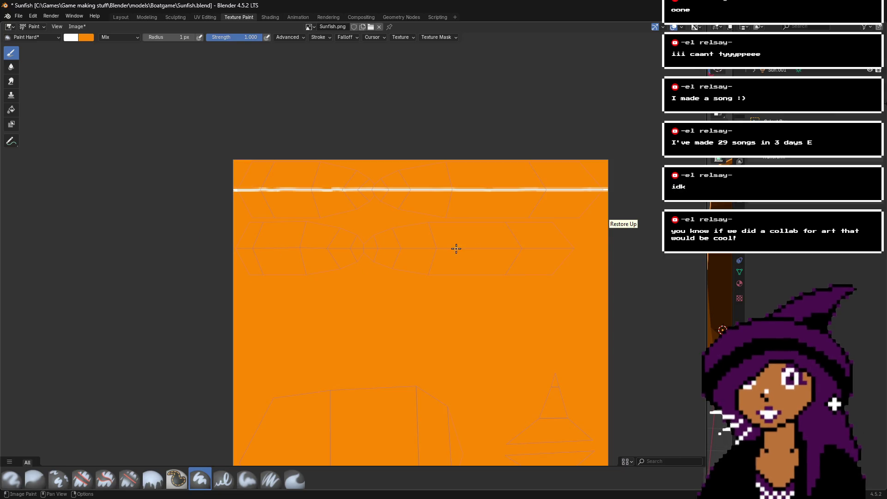
left_click(205, 18)
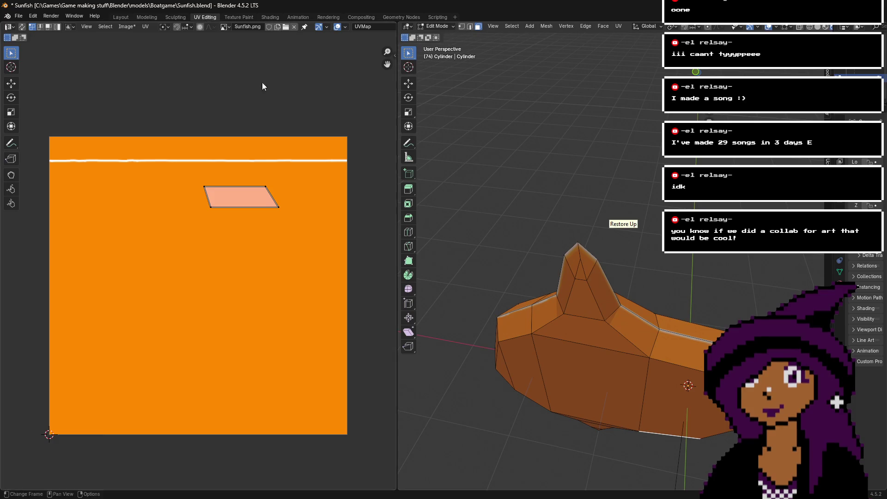
- Select the hull's side faces down to the narrow bottom tip face
middle_click_drag(703, 73, 653, 198)
left_click(737, 204, "shift")
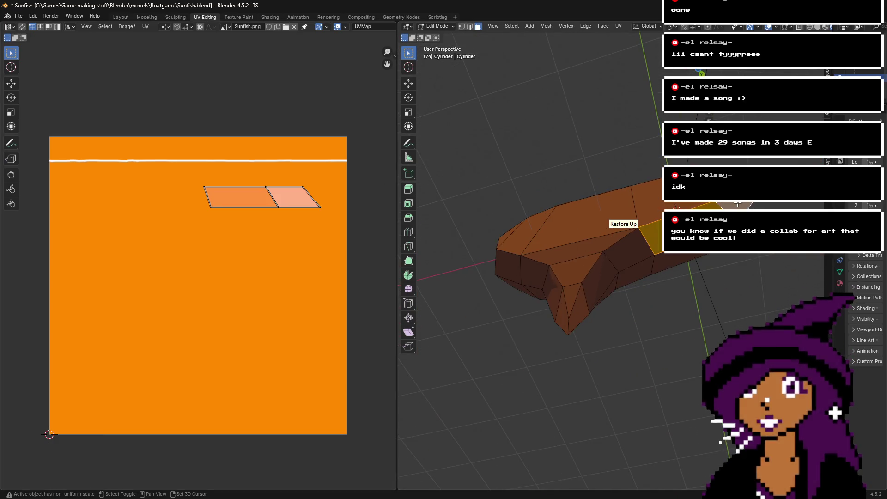
middle_click_drag(711, 73, 626, 123)
left_click(607, 140, "shift")
left_click(567, 208, "shift")
left_click(550, 266, "shift")
left_click(538, 265, "shift")
left_click(539, 306, "shift")
left_click(502, 338, "shift")
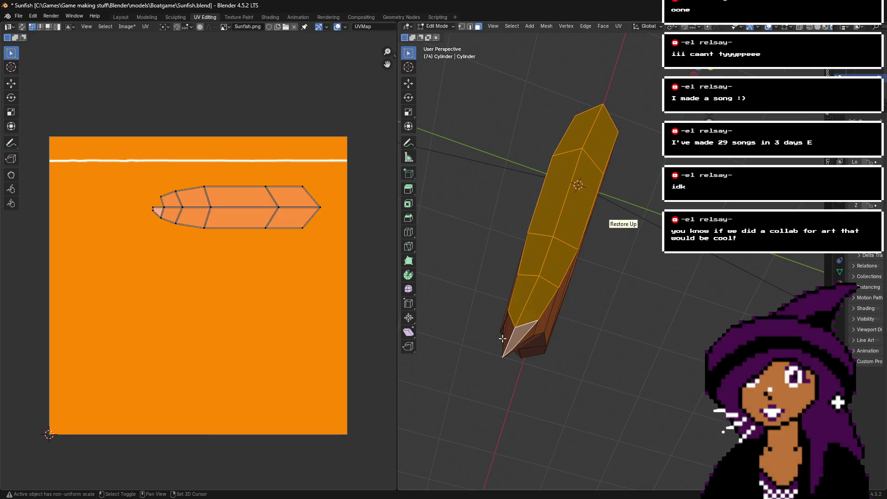
left_click(506, 333, "shift")
- Add the remaining tip faces, then box-select the whole hull strip island in the UV editor
middle_click_drag(577, 231, 656, 208)
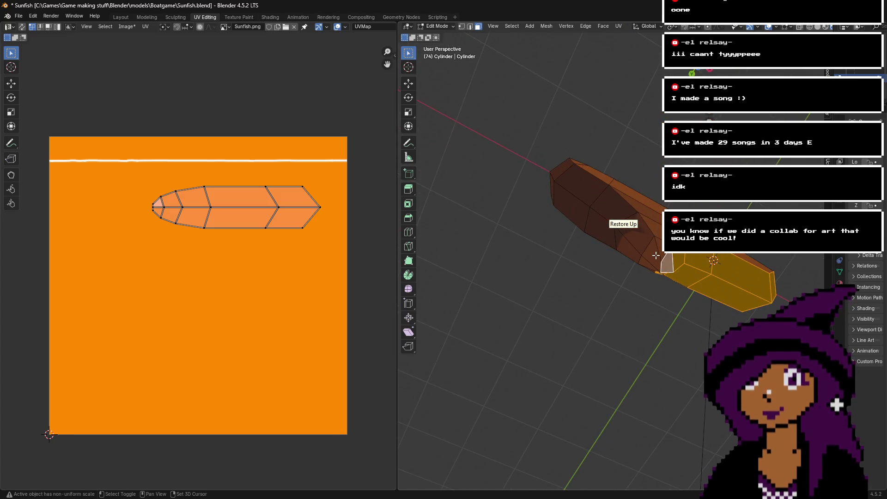
left_click(642, 273, "shift")
left_click(642, 259, "shift")
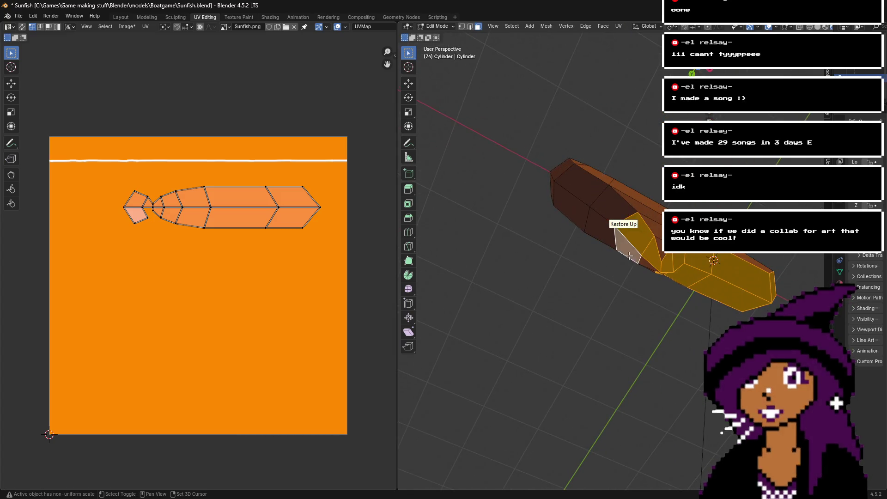
left_click(600, 201, "shift")
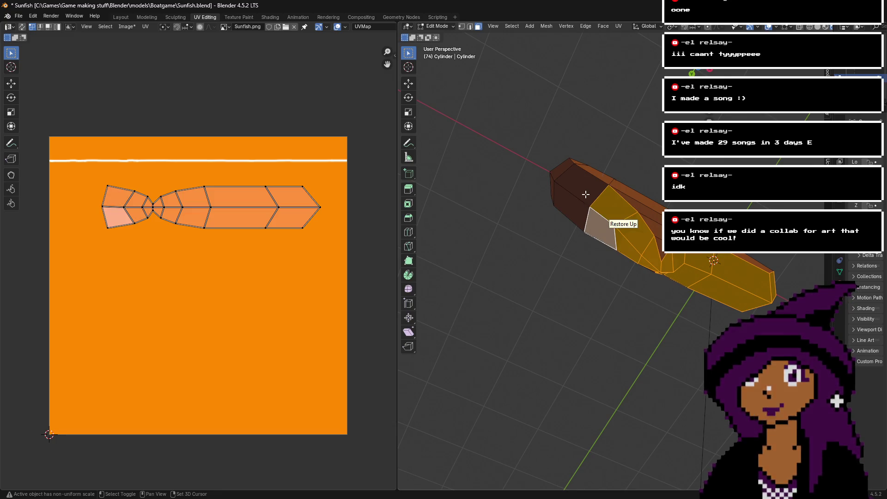
left_click(571, 203, "shift")
left_click(559, 170, "shift")
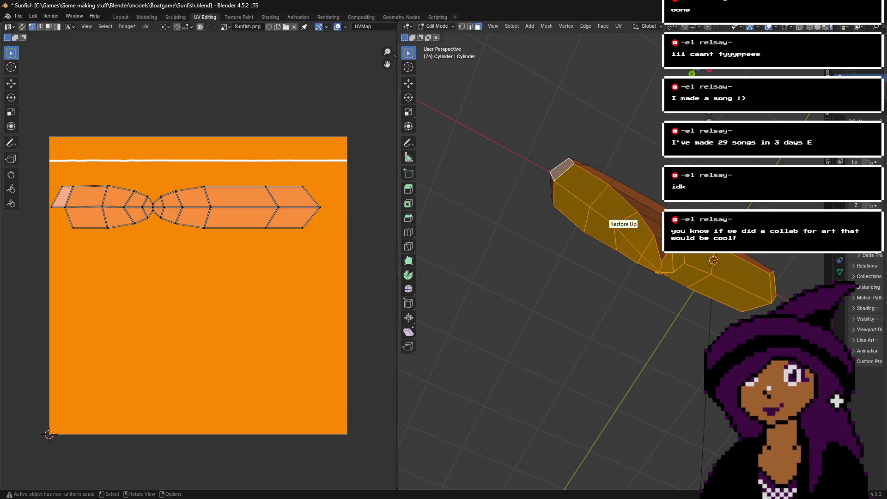
left_click(705, 72)
left_click(542, 217)
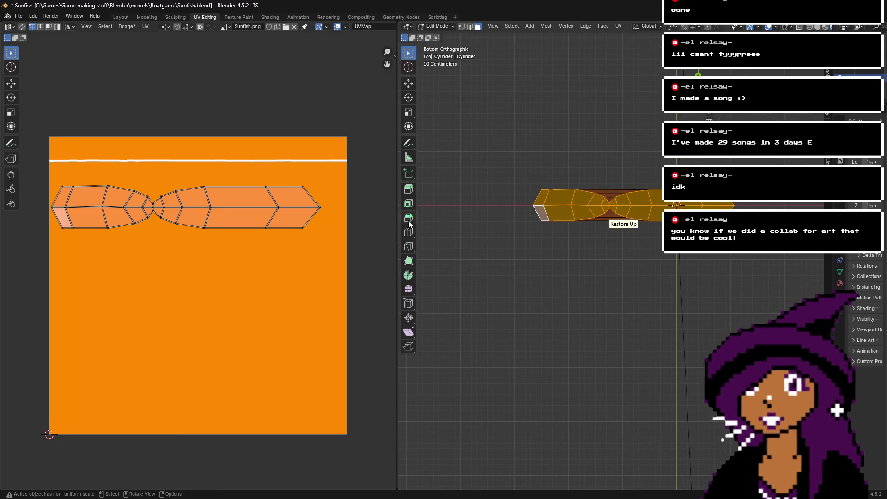
mouse_move(37, 157)
left_mouse_down()
mouse_move(204, 238)
mouse_move(360, 253)
left_mouse_up()
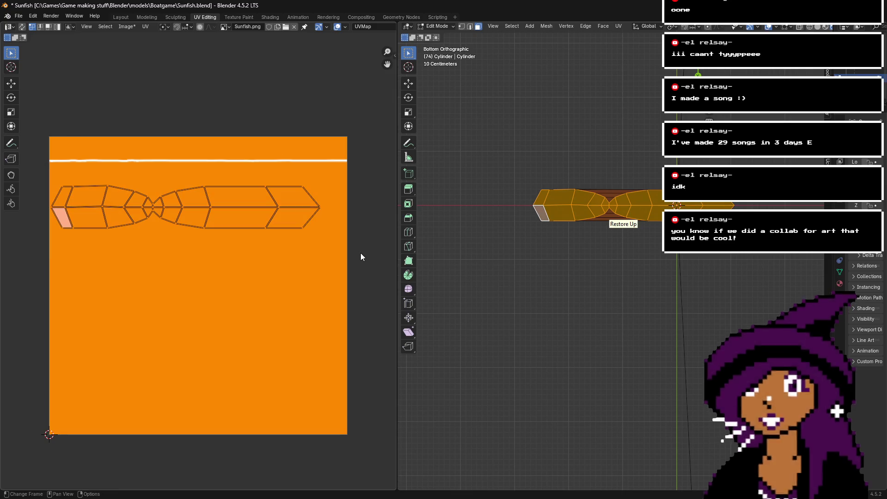
- Enlarge the hull UV strip slightly and nudge it lower on the orange texture
key("s")
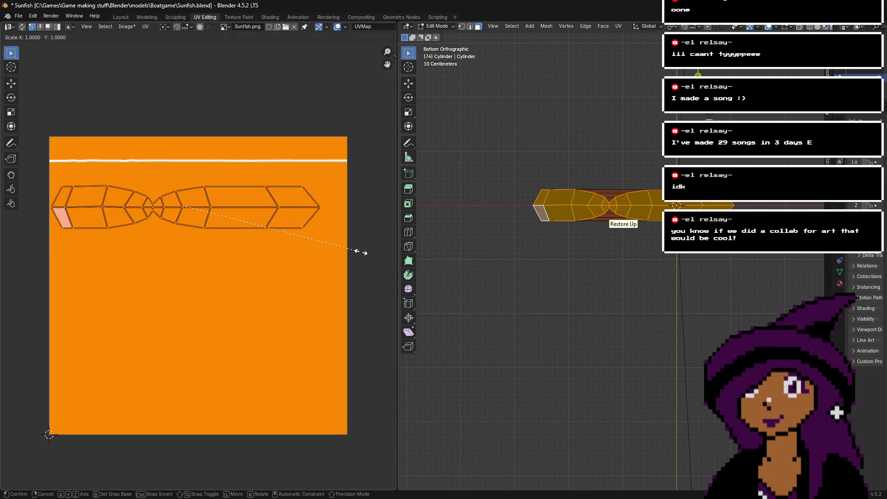
left_click(367, 256)
key("g")
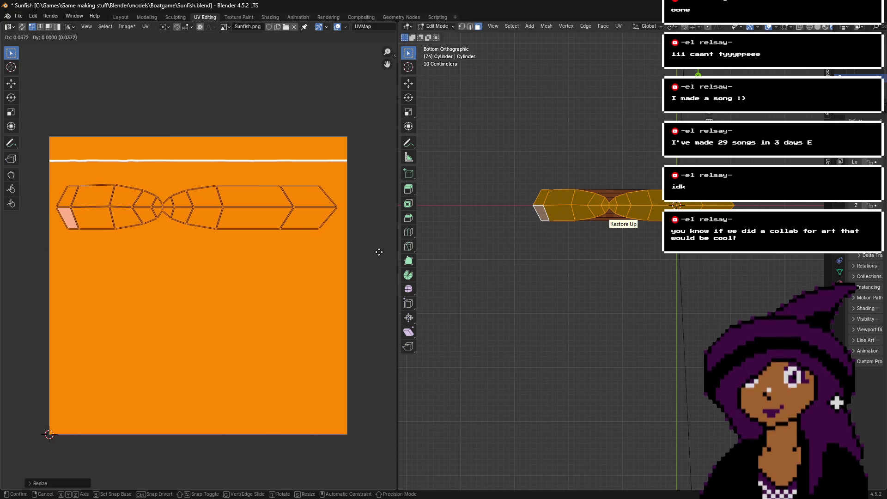
right_click(378, 251)
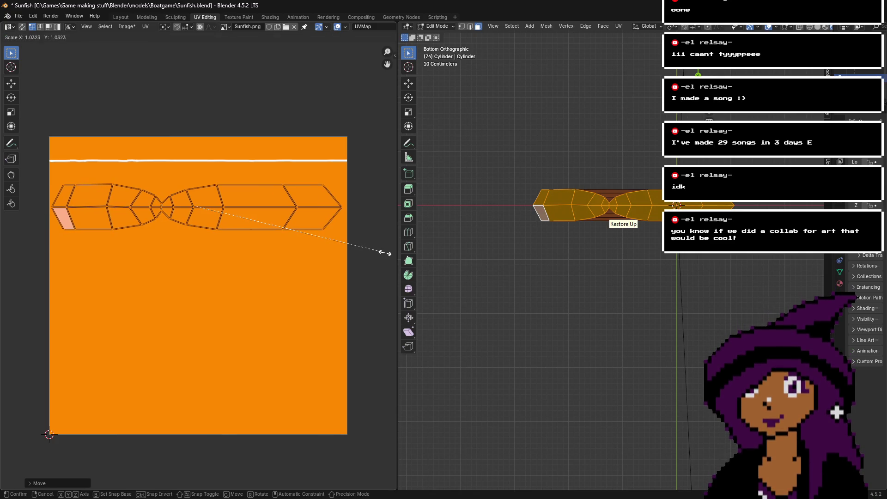
key("g")
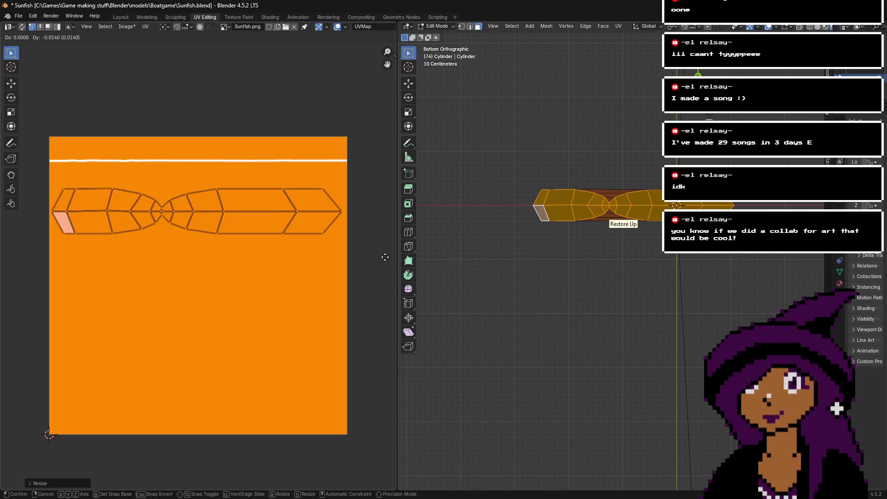
left_click(385, 256)
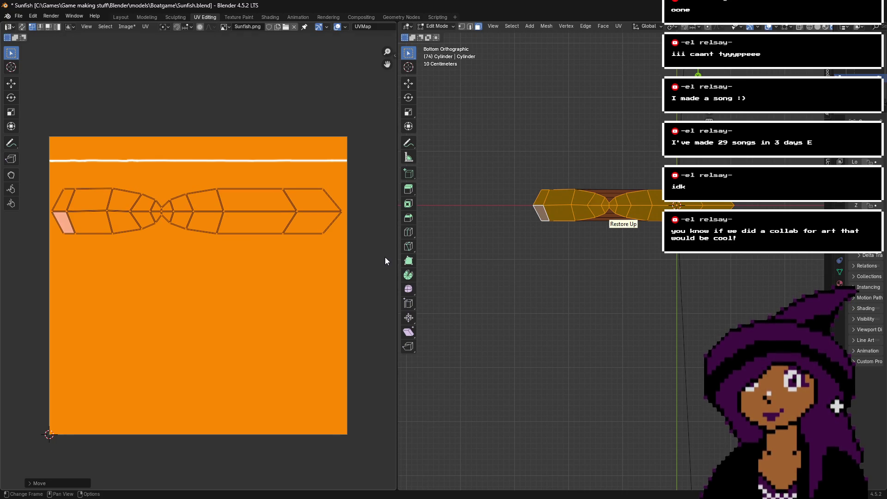
key("g")
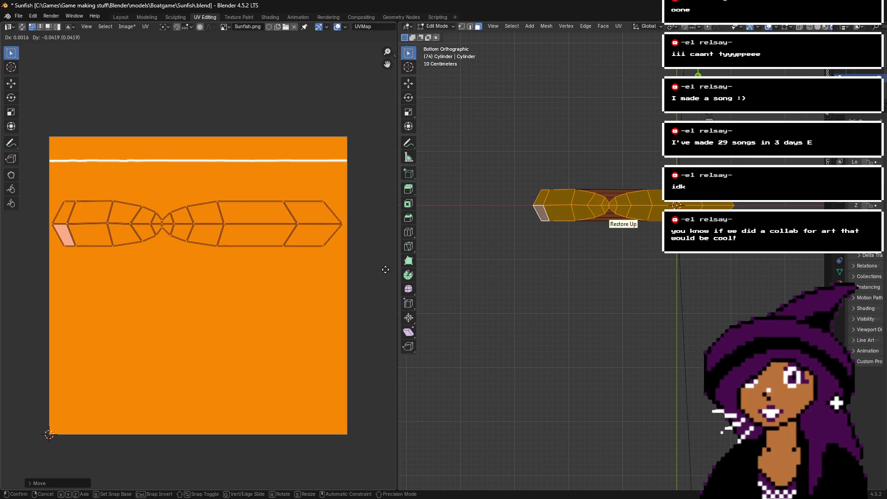
left_click(385, 270)
- Select all UV faces and save Sunfish.blend
key("a")
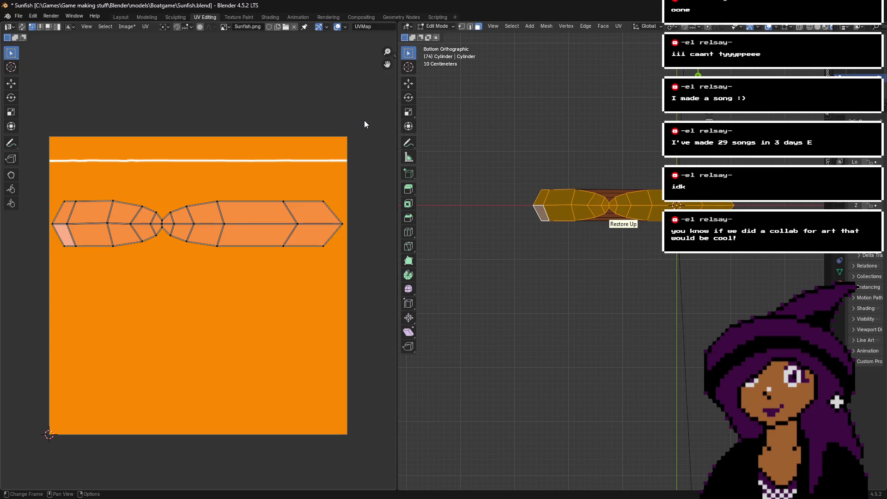
key("ctrl+s")
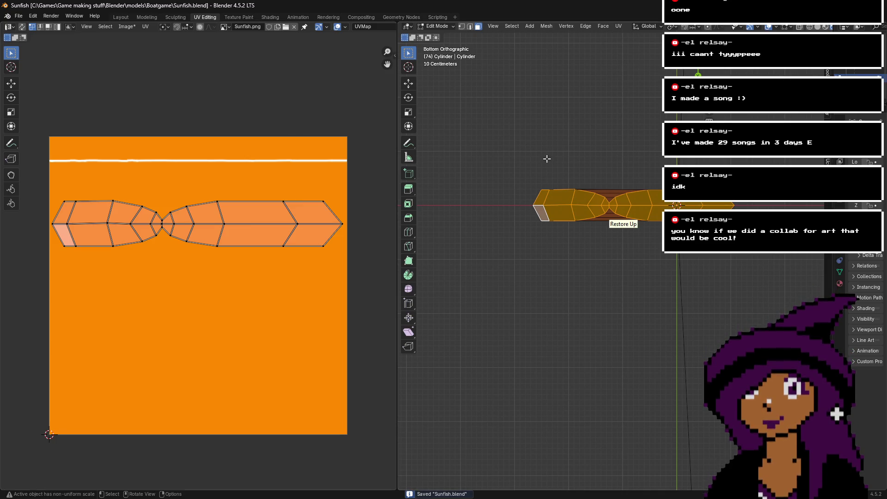
mouse_move(552, 150)
middle_mouse_down()
mouse_move(582, 194)
mouse_move(677, 281)
middle_mouse_up()
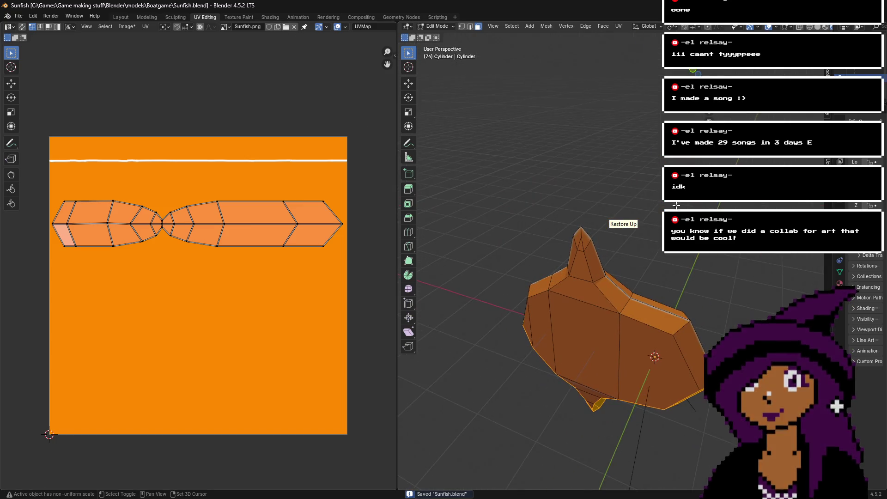
- Add the fish's top, side, hull and fin faces to the selection
left_click(656, 314)
left_click(693, 345, "shift")
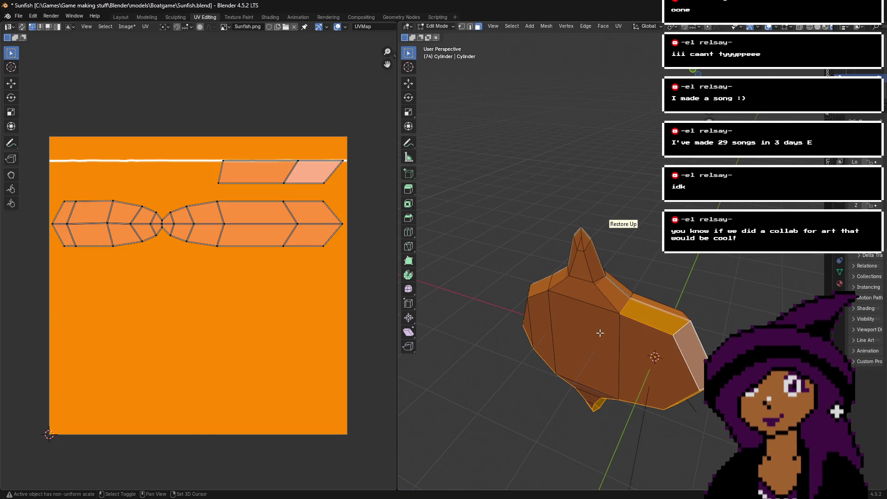
left_click(582, 248, "shift")
left_click(583, 260, "shift")
left_click(596, 300, "shift")
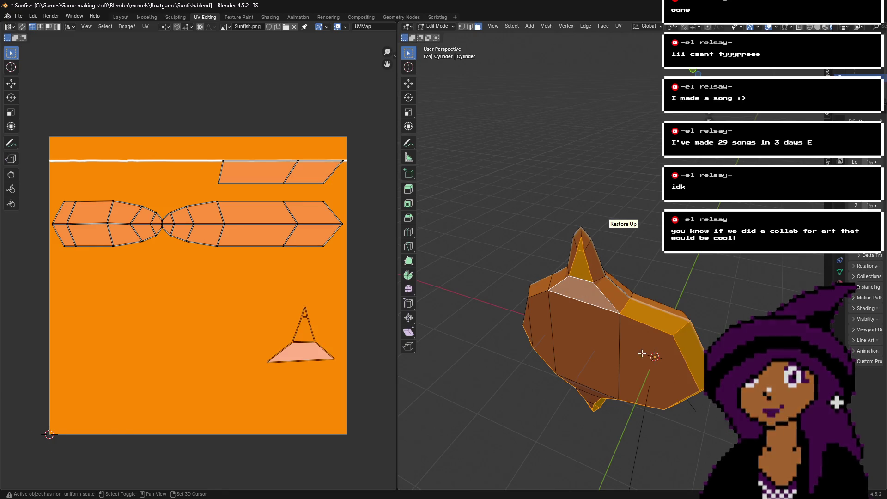
left_click(581, 344, "shift")
left_click(552, 340, "shift")
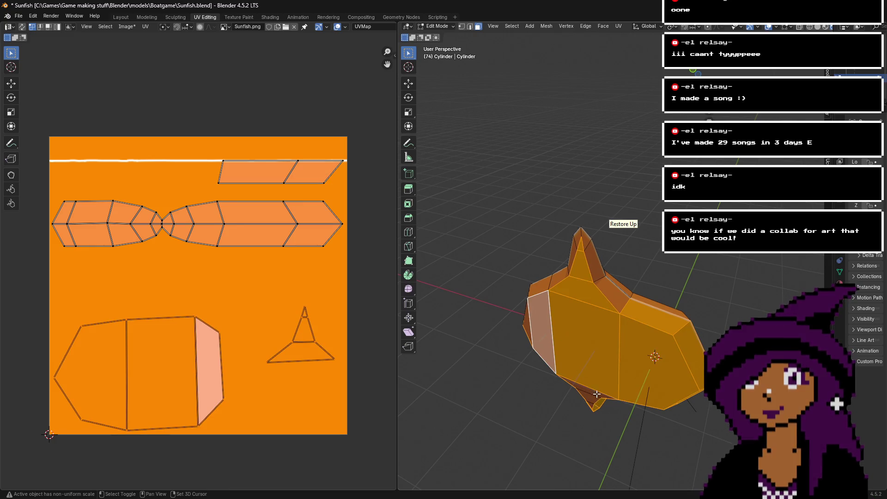
left_click(590, 405, "shift")
- Turn on X-ray and box-select the entire fish mesh
middle_click_drag(591, 258, 593, 233)
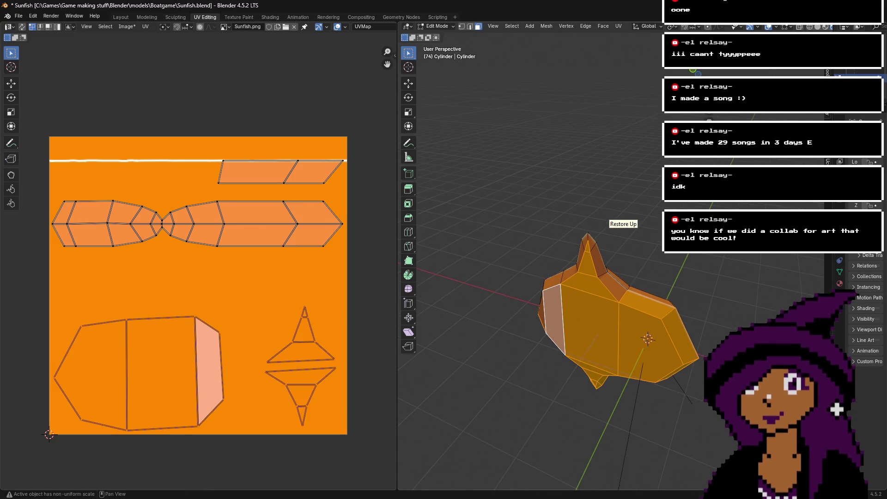
key("alt+z")
left_click_drag(476, 158, 721, 497)
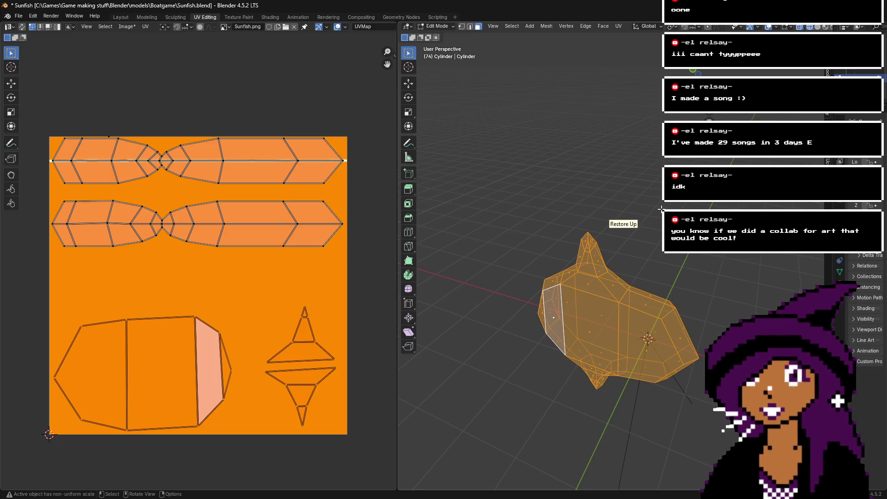
- Nudge part of the lower hull strip's UVs slightly downward, constrained to Y
scroll(105, 217, "up", 2)
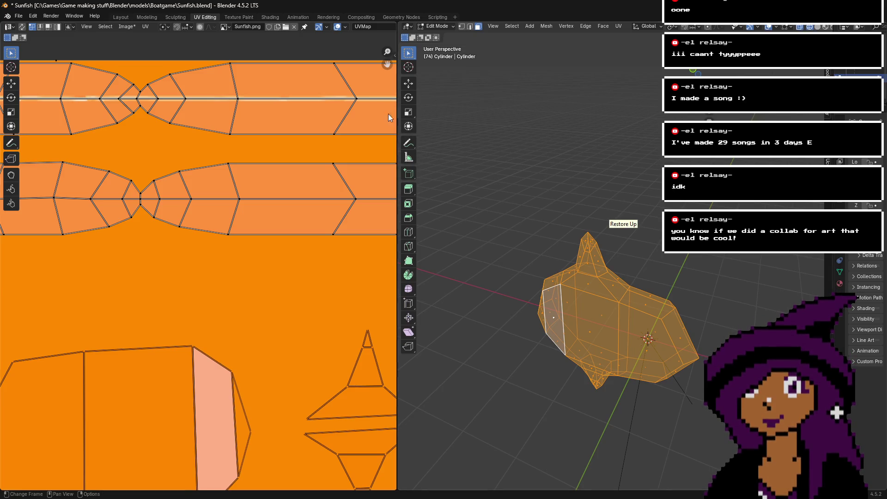
scroll(157, 220, "up", 3)
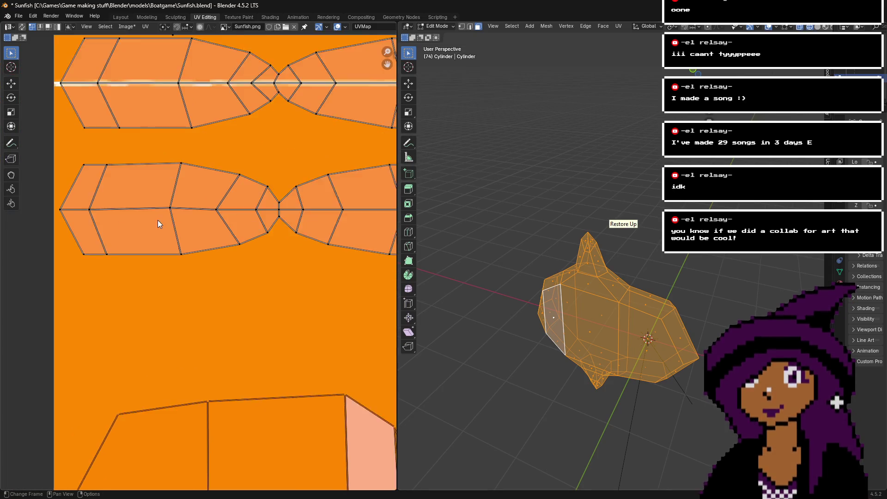
left_click_drag(148, 179, 178, 198)
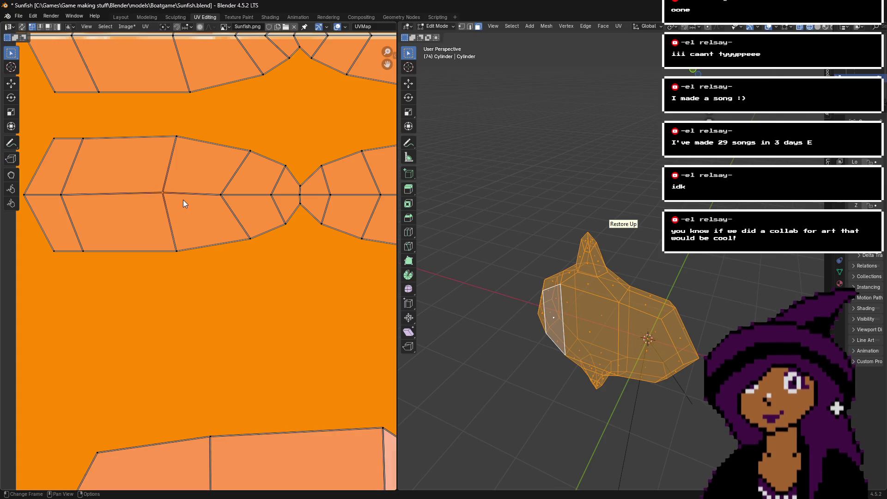
key("g")
key("y")
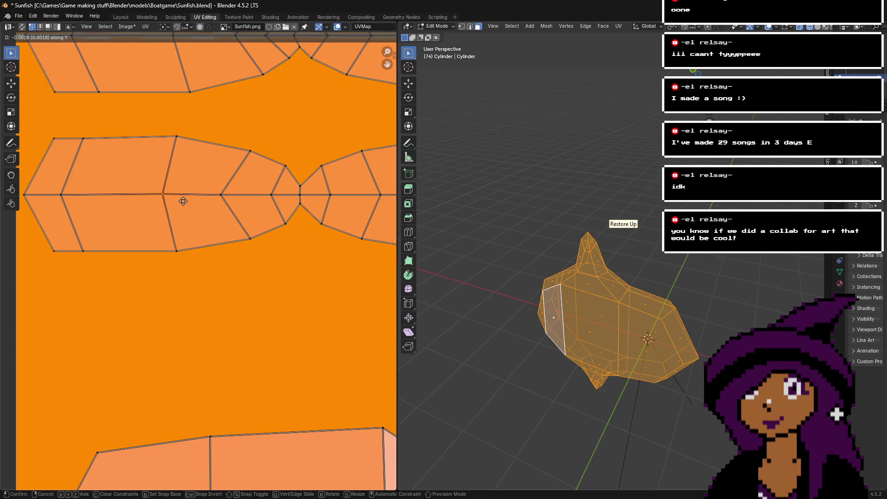
left_click(190, 202)
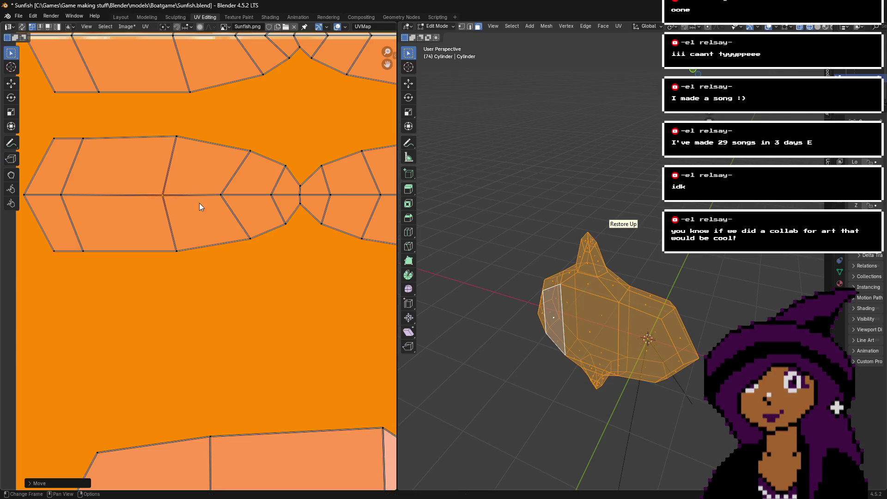
- Orbit the fish to a higher angle, undoing an accidental mesh deselection
scroll(315, 185, "down", 2)
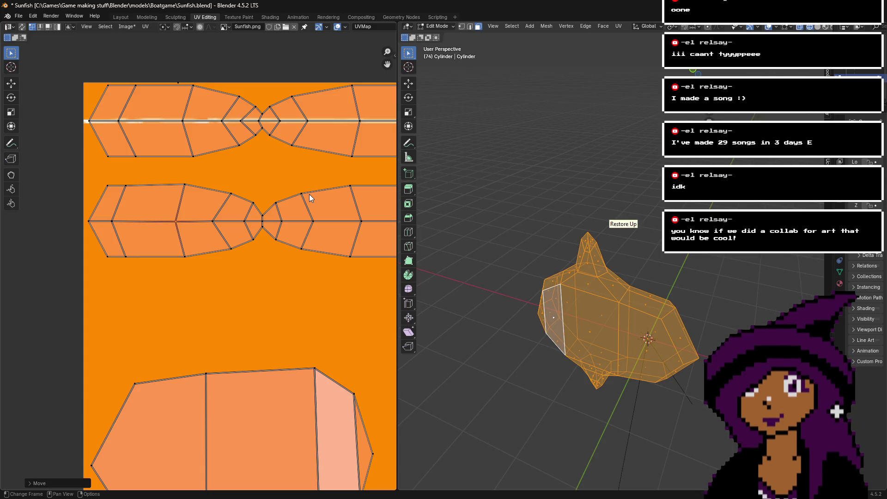
middle_click_drag(614, 263, 630, 305)
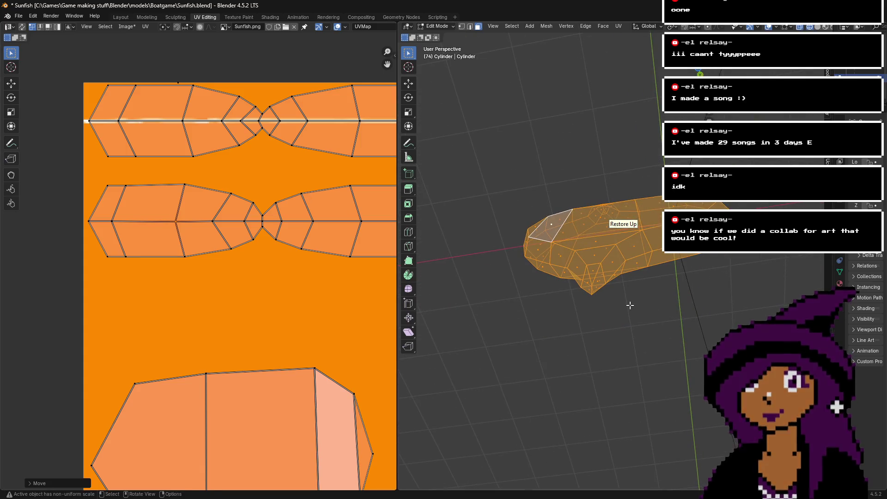
left_click(629, 305)
key("ctrl+z")
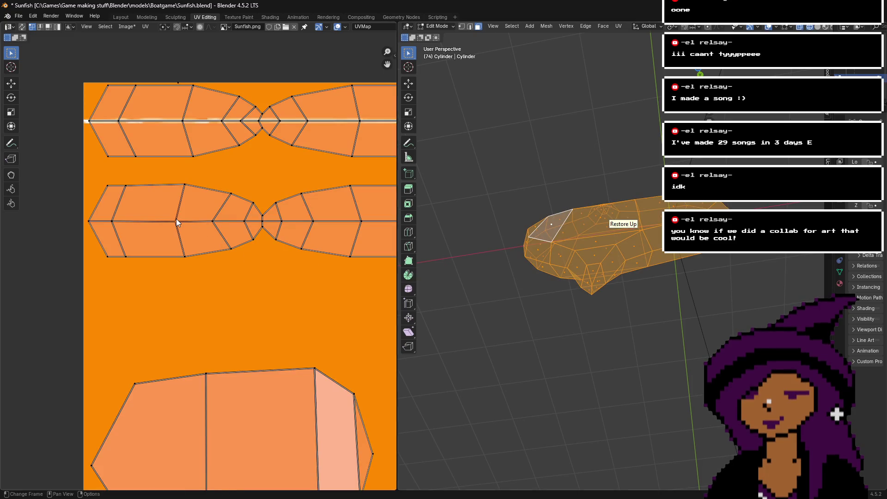
- Select the connected lower fin faces and add more fin faces
key("l")
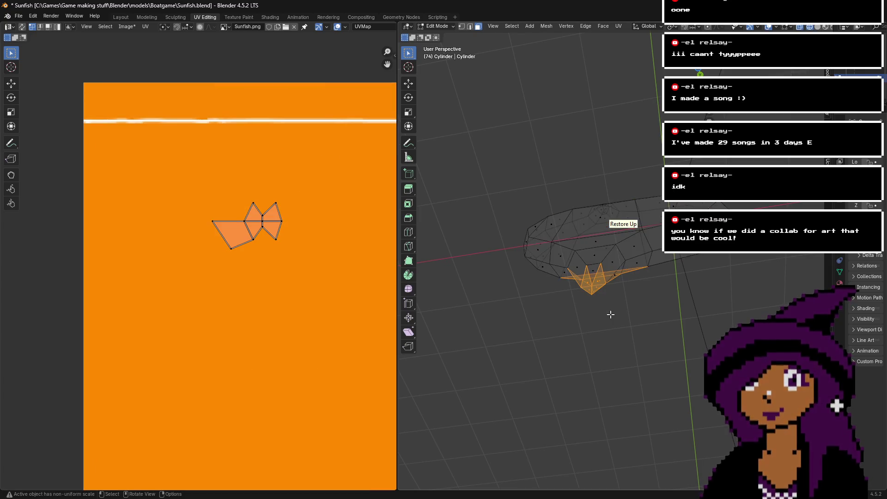
left_click(573, 262)
left_click(564, 273)
left_click(556, 244, "shift")
left_click(572, 292, "shift")
scroll(571, 293, "up", 5)
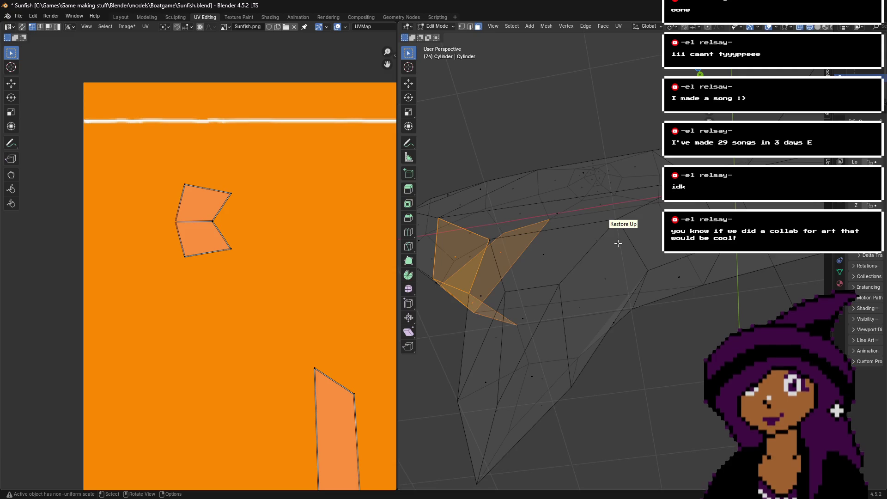
mouse_move(573, 277)
middle_mouse_down()
mouse_move(600, 222)
mouse_move(499, 202)
middle_mouse_up()
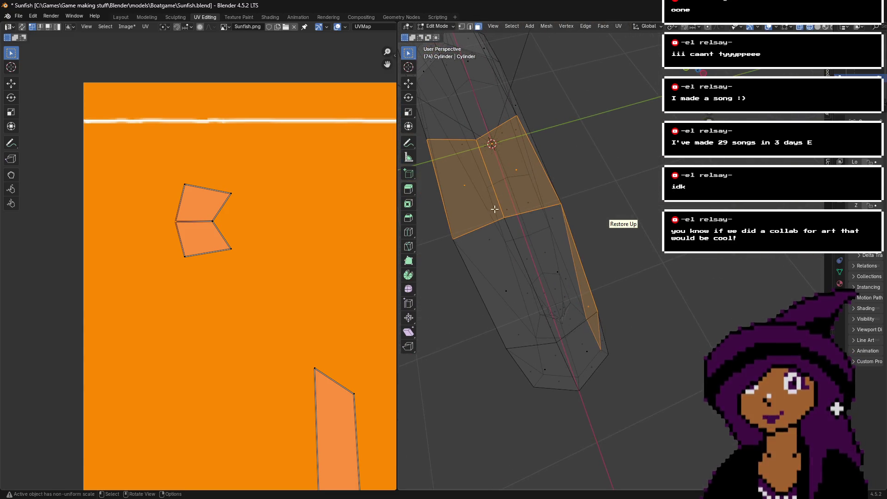
- Select the upper fin face and add neighbouring and upper hull faces
left_click(479, 202)
left_click(506, 194)
left_click(520, 177)
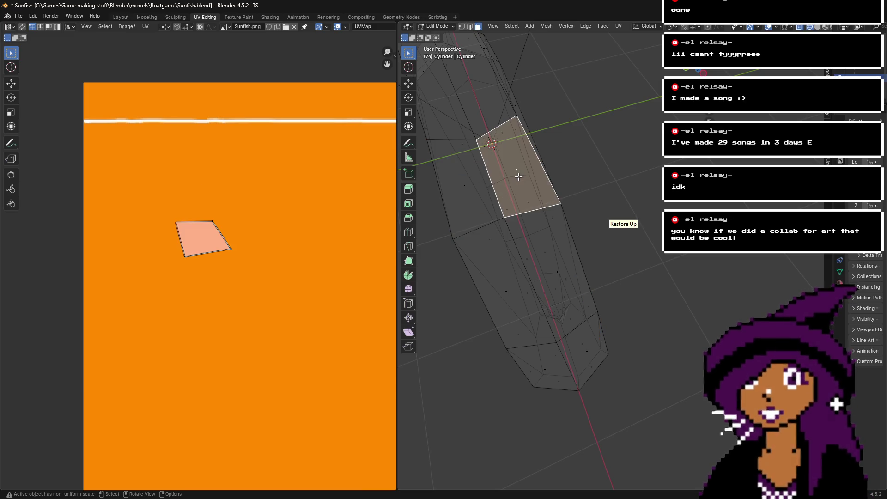
left_click(469, 183, "shift")
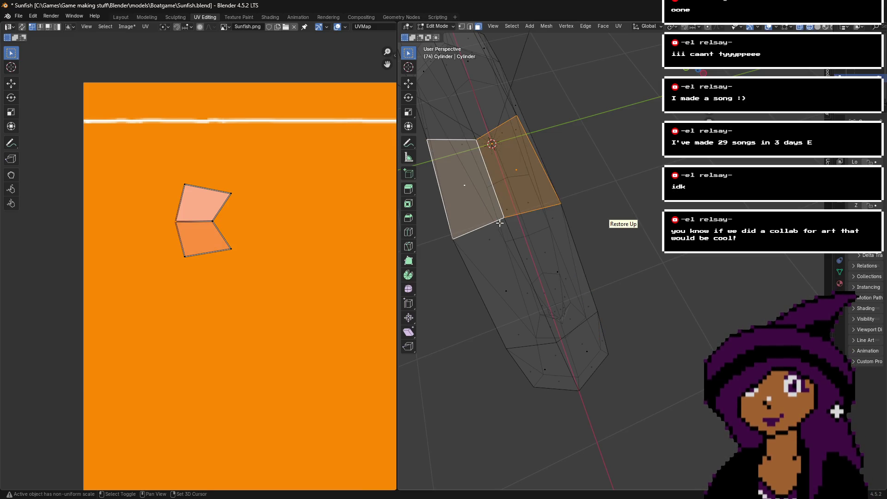
left_click(471, 114, "shift")
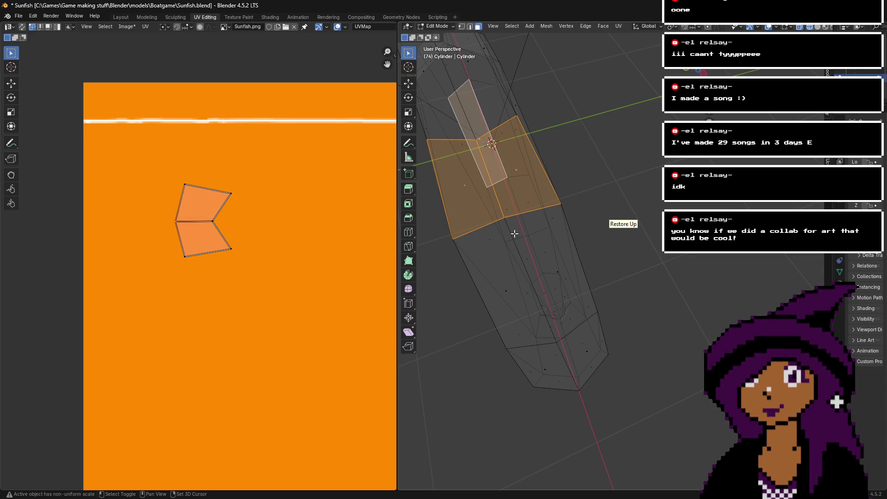
left_click(497, 121, "shift")
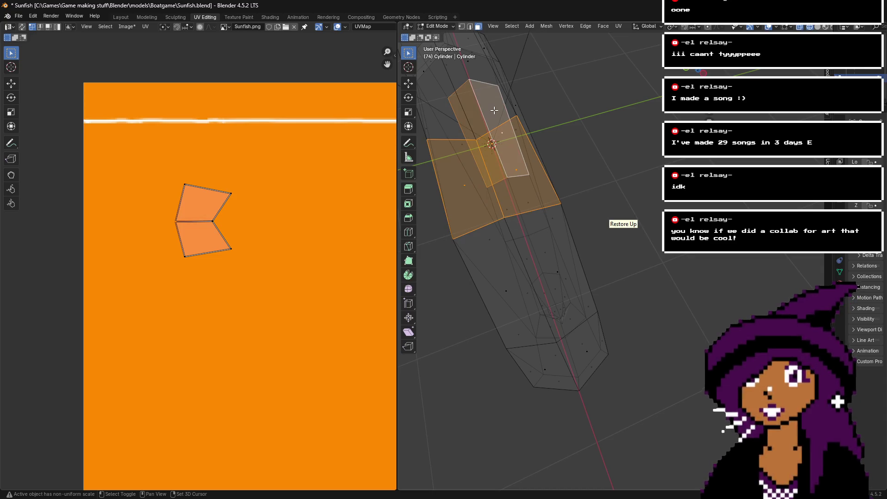
left_click(504, 120, "shift")
- Add faces near the hull top and the lower right side, then return to Layout
mouse_move(451, 126)
middle_mouse_down()
mouse_move(535, 125)
mouse_move(574, 139)
middle_mouse_up()
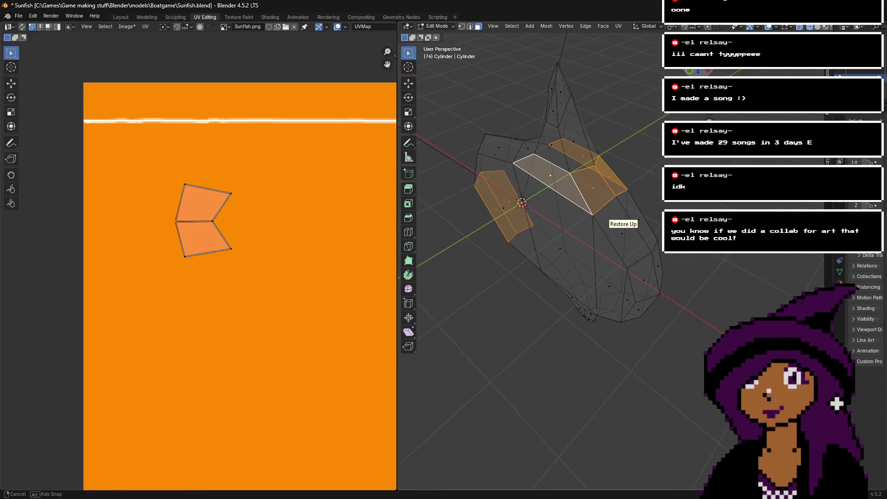
left_click(574, 139, "shift")
left_click(577, 144, "shift")
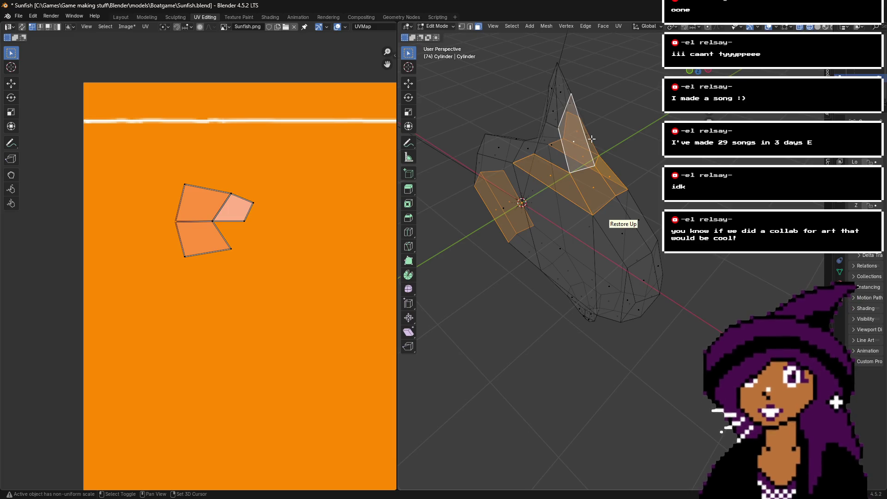
left_click(592, 139, "shift")
left_click(612, 218, "shift")
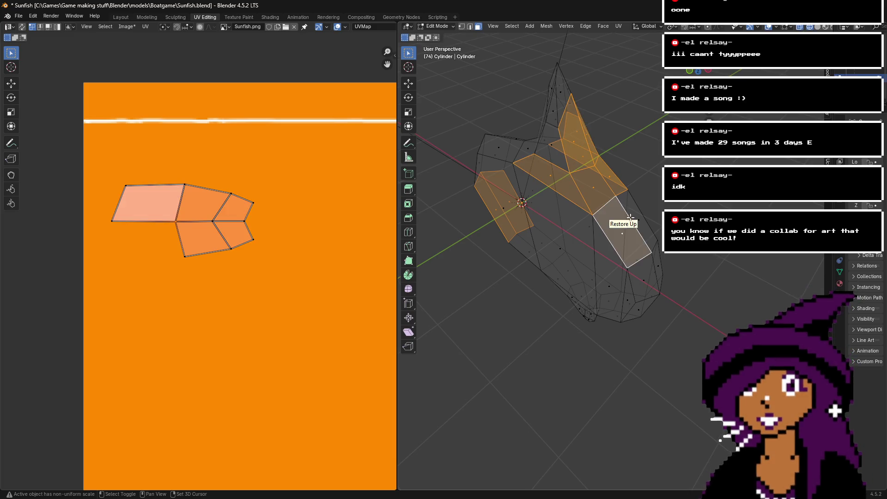
left_click(639, 217, "shift")
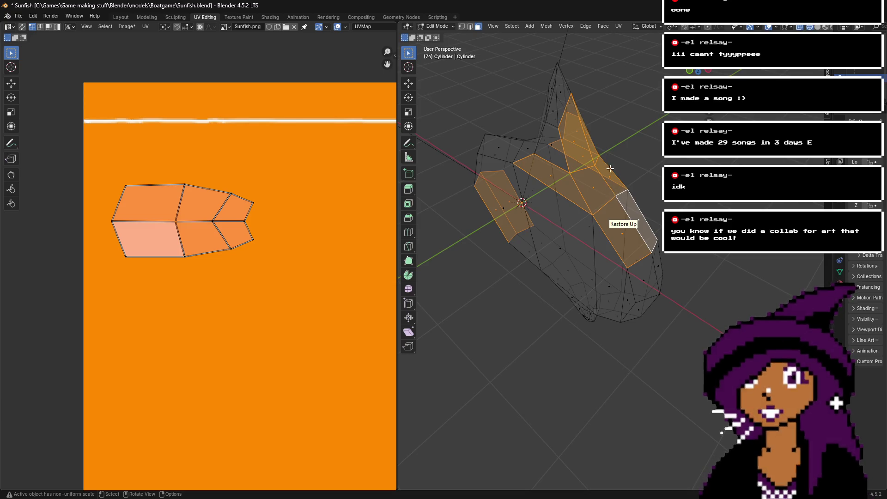
left_click(121, 17)
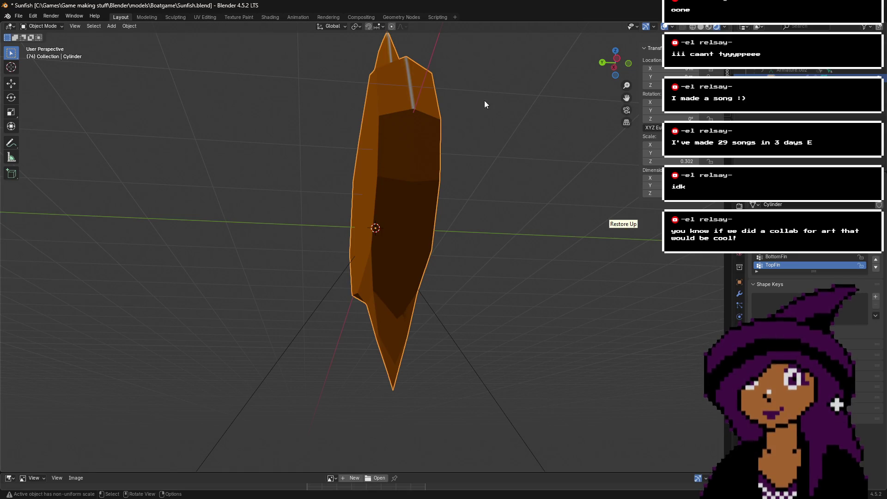
- Put the hull into Edit Mode and go back to UV Editing
left_click(60, 29)
left_click(57, 43)
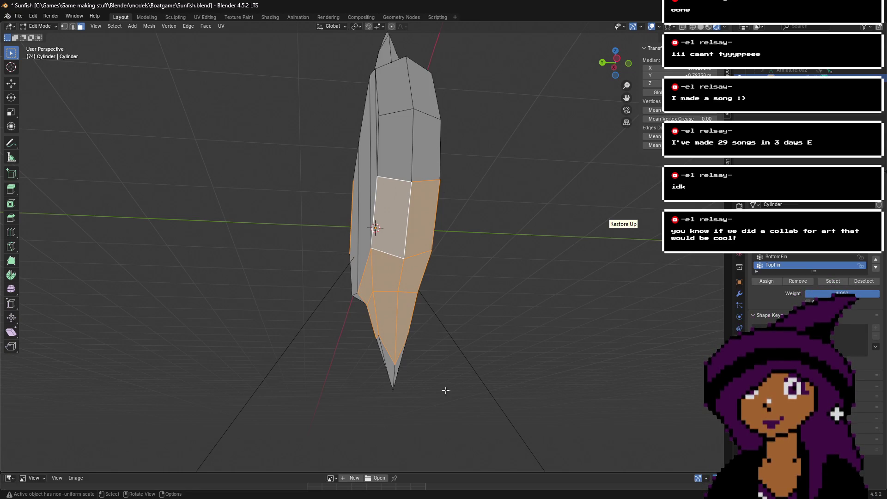
mouse_move(439, 498)
left_click(204, 18)
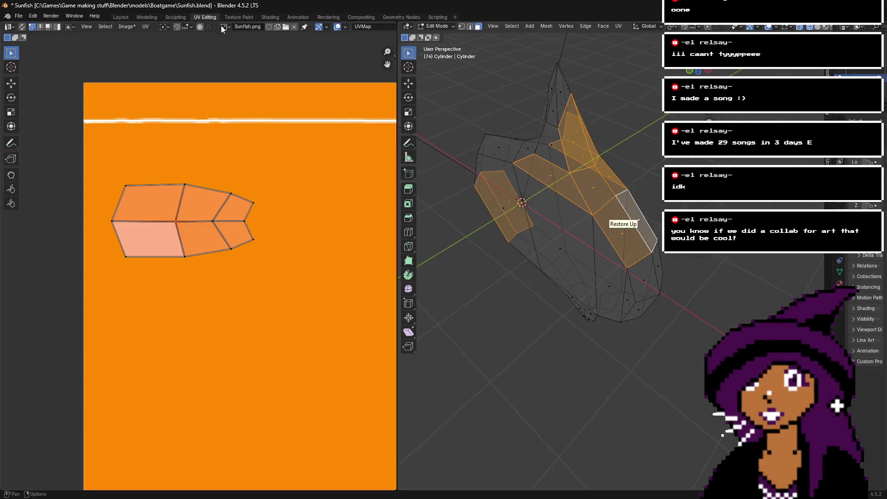
- Deselect the top and upper faces, keeping only the lower side strip, then return to Layout
left_click(580, 147, "shift")
left_click(578, 141, "shift")
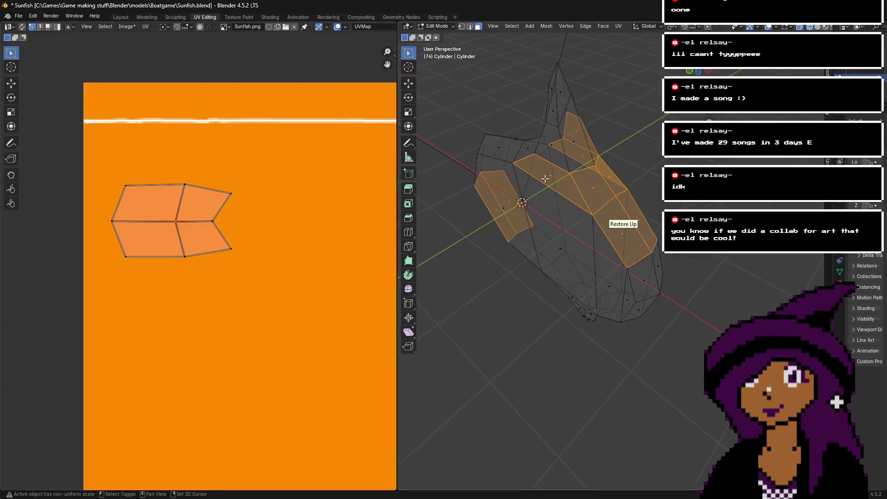
left_click(519, 185, "shift")
left_click(513, 203, "shift")
left_click(584, 142, "shift")
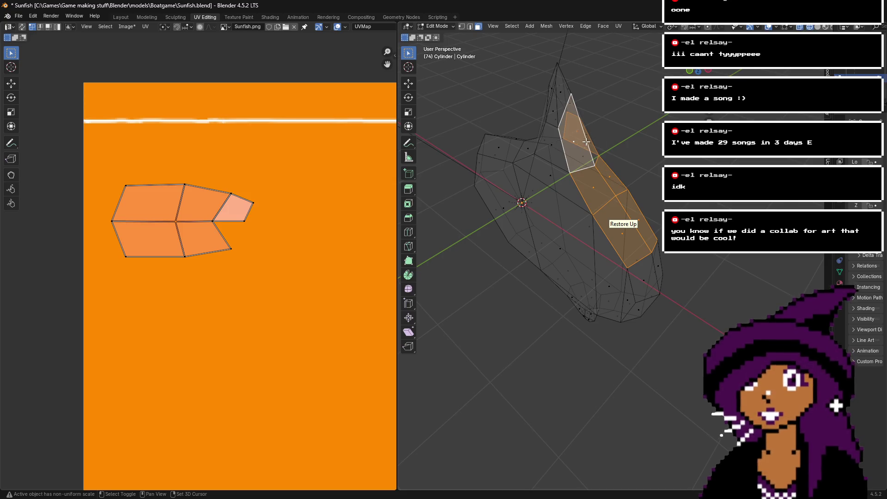
left_click(579, 137, "shift")
left_click(579, 137, "shift")
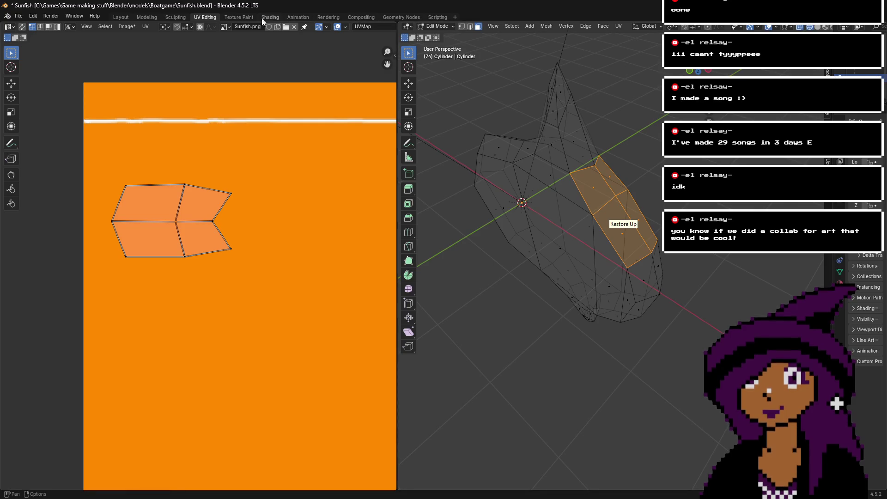
left_click(121, 17)
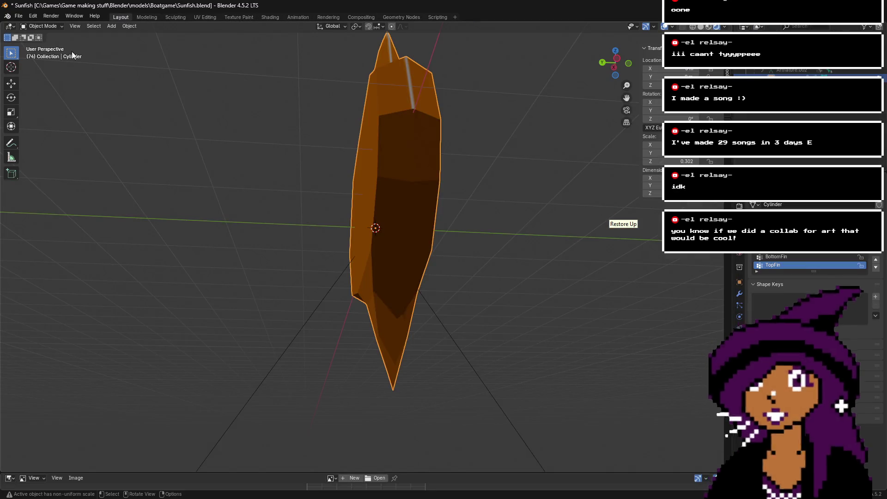
left_click(41, 26)
- In Edit Mode with vertex select, set a middle hull vertex's Z to a pasted value
left_click(46, 43)
left_click_drag(614, 65, 279, 83)
left_click(65, 26)
left_click(393, 199)
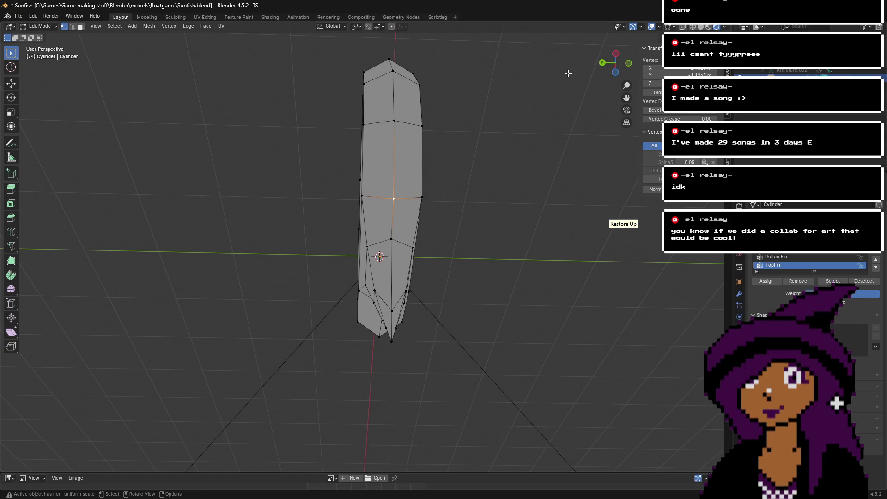
mouse_move(614, 65)
left_mouse_down()
mouse_move(531, 76)
mouse_move(747, 74)
left_mouse_up()
left_click(654, 83)
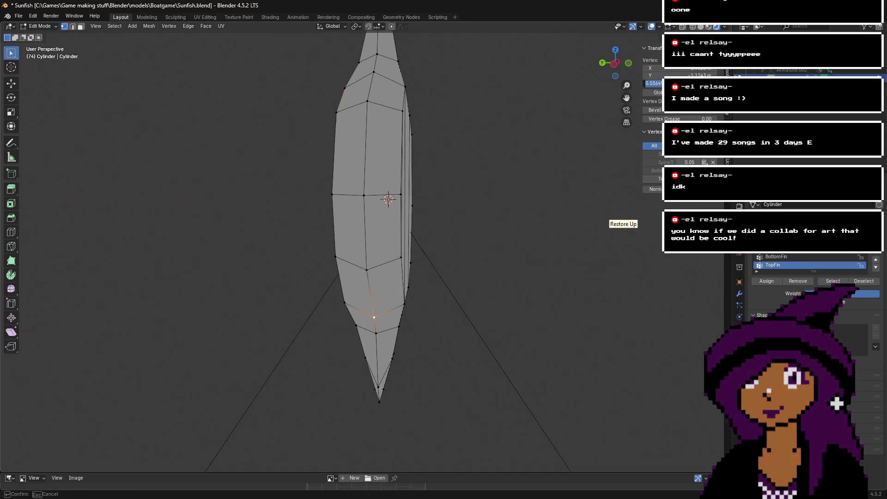
type("0")
key("Return")
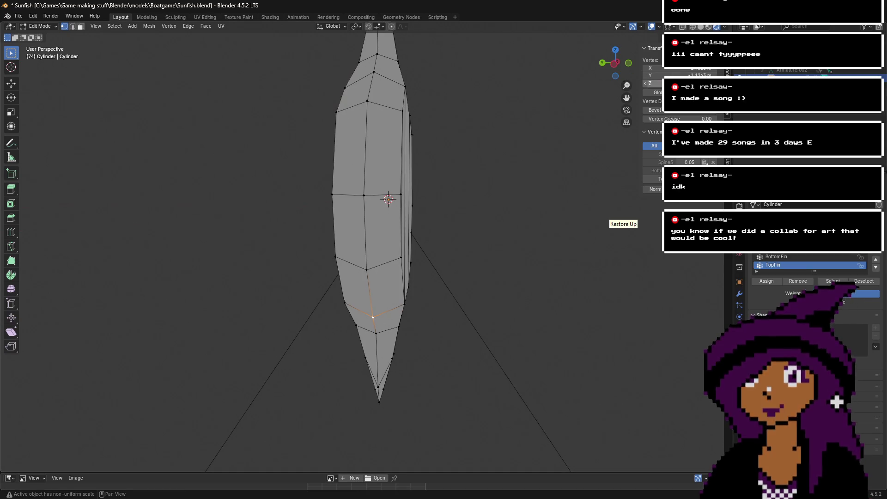
- Set Z to 0 for two more vertices along the hull's middle
left_click(366, 271)
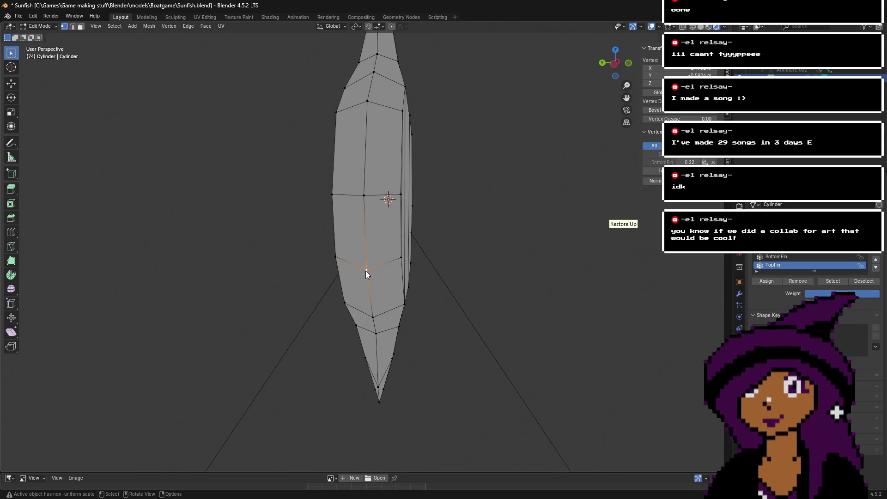
left_click(654, 84)
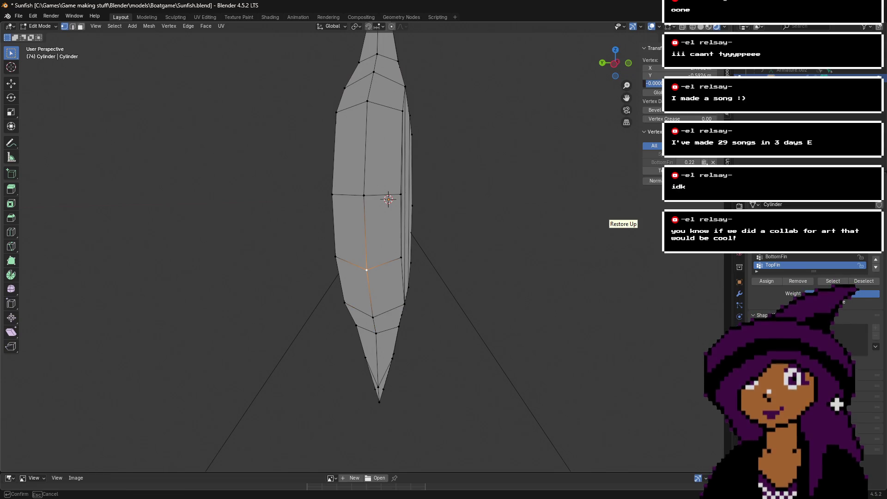
type("0")
key("Return")
left_click(364, 196)
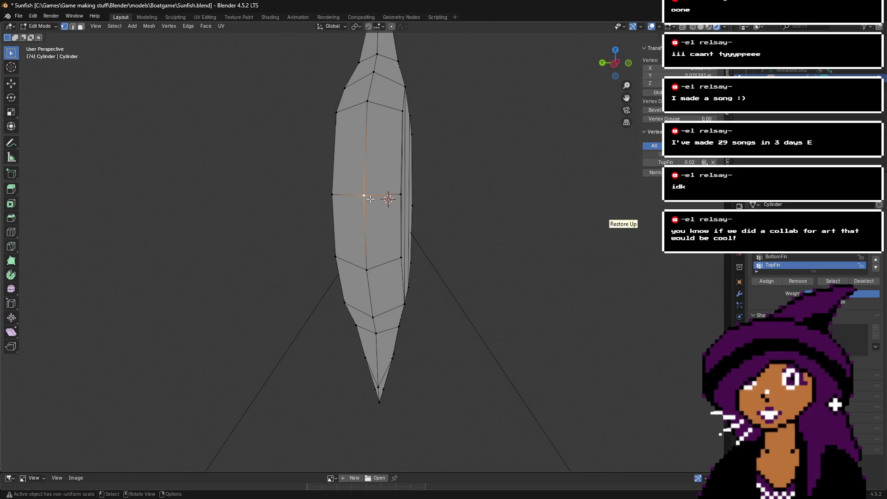
left_click(653, 83)
type("0")
key("Return")
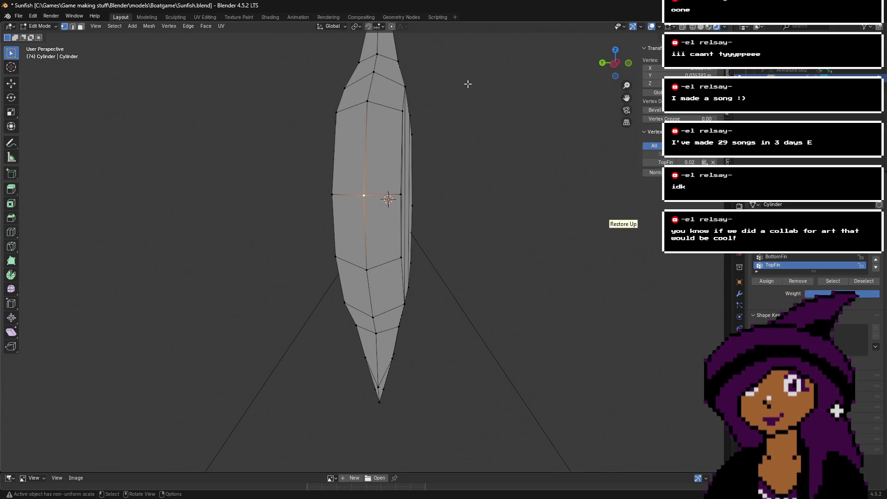
- Select a vertex near the hull's upper end and switch to Top view
left_click(367, 100)
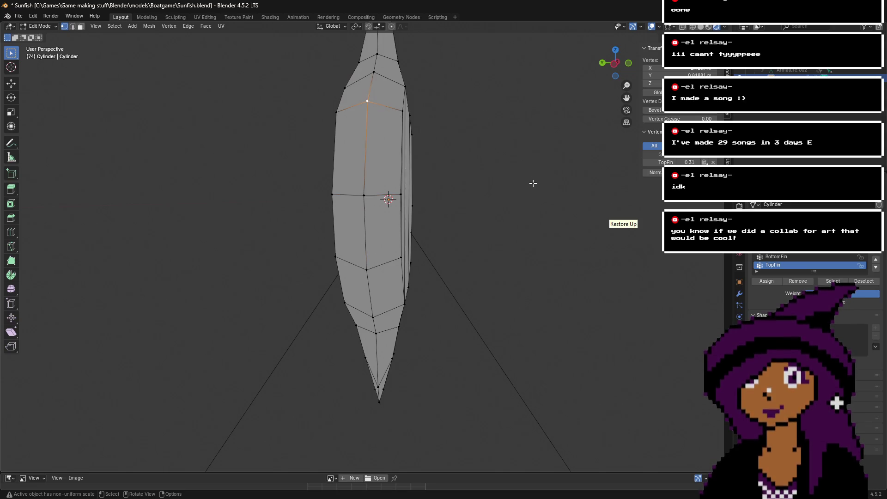
scroll(534, 182, "down", 2)
left_click(618, 65)
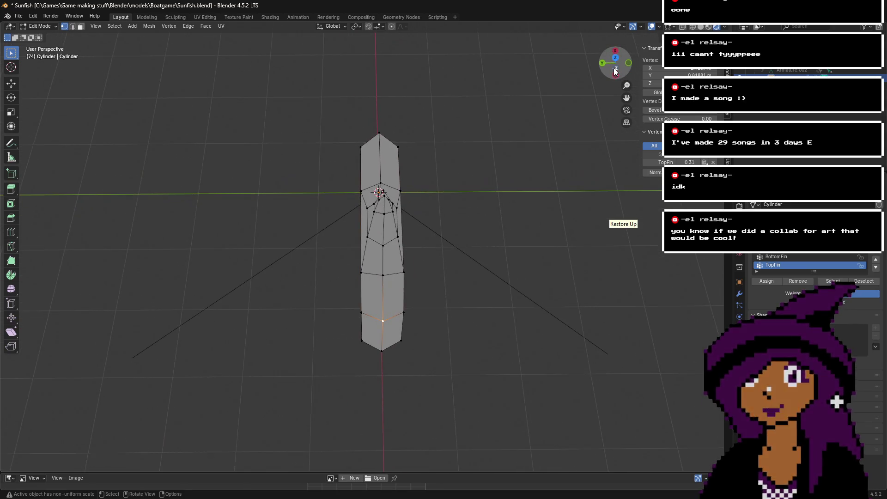
left_click(618, 61)
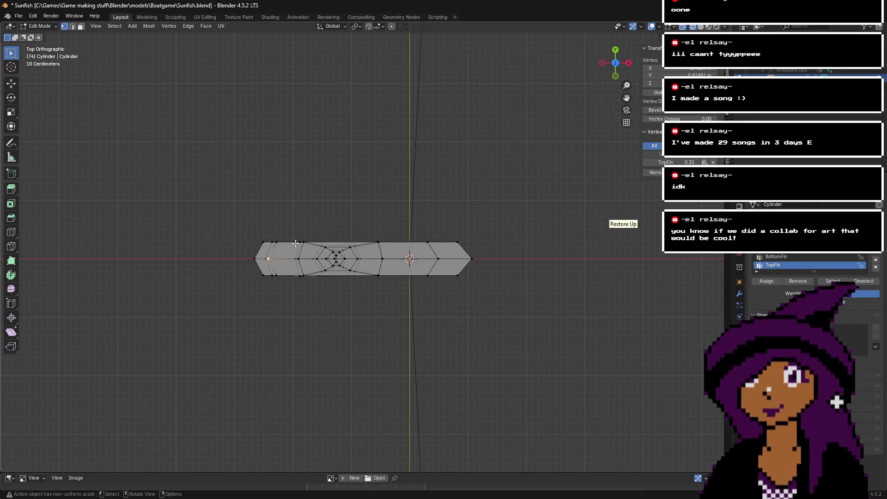
- Box-select the centre row of vertices and set their Z to 0
scroll(260, 275, "up", 2)
left_click_drag(194, 261, 364, 265)
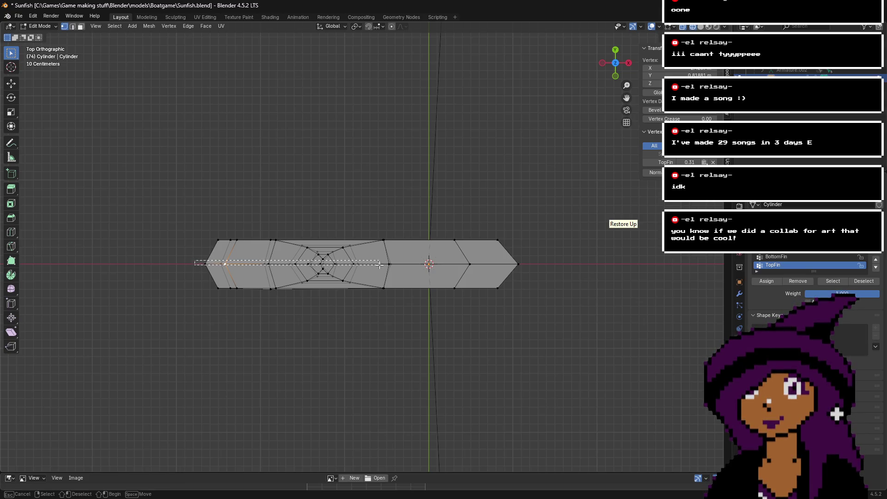
left_click_drag(424, 264, 495, 271)
left_click_drag(194, 259, 134, 247)
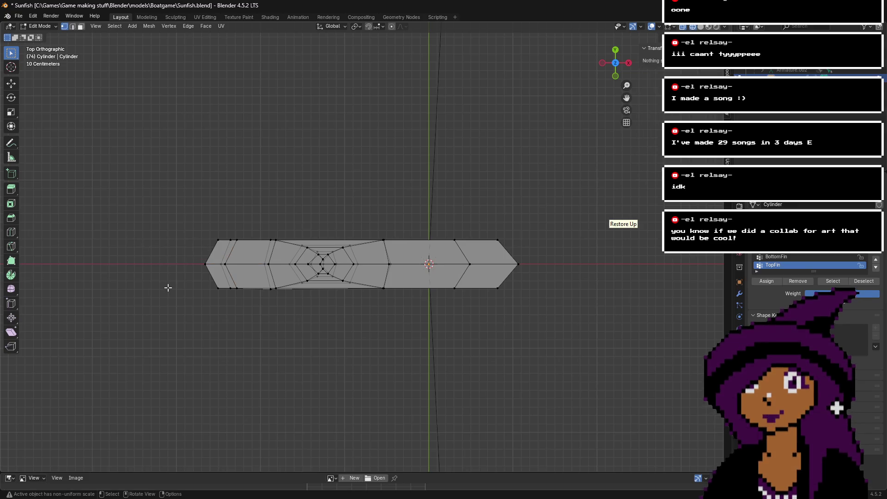
scroll(169, 288, "up", 4)
scroll(169, 288, "up", 1)
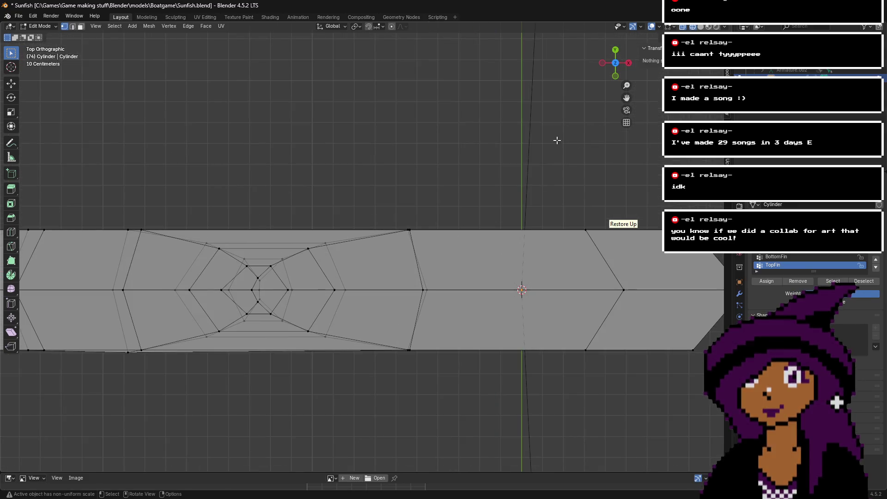
scroll(573, 250, "down", 2)
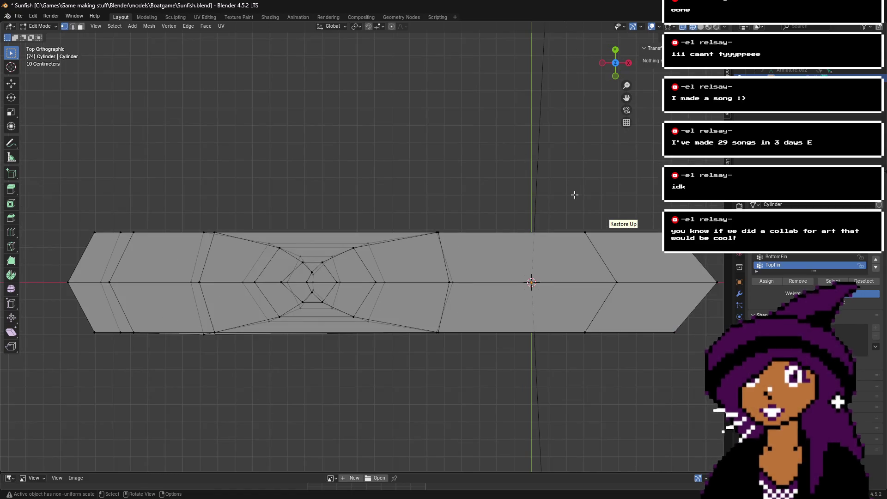
left_click_drag(62, 279, 734, 286)
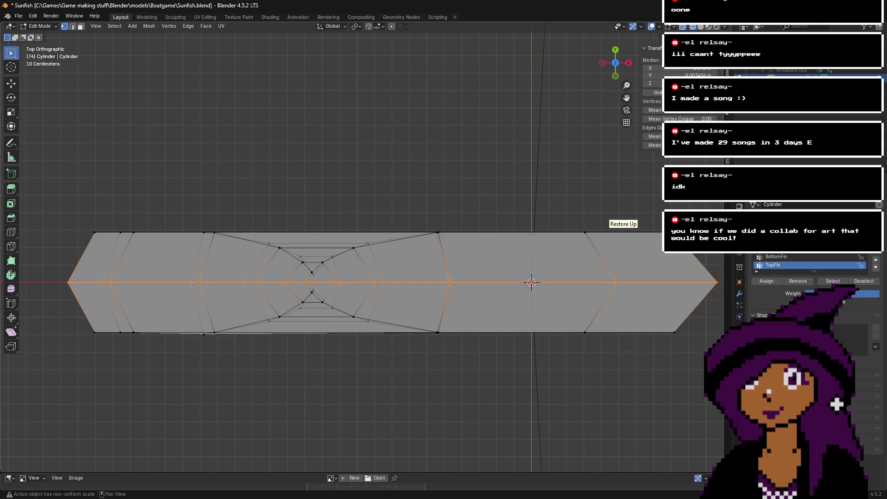
left_click(651, 83)
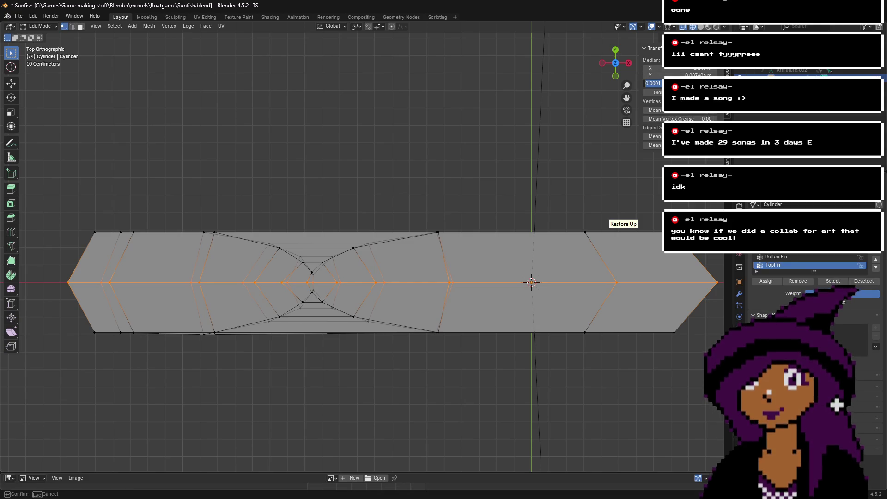
type("0")
key("Return")
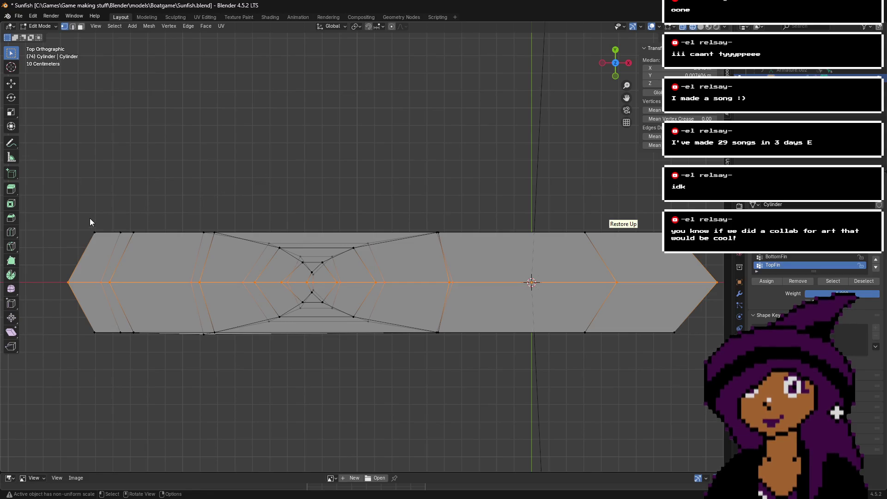
- Give the top-edge row of vertices a new common median Z
left_click_drag(73, 214, 674, 238)
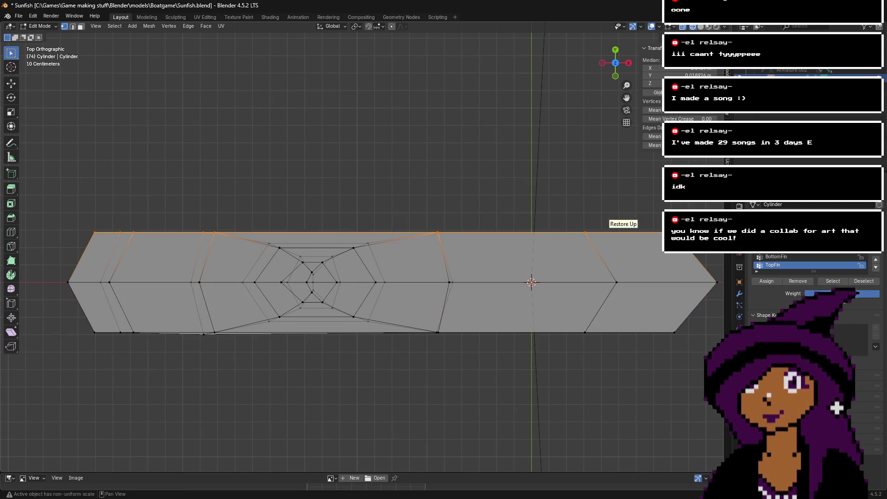
left_click(653, 84)
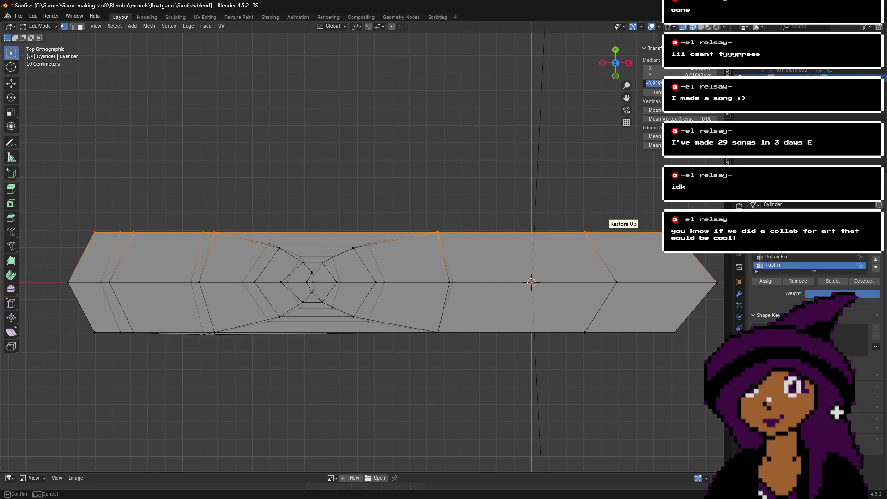
key("Return")
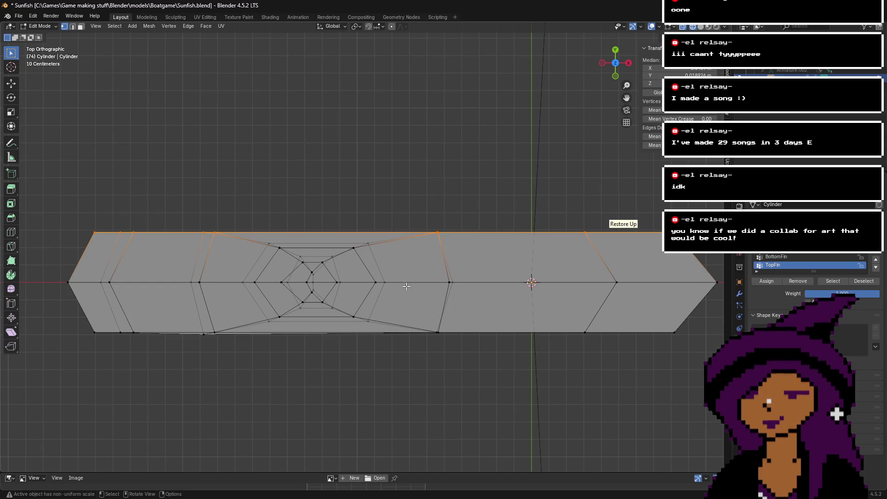
- Select the lower-left hull vertices, pick one, and orbit into 3D
mouse_move(77, 327)
left_mouse_down()
mouse_move(461, 357)
mouse_move(184, 370)
left_mouse_up()
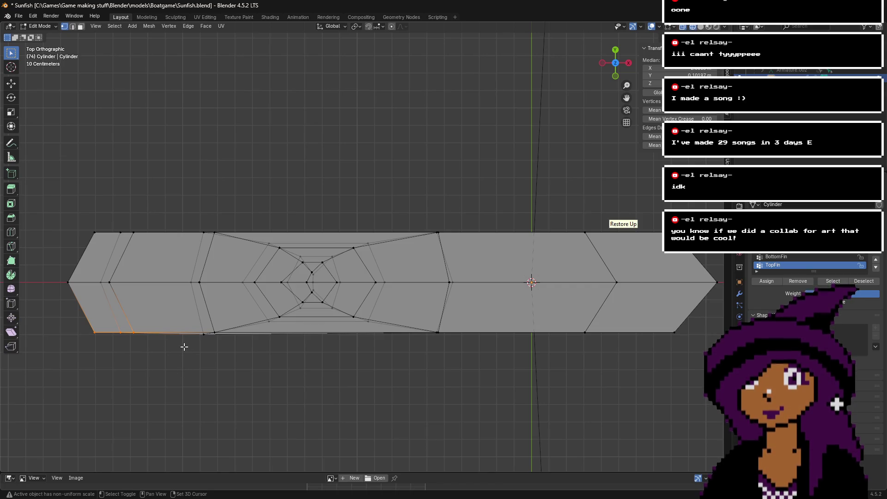
left_click_drag(183, 330, 217, 348, "shift")
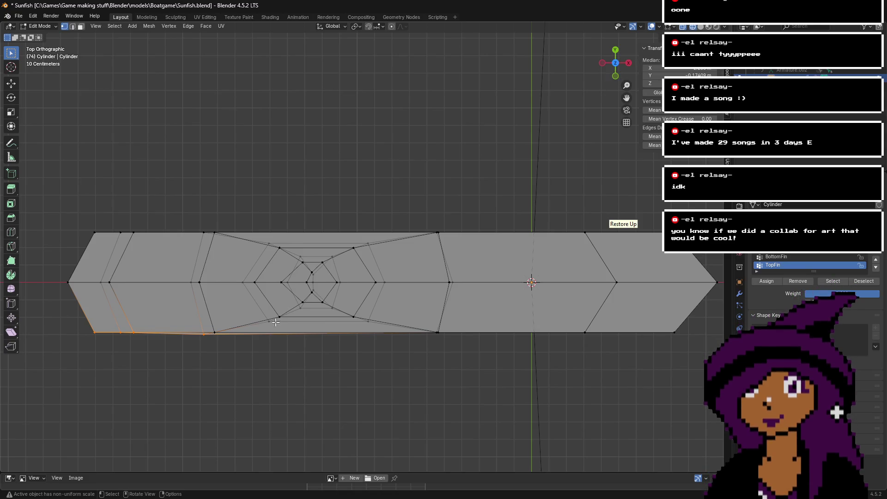
scroll(216, 364, "up", 1)
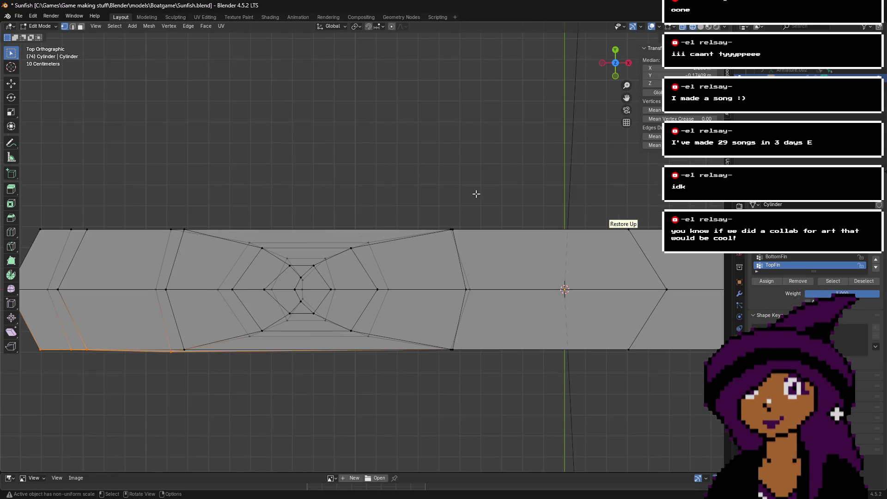
left_click(185, 349)
mouse_move(614, 65)
left_mouse_down()
mouse_move(578, 84)
mouse_move(619, 78)
left_mouse_up()
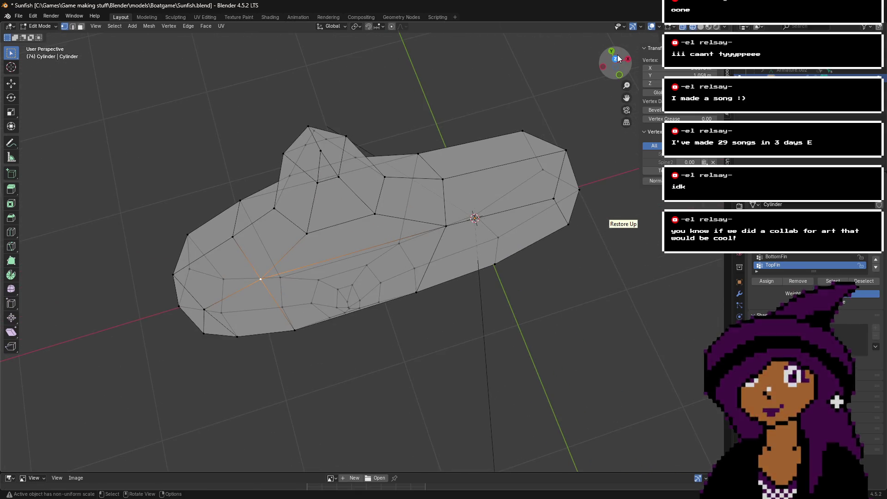
- From Top view, set the top-edge vertices' median Z to -1
left_click(615, 59)
left_click_drag(139, 320, 607, 303)
mouse_move(143, 216)
left_mouse_down()
mouse_move(382, 242)
mouse_move(597, 240)
left_mouse_up()
left_click(653, 84)
key("BackSpace")
type("-1")
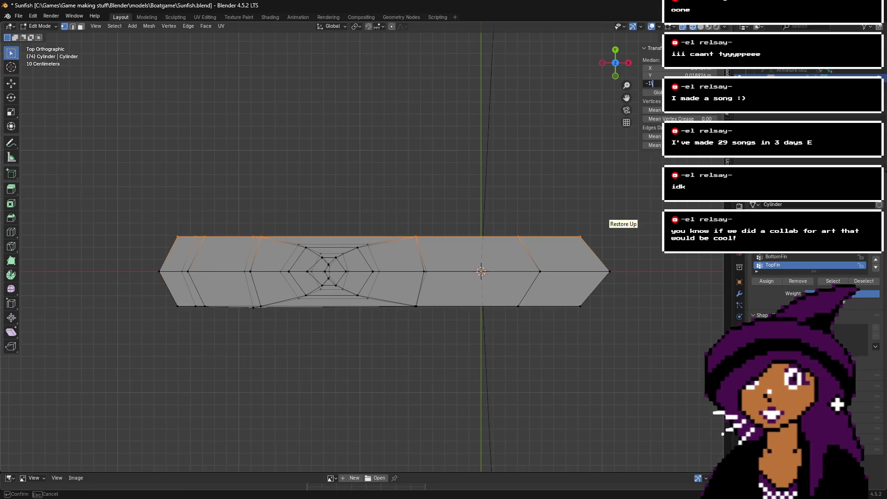
key("Return")
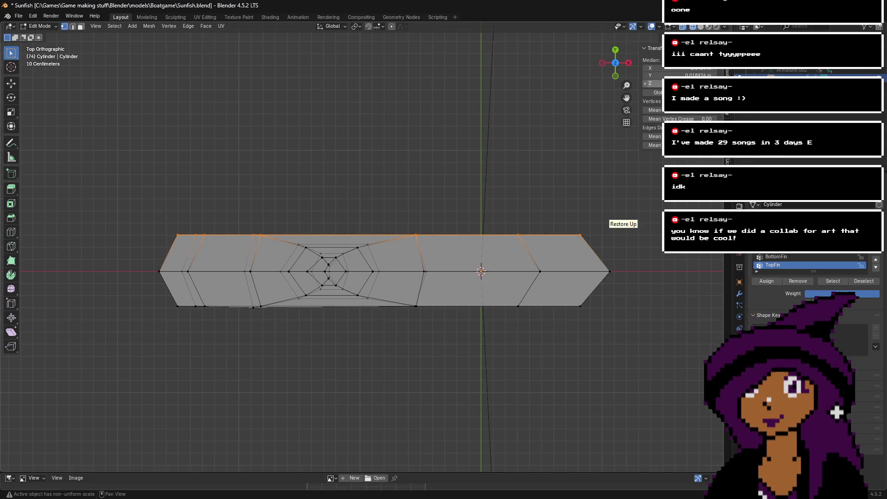
left_click_drag(146, 329, 579, 306)
double_click(652, 83)
key("Return")
- Set the bottom-edge vertices' median Z to 1, then deselect all
left_click_drag(147, 329, 614, 302)
left_click(652, 83)
type("1")
key("Return")
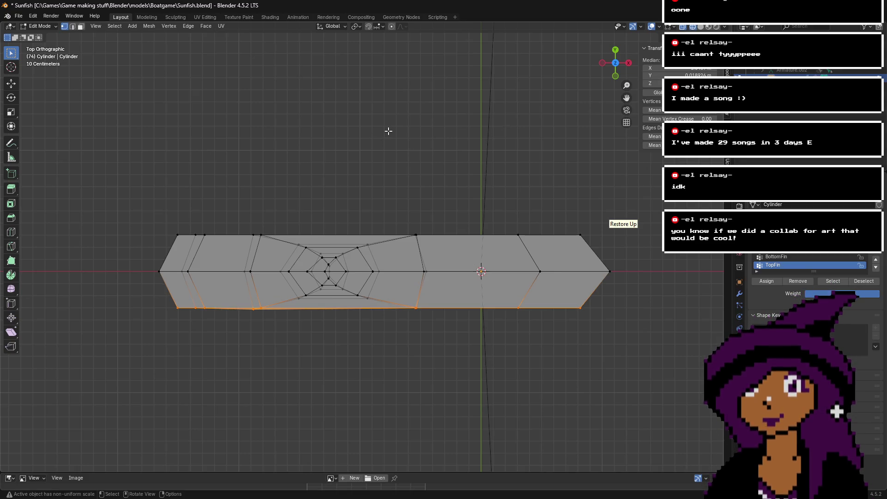
left_click(392, 131)
- Set a single side vertex's Z to 1 and select a neighbouring top-edge vertex
mouse_move(623, 74)
left_mouse_down()
mouse_move(605, 99)
mouse_move(456, 163)
left_mouse_up()
left_click(431, 174)
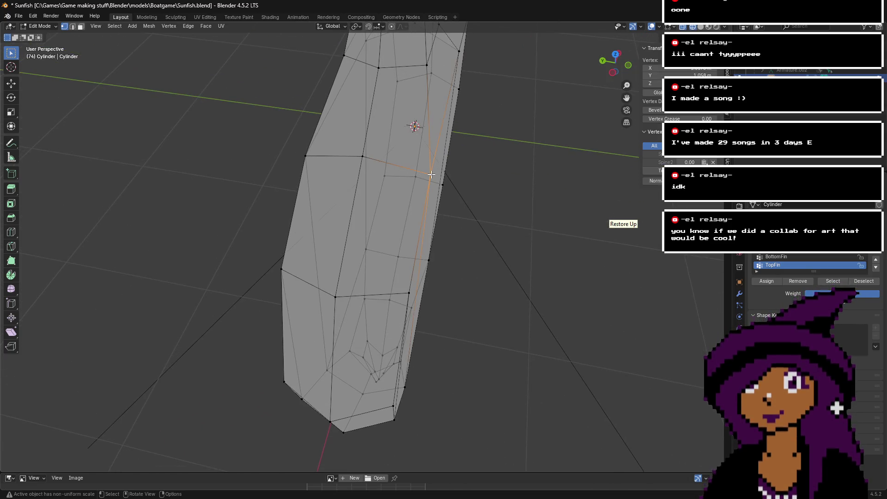
left_click(653, 83)
type("1")
key("Return")
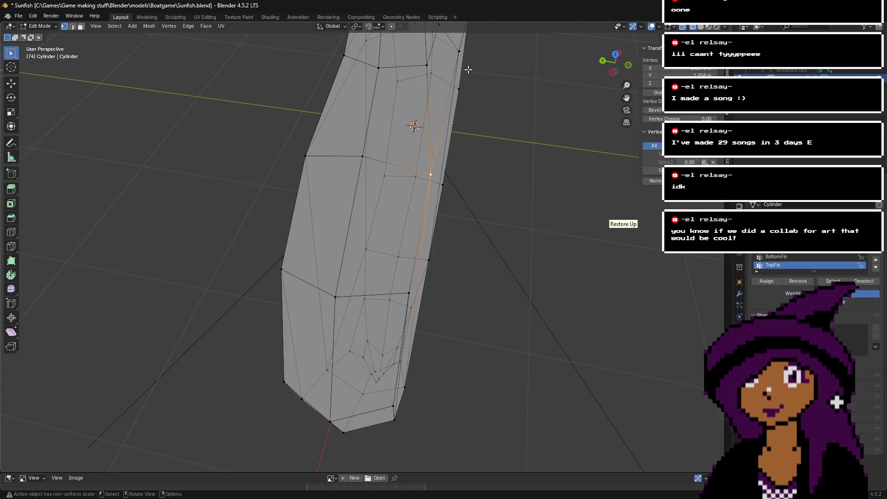
left_click(462, 49)
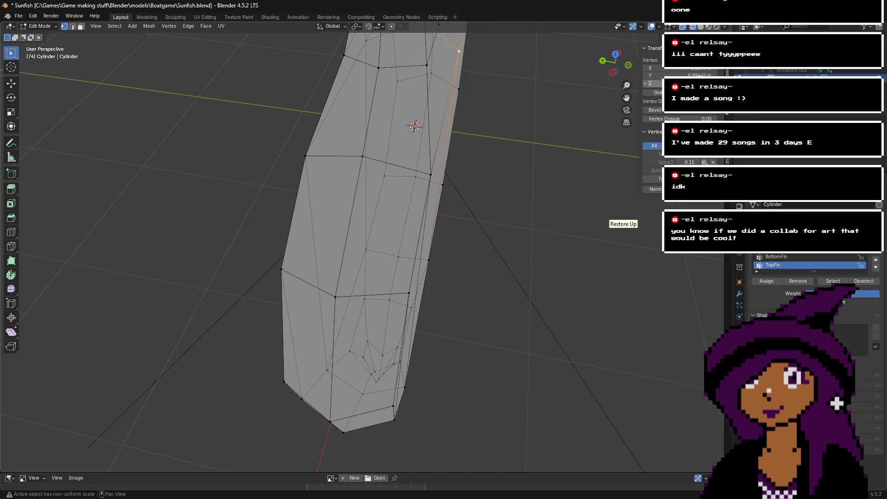
scroll(548, 115, "down", 3)
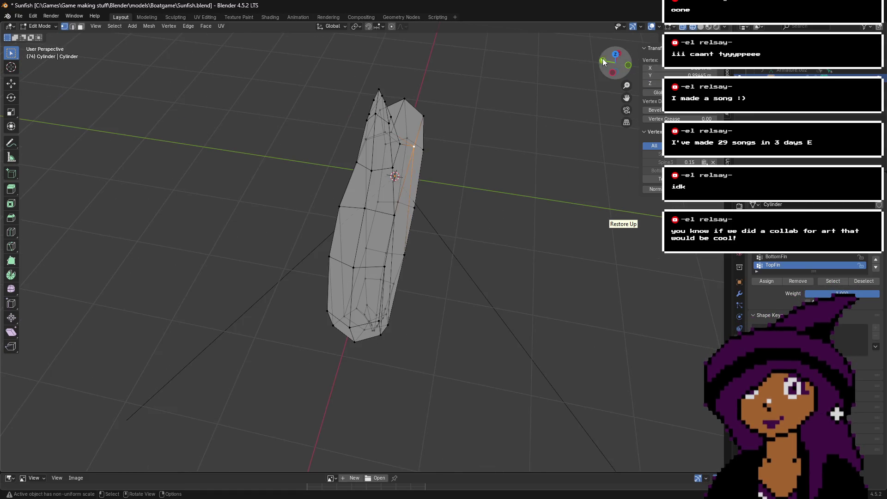
- Orbit to inspect the hull end-on and from the front, then open UV Editing
left_click_drag(617, 60, 531, 104)
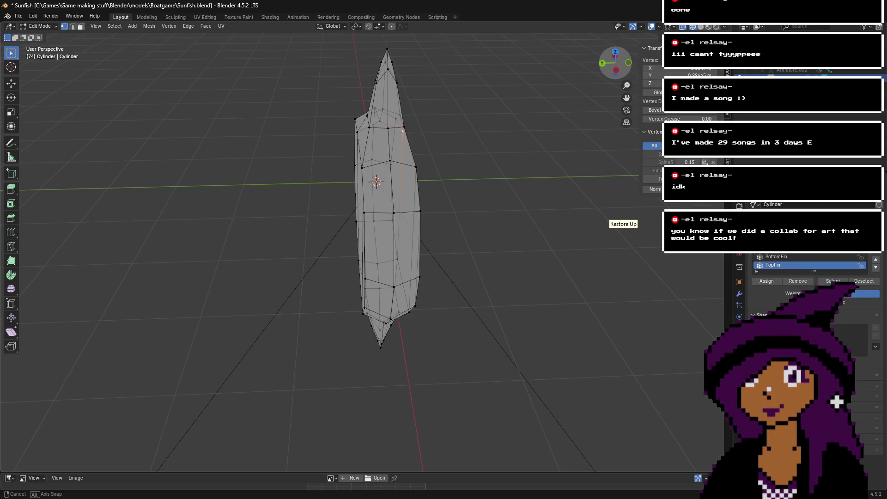
left_click_drag(531, 104, 616, 54)
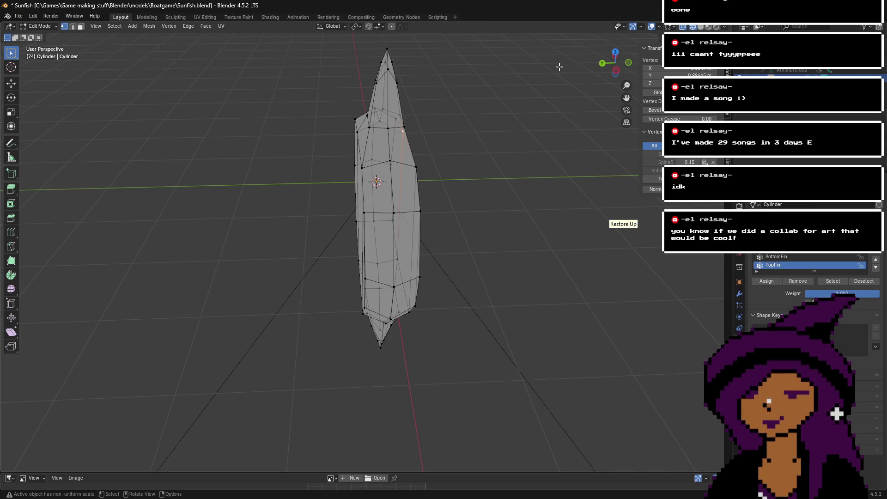
left_click_drag(601, 67, 544, 83)
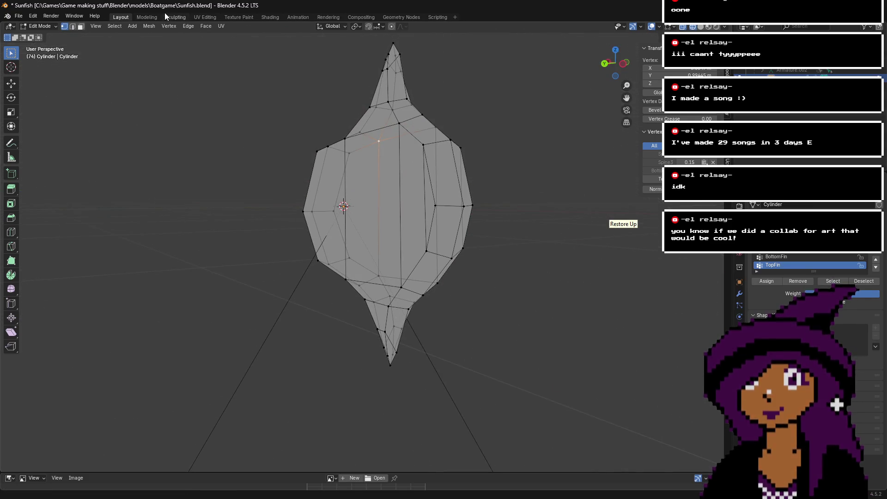
left_click(192, 18)
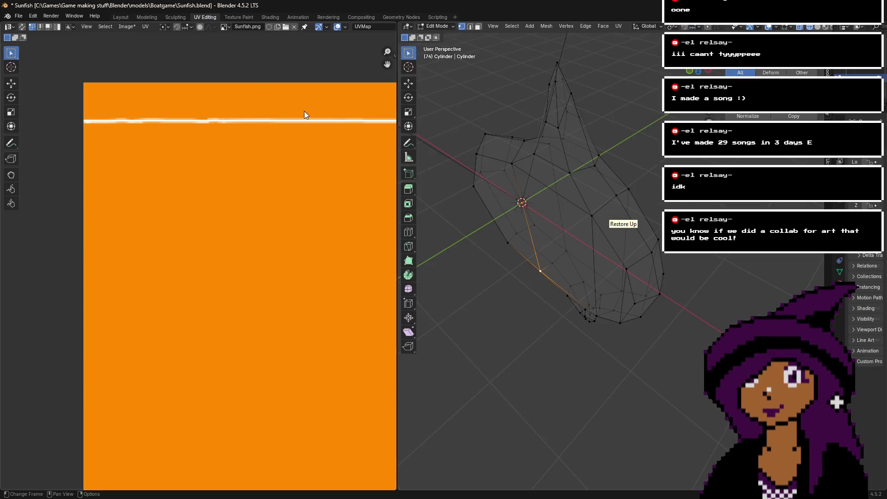
left_click(243, 18)
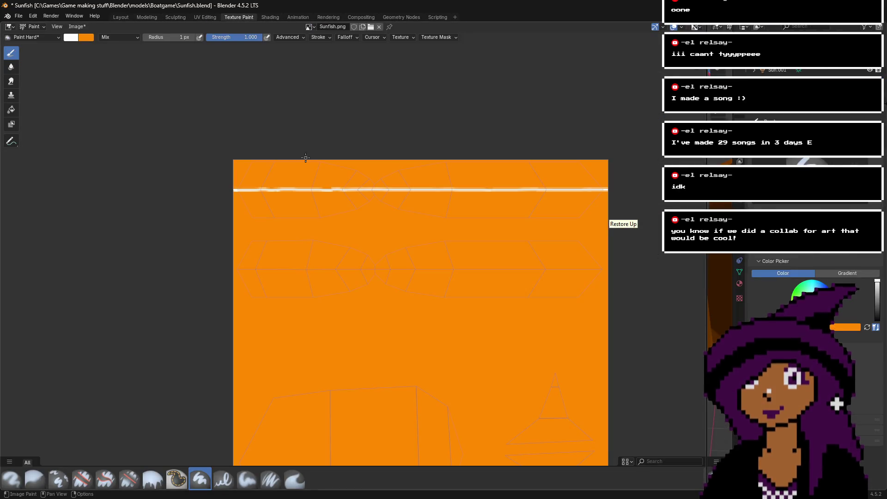
scroll(249, 252, "up", 5)
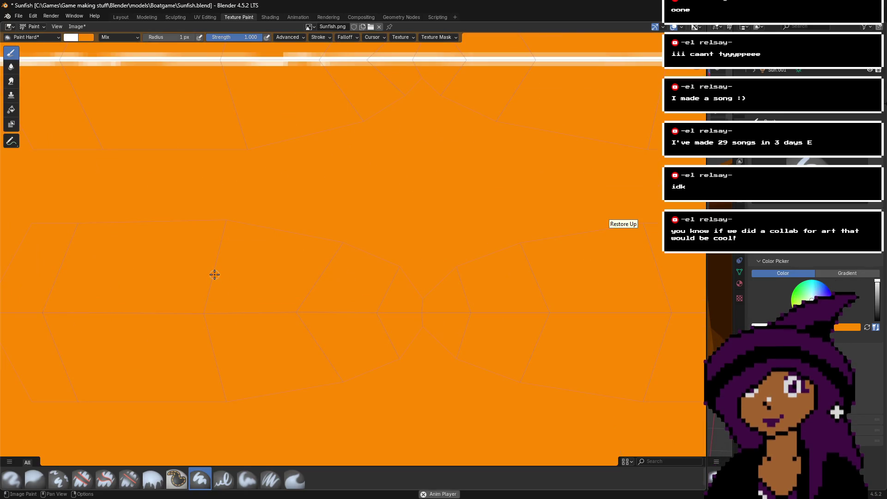
scroll(214, 275, "down", 5)
scroll(174, 279, "up", 4)
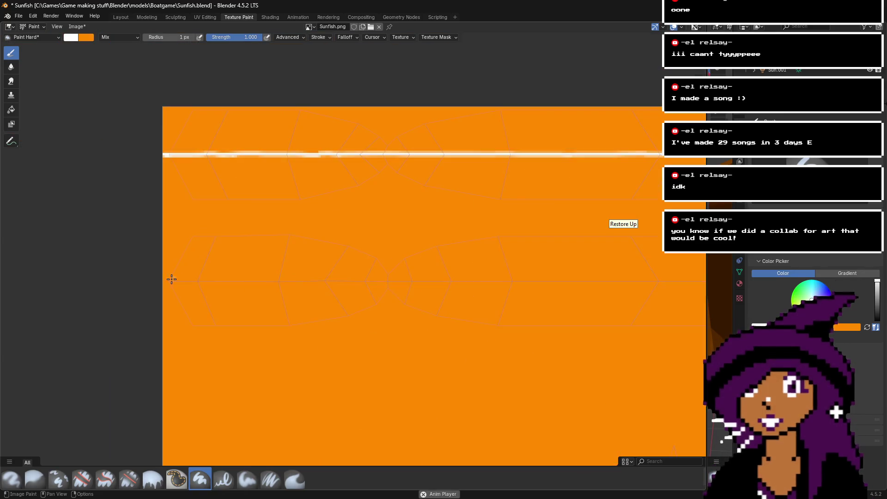
scroll(187, 263, "down", 2)
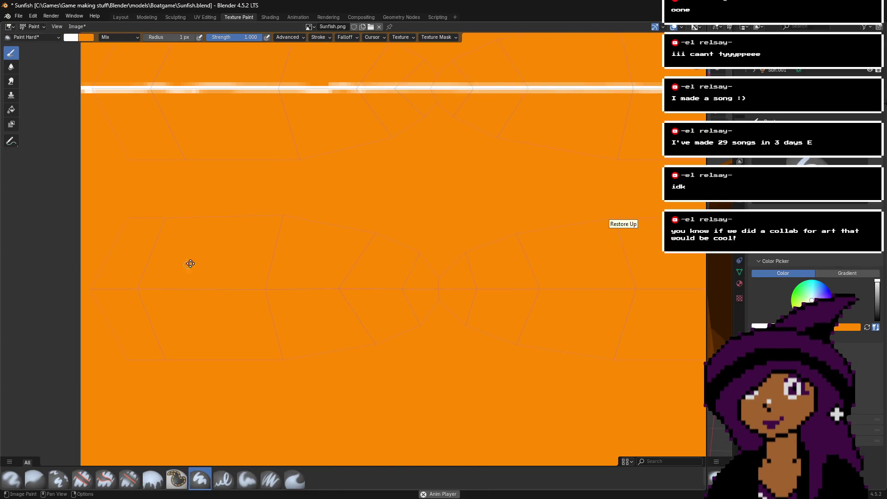
scroll(111, 274, "up", 4)
middle_click_drag(111, 275, 239, 261)
scroll(215, 258, "down", 2)
scroll(185, 259, "up", 3)
left_click_drag(168, 264, 425, 267)
key("ctrl+z")
left_click_drag(342, 261, 166, 261)
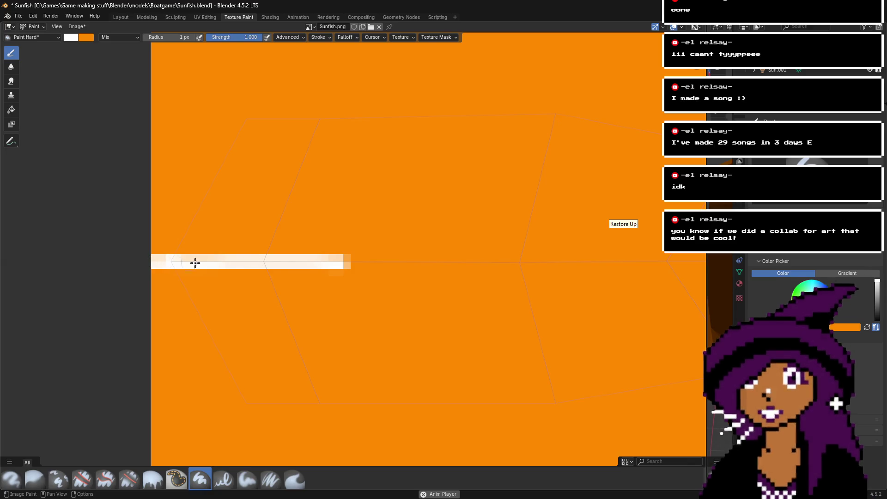
scroll(257, 261, "right", 3)
scroll(245, 264, "up", 3)
mouse_move(177, 271)
left_mouse_down()
mouse_move(168, 271)
mouse_move(530, 275)
left_mouse_up()
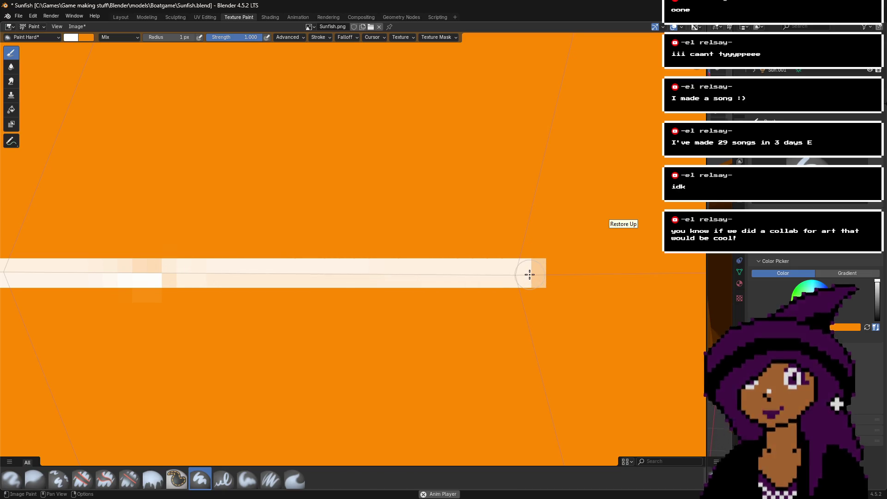
middle_click_drag(529, 275, 388, 263)
key("ctrl+z")
left_click_drag(252, 265, 517, 265)
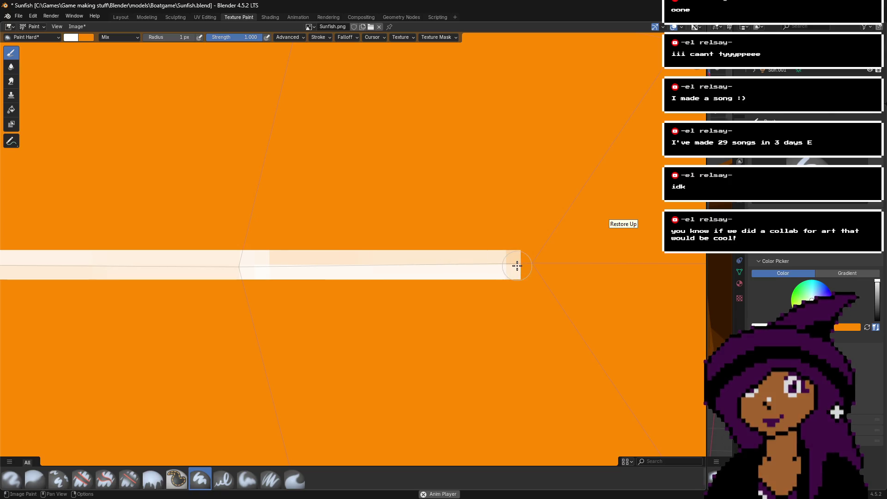
key("ctrl+z")
left_click_drag(341, 262, 444, 264)
scroll(444, 264, "down", 5)
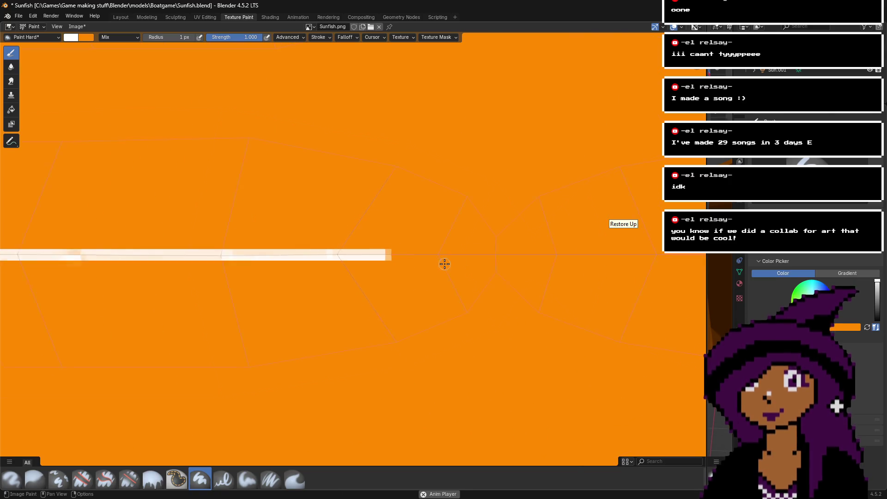
scroll(444, 264, "down", 3)
key("ctrl+z")
key("ctrl+z")
key("ctrl+z")
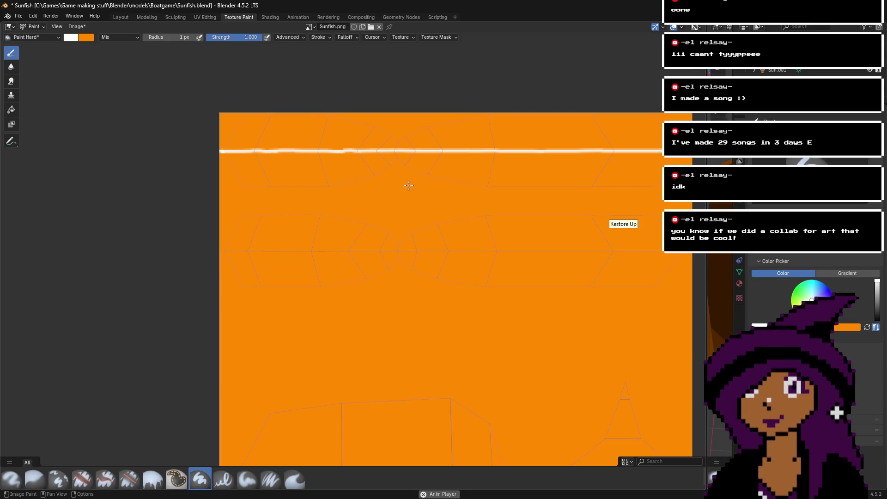
left_click(206, 17)
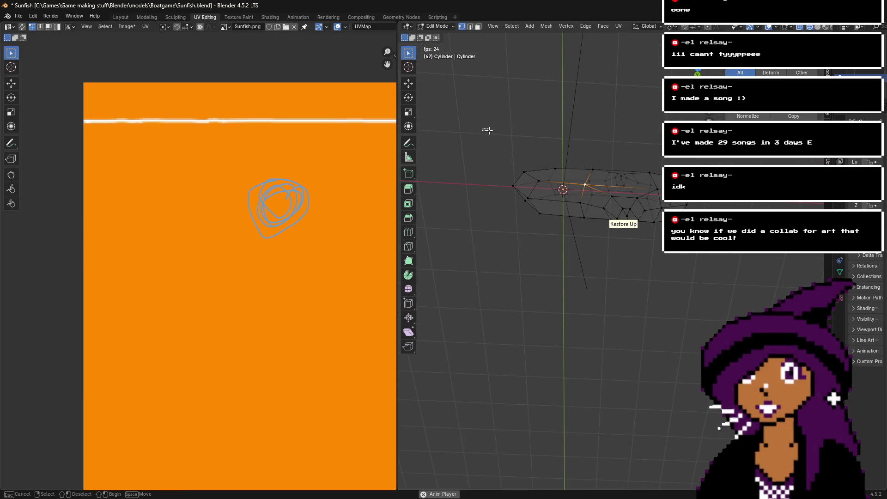
- Select the whole mesh and box-select its UV islands in the UV Editor
key("a")
scroll(291, 224, "down", 1)
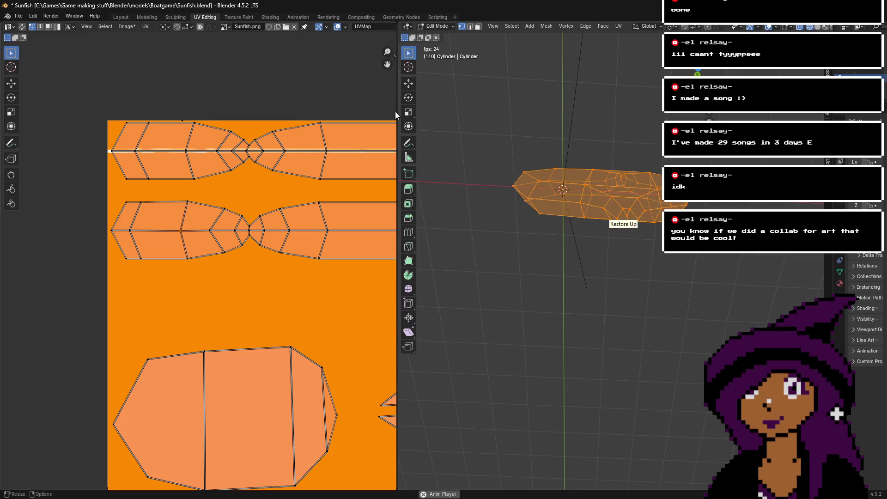
left_click_drag(389, 61, 300, 72)
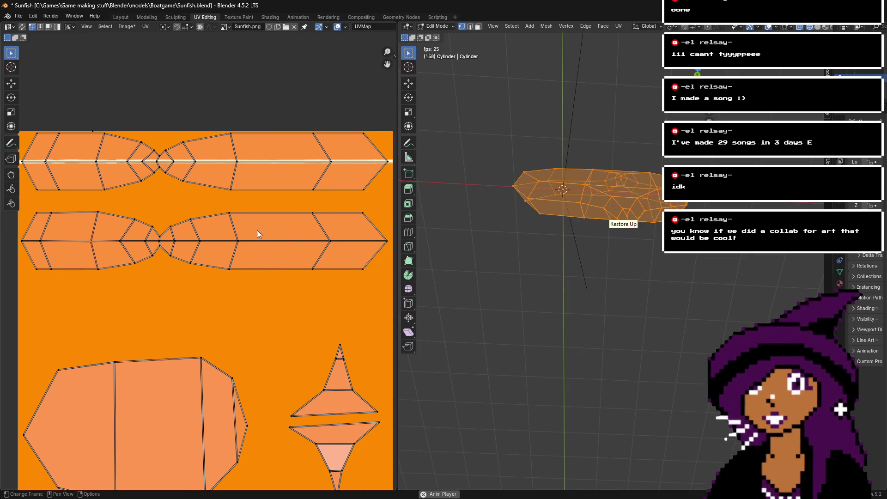
mouse_move(16, 285)
left_mouse_down()
mouse_move(69, 259)
mouse_move(398, 207)
left_mouse_up()
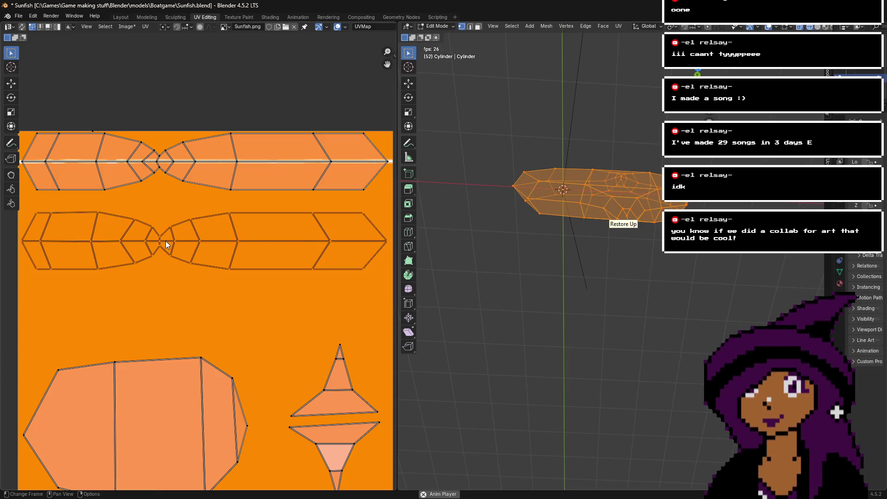
scroll(51, 220, "up", 2)
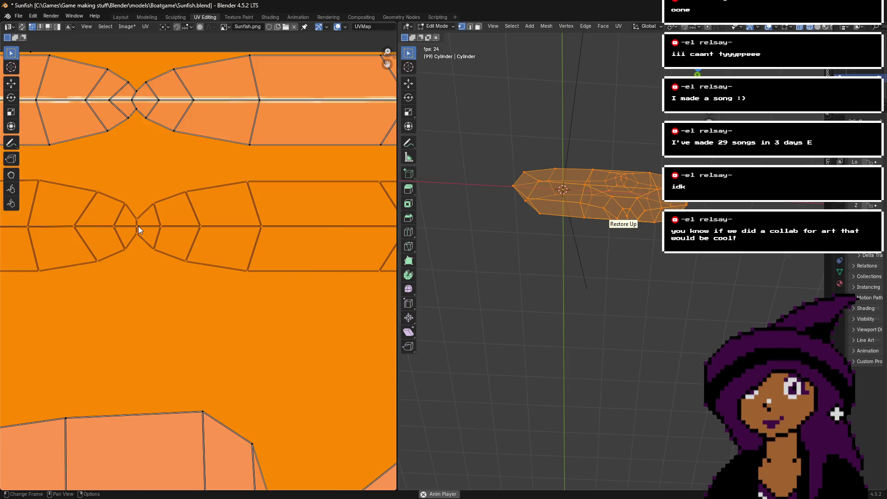
- Shift the selected seam UVs slightly along Y, then switch to Texture Paint
key("g")
key("y")
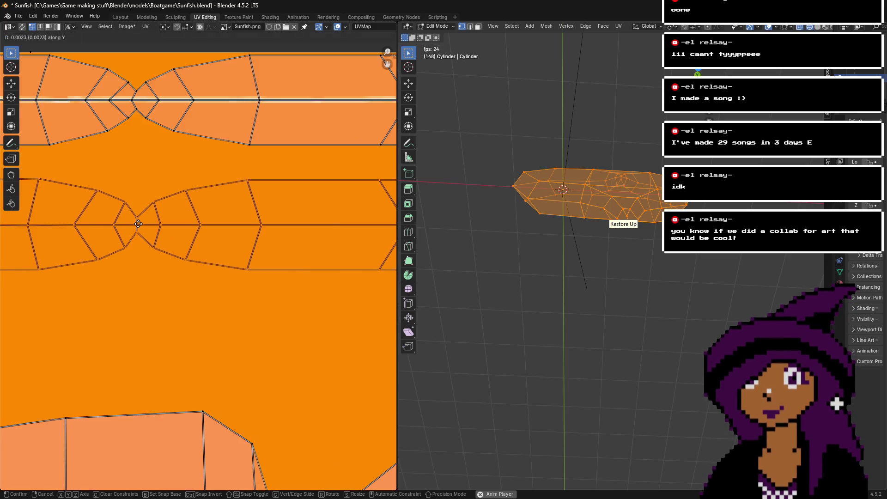
left_click(138, 221)
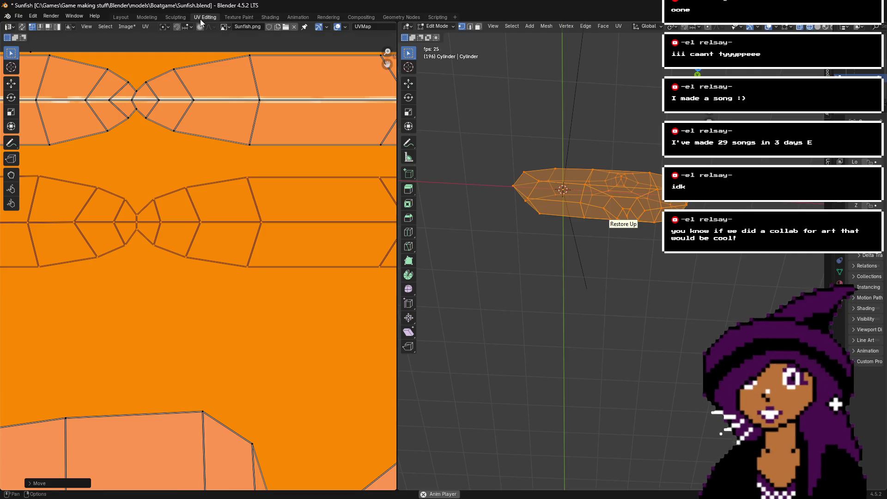
left_click(228, 18)
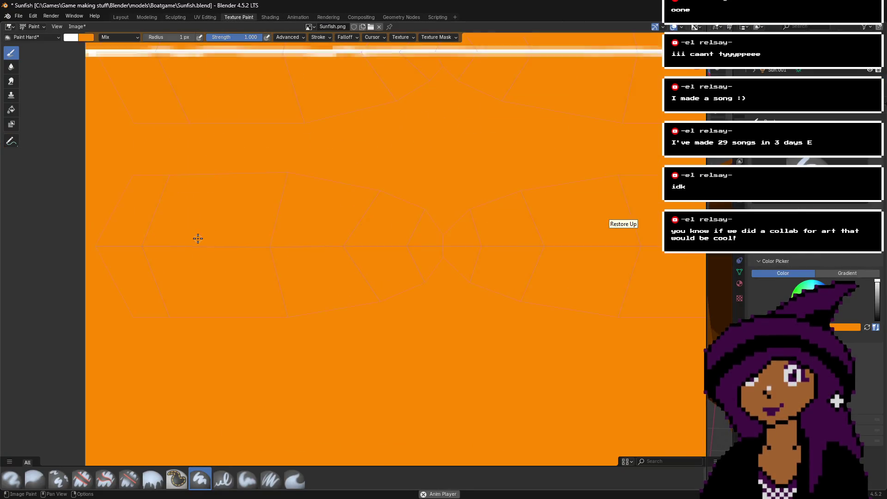
- Paint the new white stripe across the texture, out to its left edge and back
scroll(138, 243, "up", 2)
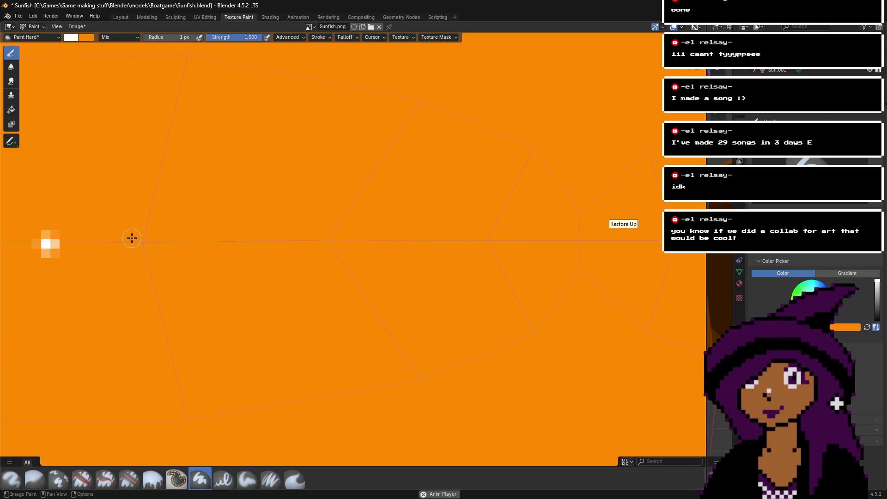
scroll(140, 238, "down", 4)
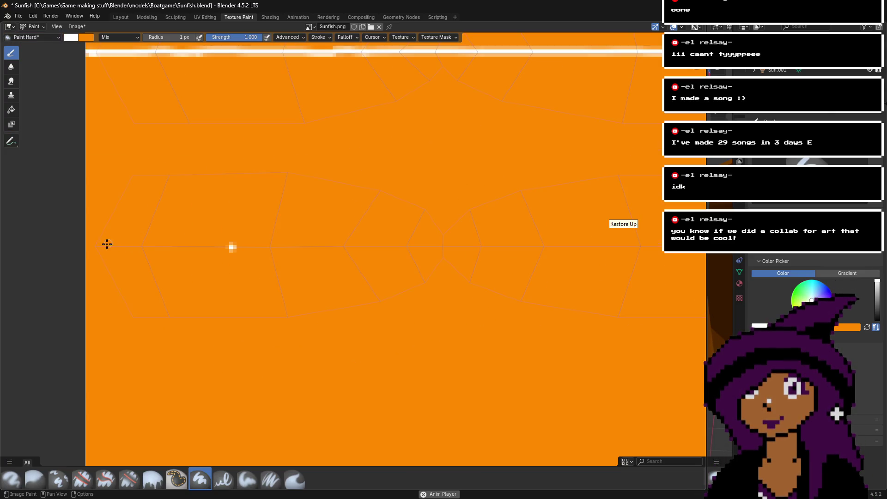
scroll(99, 245, "up", 2)
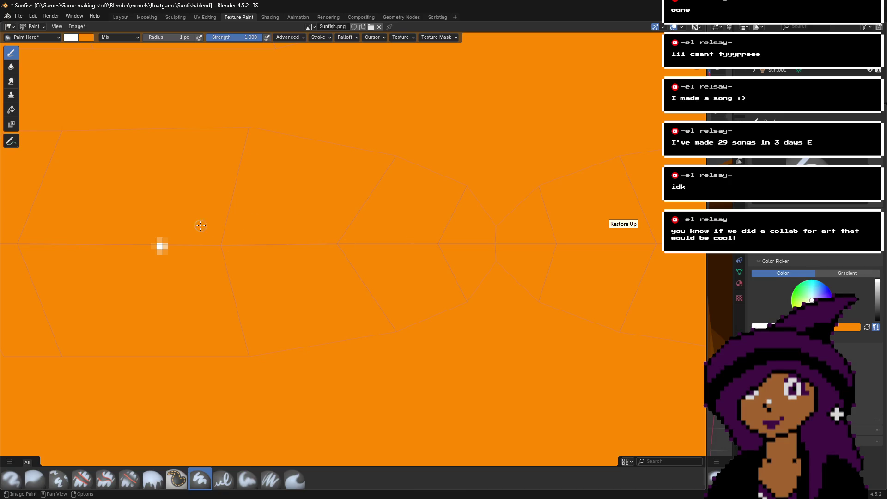
middle_click_drag(238, 229, 522, 238)
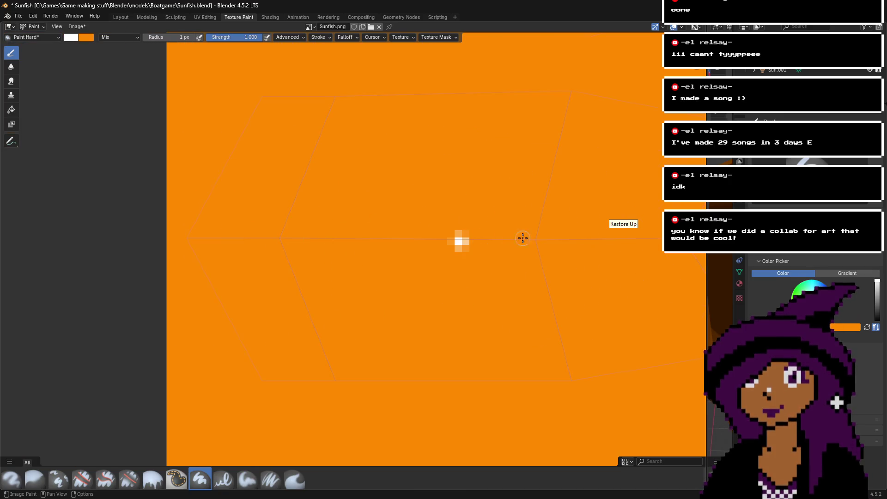
scroll(527, 236, "up", 2)
left_click_drag(516, 236, 57, 234)
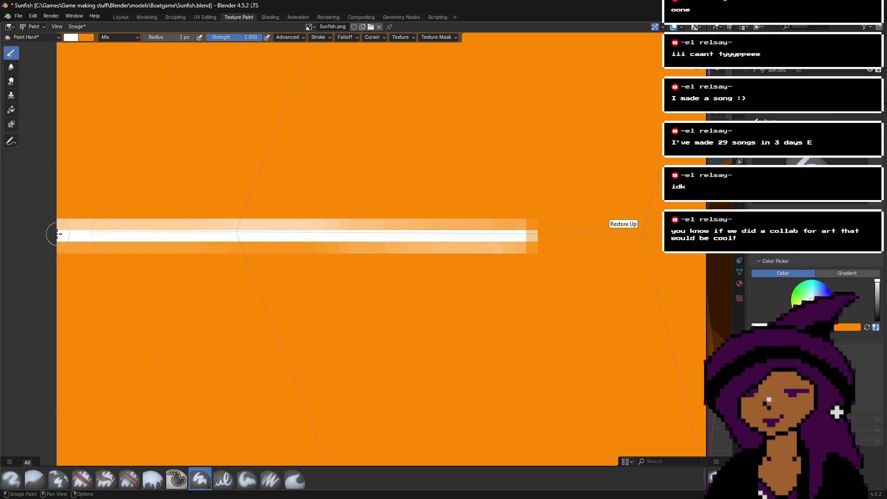
middle_click_drag(503, 249, 35, 228)
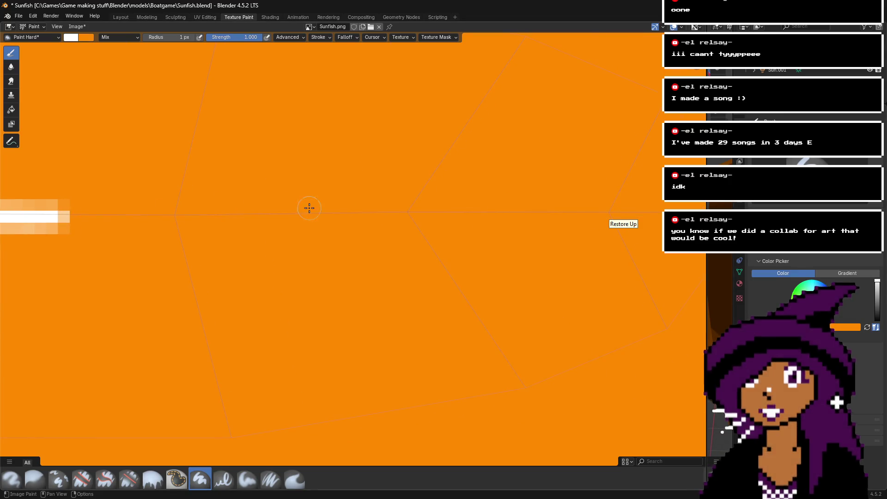
left_click_drag(73, 213, 537, 212)
- Undo and repaint uneven stretches of the white stripe until it runs straight rightward
key("ctrl+z")
left_click_drag(65, 214, 492, 211)
key("ctrl+z")
left_click_drag(386, 216, 66, 215)
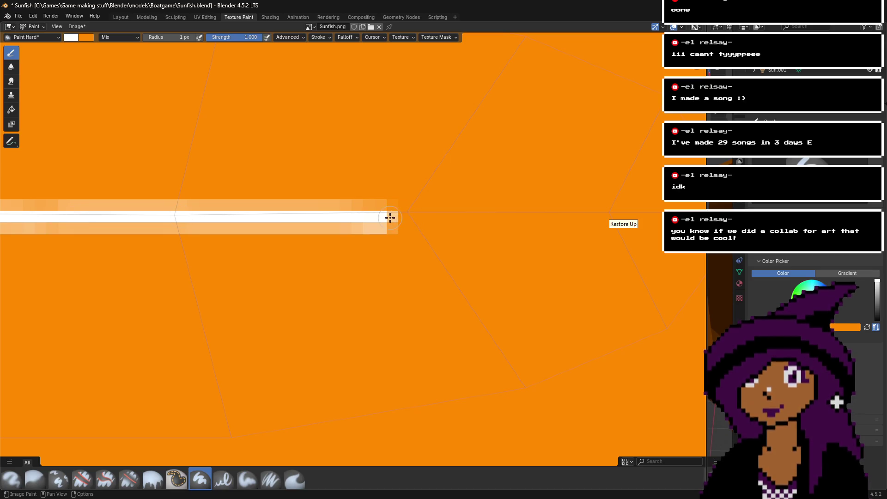
left_click_drag(390, 218, 559, 217)
key("ctrl+z")
left_click_drag(212, 212, 501, 212)
key("ctrl+z")
left_click_drag(222, 209, 529, 208)
key("ctrl+z")
left_click_drag(204, 207, 529, 208)
- Carry the stripe to the texture's right edge, discarding a stray lower white stroke
key("ctrl+z")
key("ctrl+z")
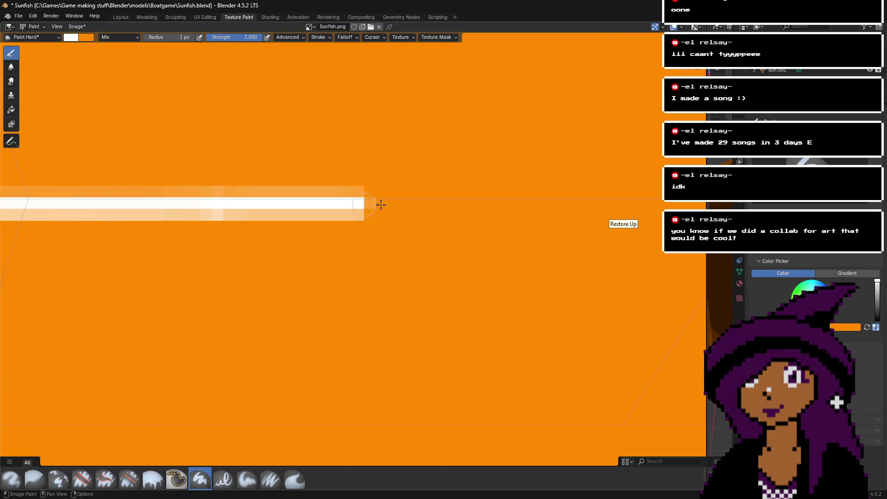
left_click_drag(362, 203, 555, 204)
key("ctrl+z")
middle_click_drag(231, 205, 578, 203)
left_click_drag(578, 203, 688, 203)
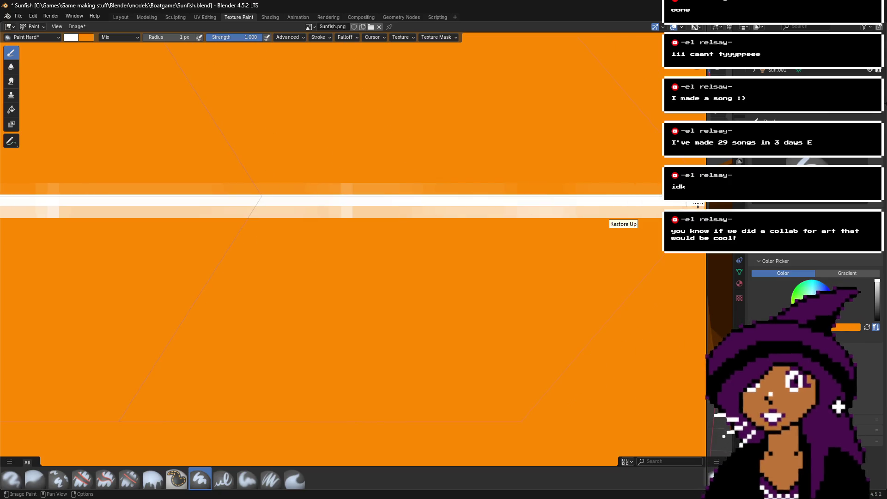
middle_click_drag(628, 198, 387, 213)
scroll(527, 214, "down", 4)
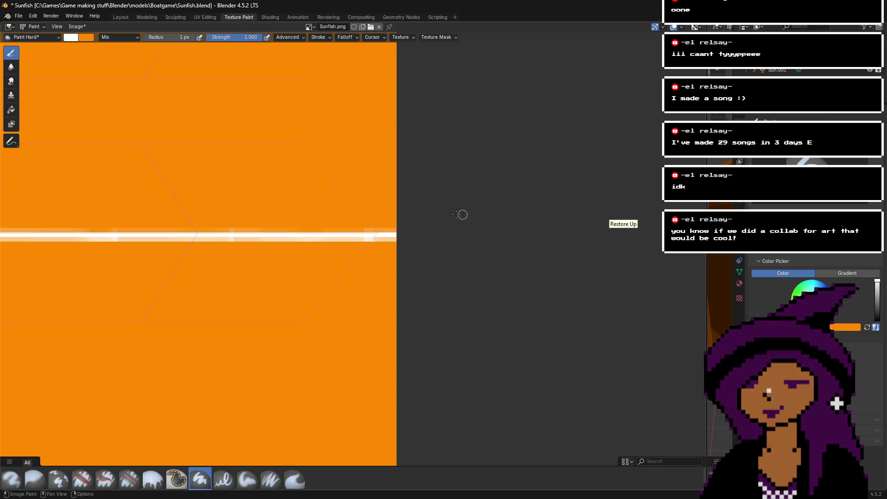
scroll(462, 214, "down", 2)
left_click_drag(176, 190, 447, 184)
key("ctrl+z")
key("ctrl+z")
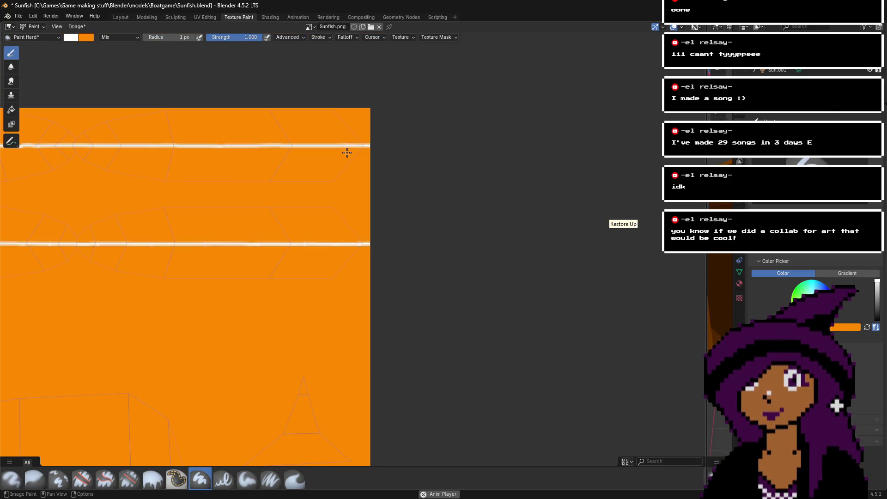
left_click(204, 17)
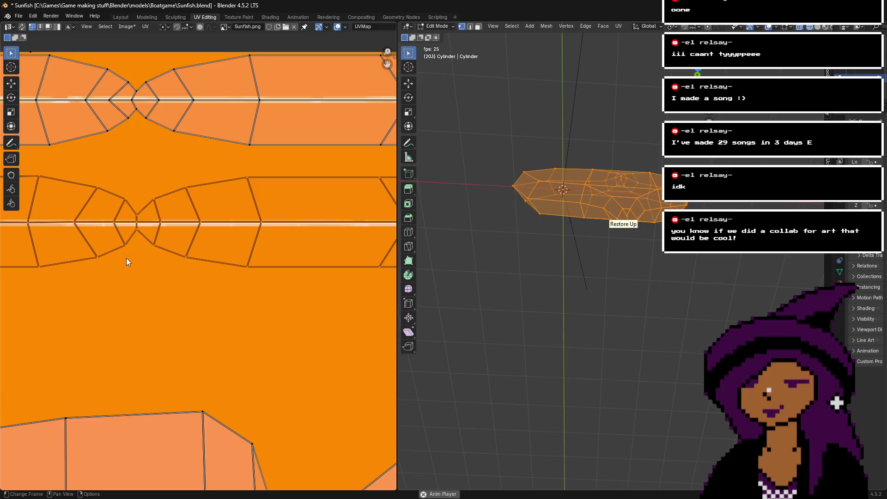
- Move the hull UVs vertically onto the new white stripe, then deselect the whole mesh
scroll(136, 215, "up", 1)
key("g")
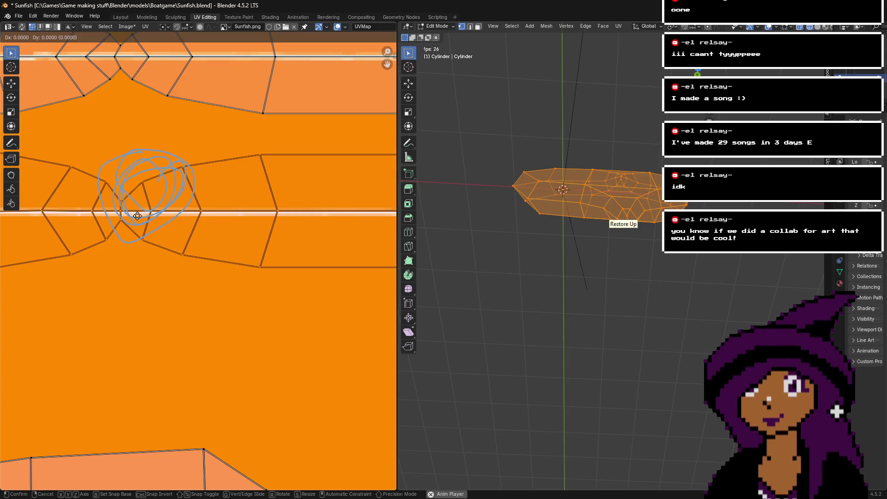
scroll(137, 217, "down", 5)
key("y")
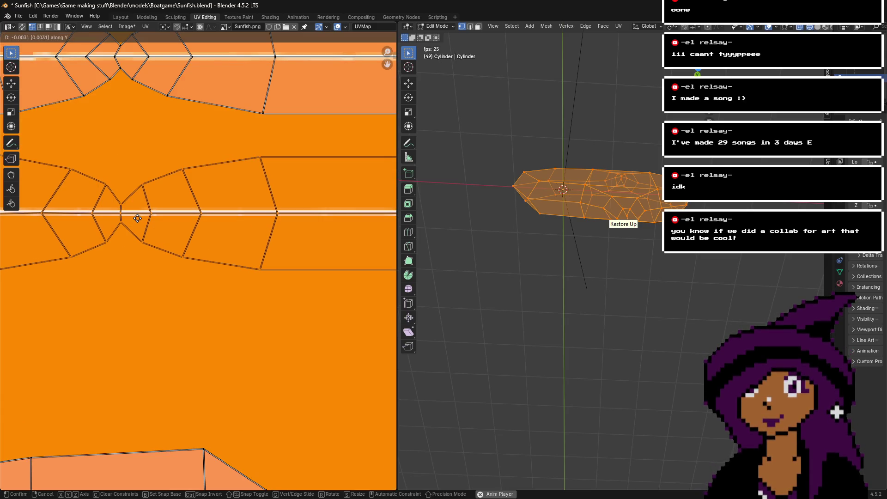
left_click(137, 217)
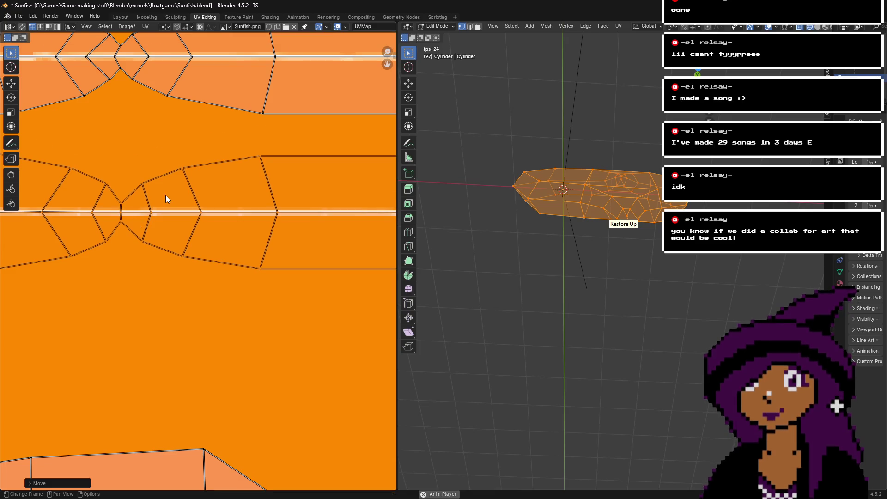
scroll(166, 195, "up", 5)
left_click_drag(388, 60, 383, 63)
scroll(295, 133, "down", 6)
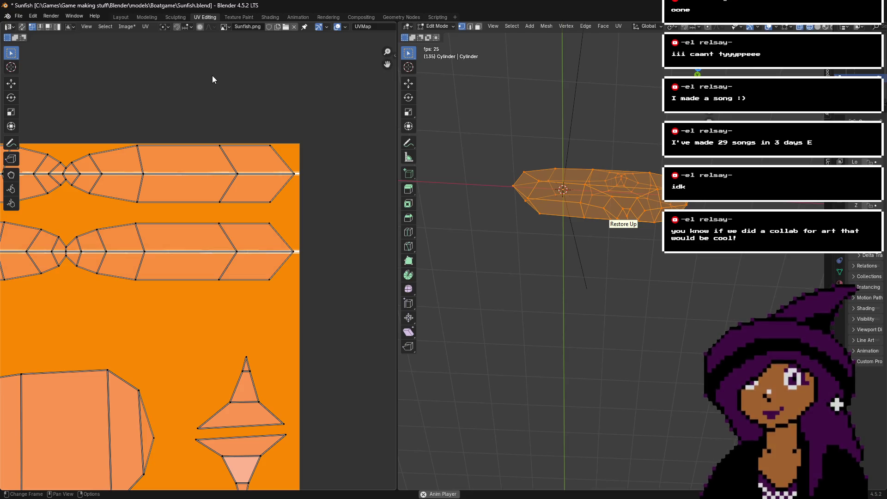
scroll(230, 104, "down", 2)
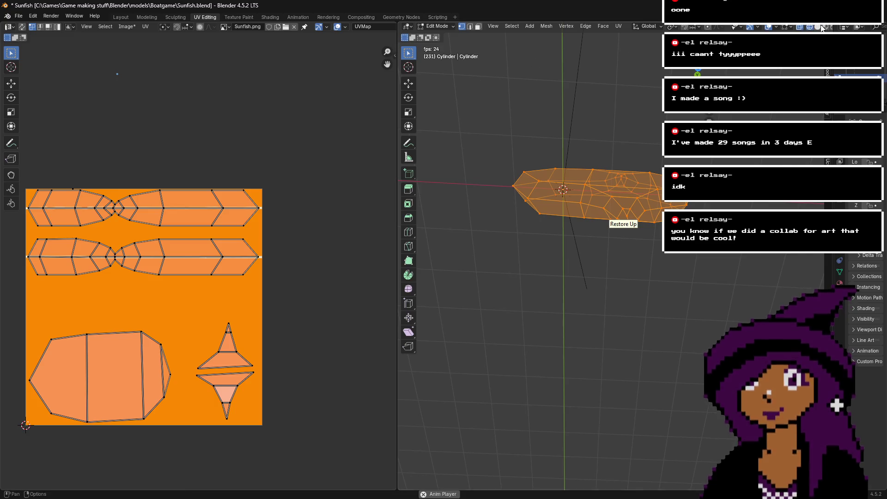
key("alt+a")
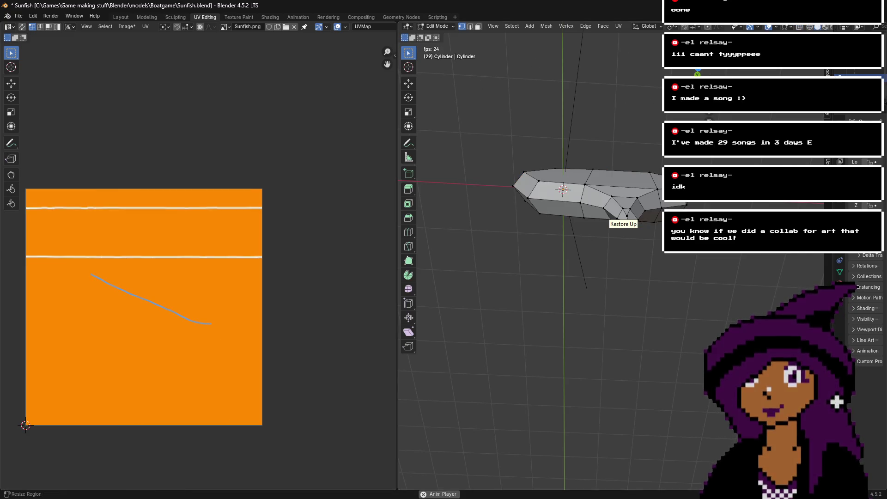
left_click(242, 16)
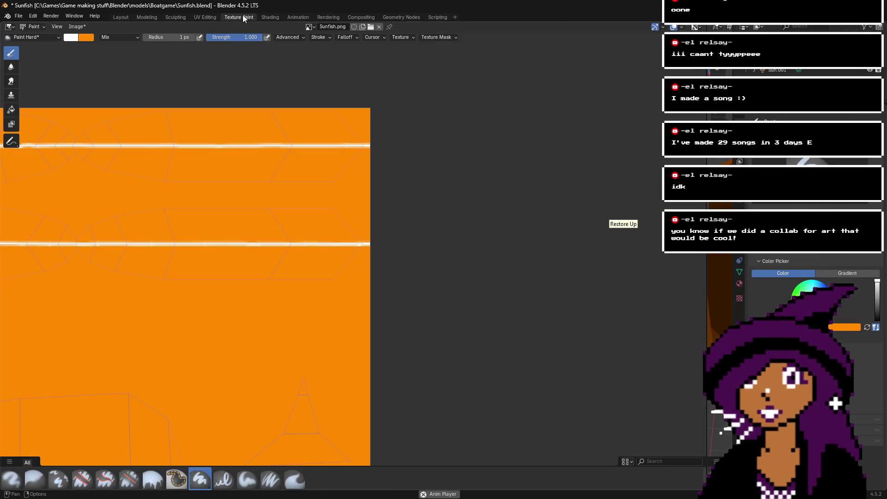
- Widen the 3D viewport, orbit to the hull side and try a white circle, undoing it
left_click_drag(706, 182, 314, 182)
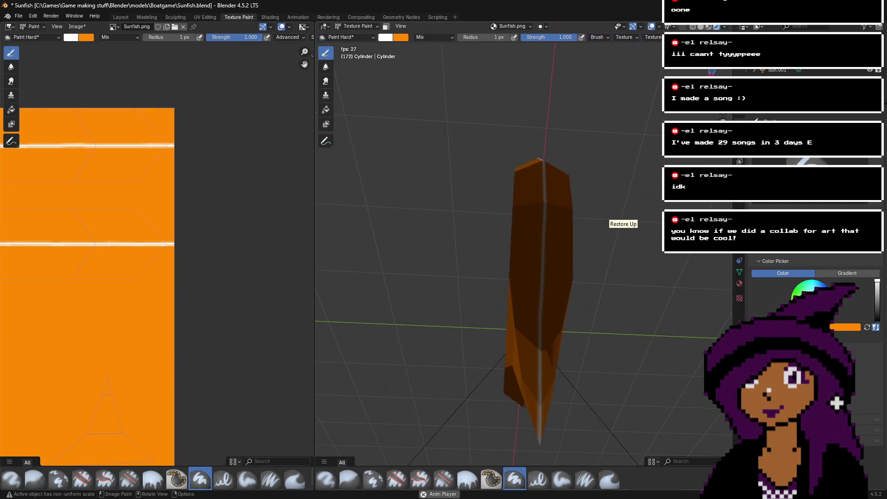
mouse_move(508, 254)
middle_mouse_down()
mouse_move(462, 240)
mouse_move(513, 240)
mouse_move(455, 240)
mouse_move(508, 240)
mouse_move(652, 54)
middle_mouse_up()
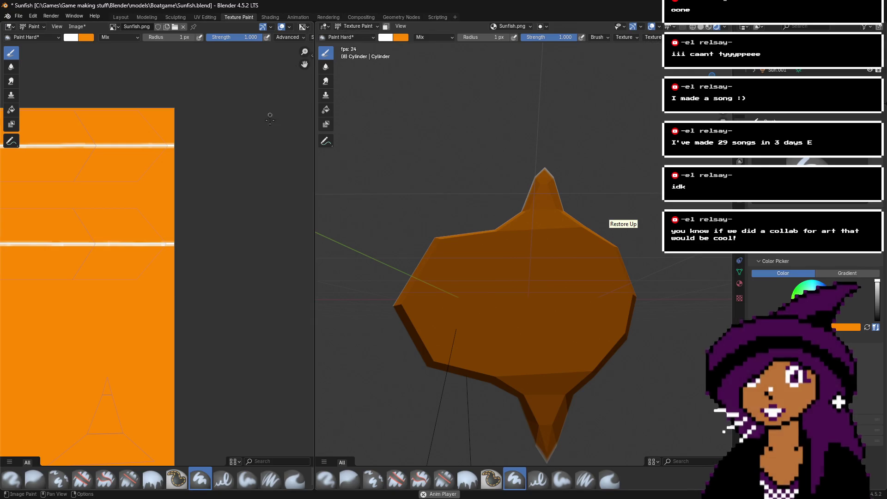
mouse_move(305, 64)
left_mouse_down()
mouse_move(431, 8)
mouse_move(335, 34)
left_mouse_up()
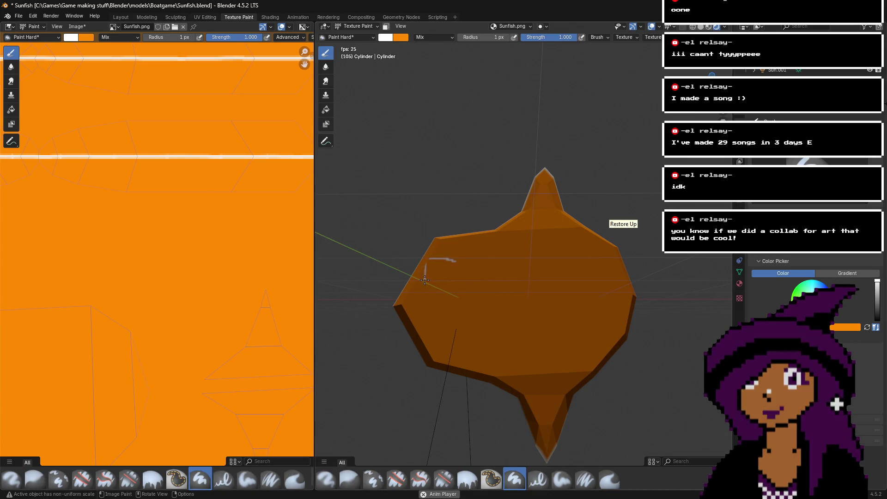
left_click_drag(466, 260, 462, 275)
key("ctrl+z")
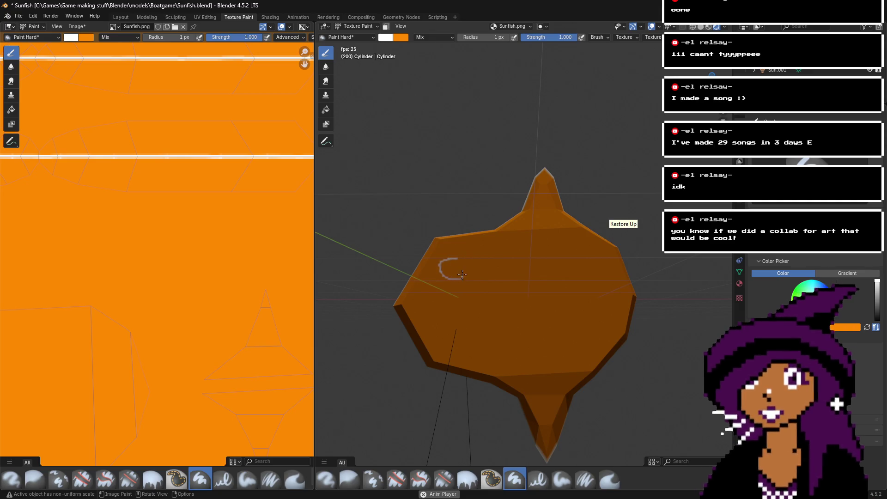
key("ctrl+z")
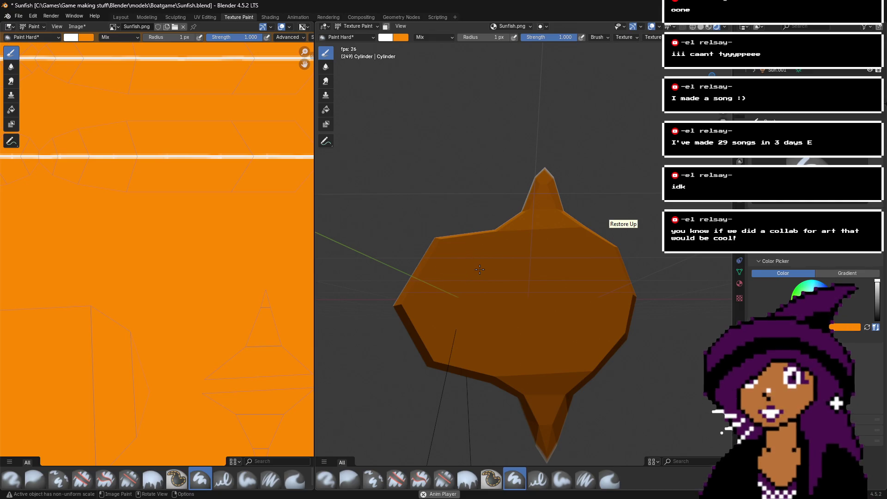
- Draw a closed white circle outline on the hull's side, plus a trial straight line from it
scroll(464, 271, "up", 3)
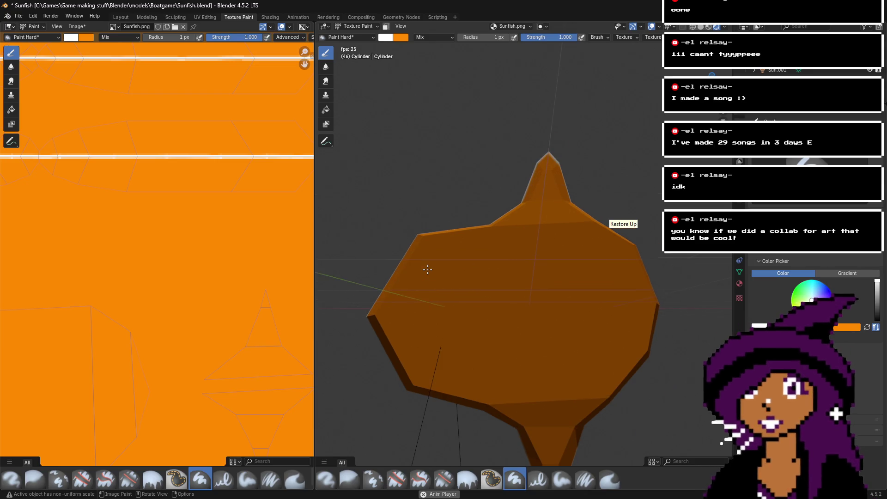
left_click_drag(371, 283, 414, 299)
left_click_drag(395, 265, 373, 285)
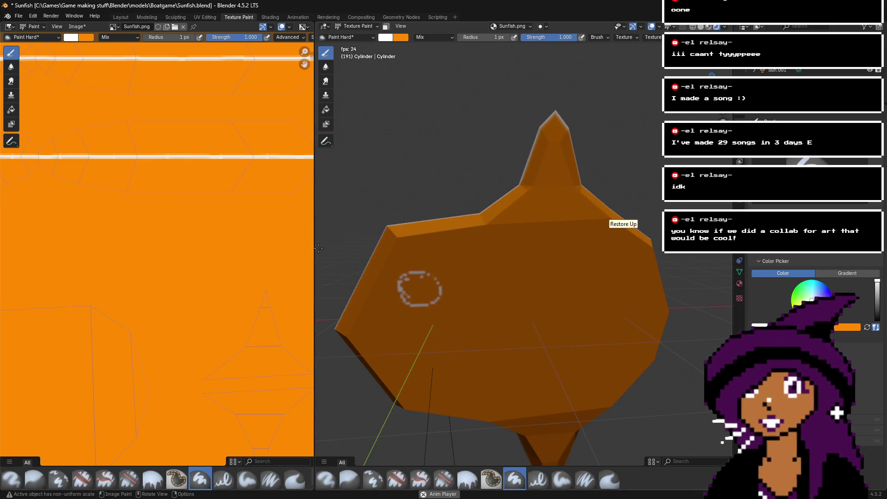
left_click_drag(319, 248, 541, 248)
scroll(441, 259, "down", 2)
left_click_drag(118, 314, 207, 300)
key("ctrl+z")
scroll(88, 341, "up", 1)
- Paint the white ring with a centre dot on the texture and save Sunfish.blend
scroll(68, 355, "up", 2)
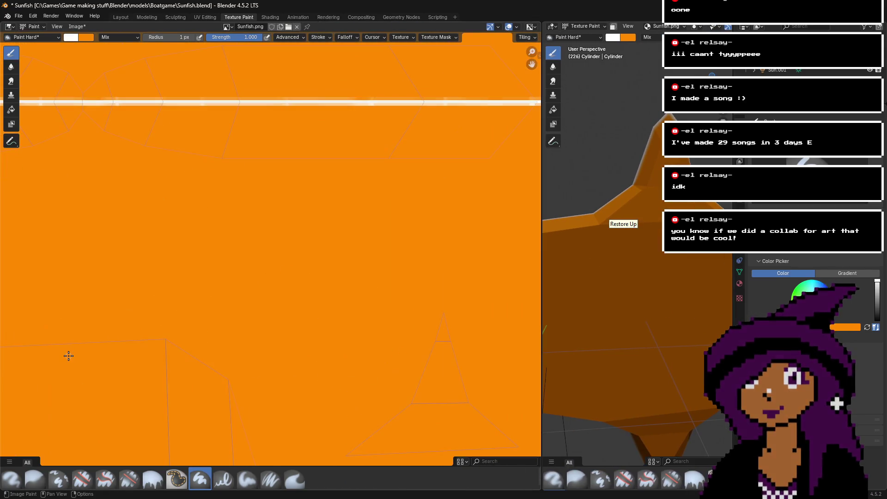
scroll(307, 206, "down", 3)
mouse_move(244, 243)
left_mouse_down()
mouse_move(229, 256)
mouse_move(254, 278)
mouse_move(282, 259)
mouse_move(273, 241)
mouse_move(253, 239)
mouse_move(240, 259)
mouse_move(250, 257)
mouse_move(246, 273)
mouse_move(253, 262)
mouse_move(253, 271)
left_mouse_up()
scroll(254, 259, "up", 3)
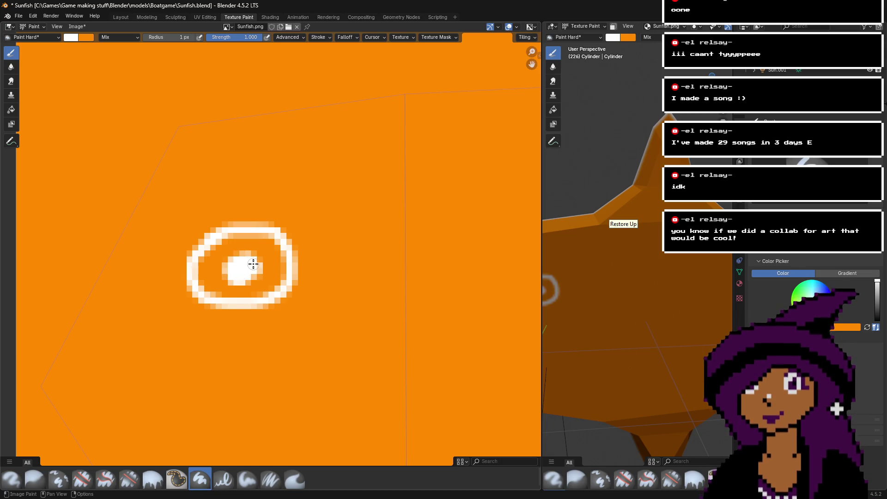
scroll(253, 263, "down", 5)
key("ctrl+s")
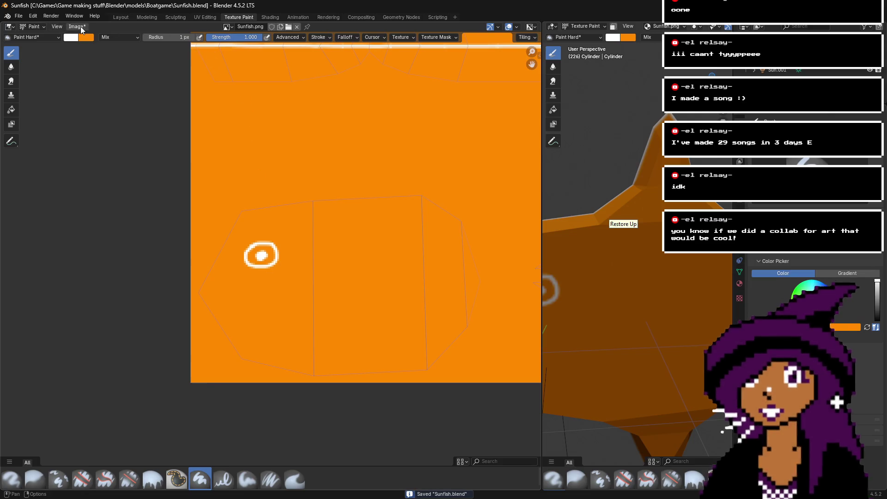
- Save the painted image to Sunfish.png via Image > Save, then cancel the Open Image browser
left_click(79, 26)
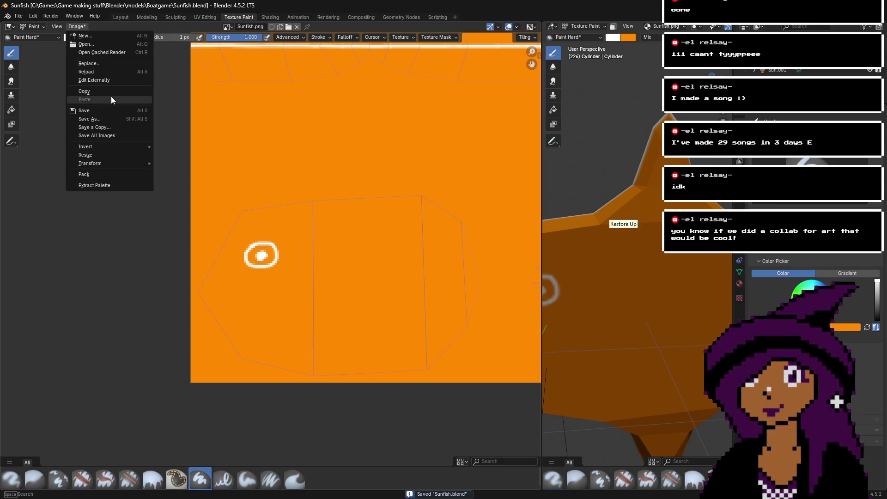
left_click(113, 111)
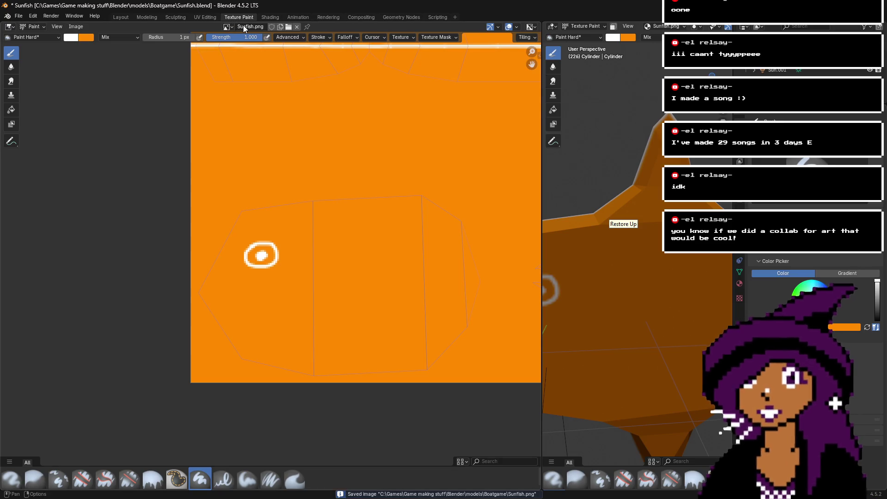
left_click(231, 29)
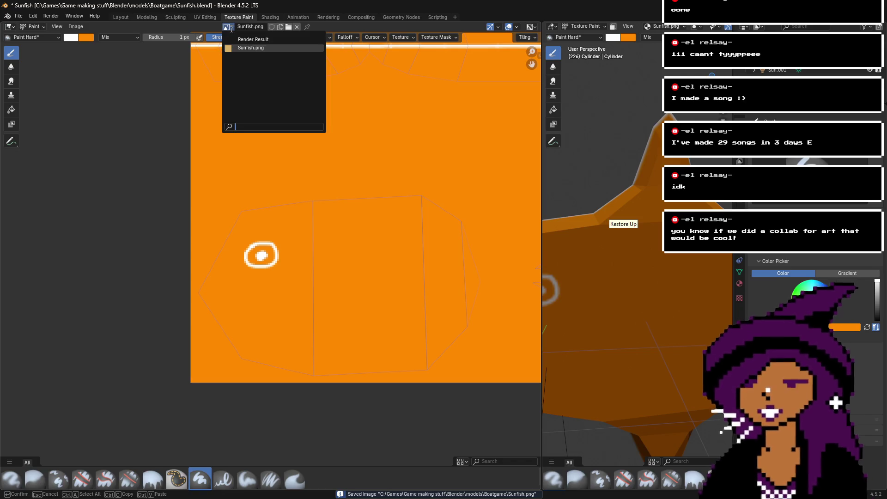
left_click(246, 28)
left_click(249, 27)
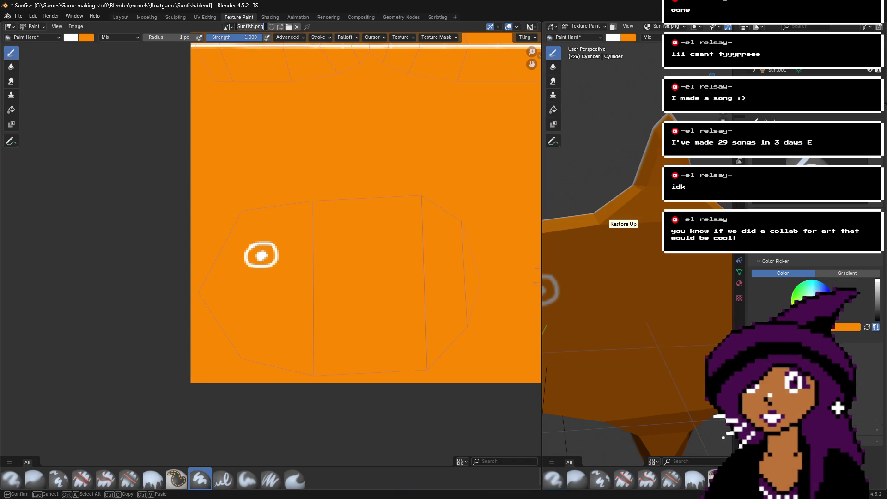
left_click(289, 27)
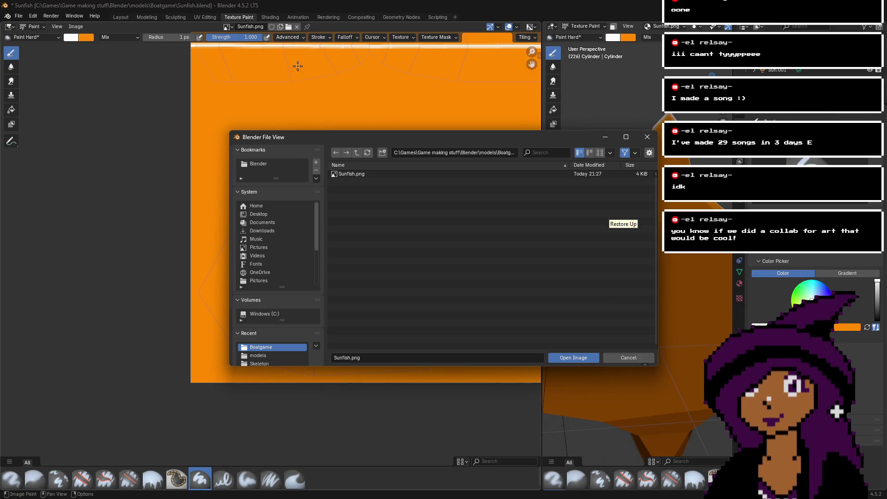
left_click(633, 358)
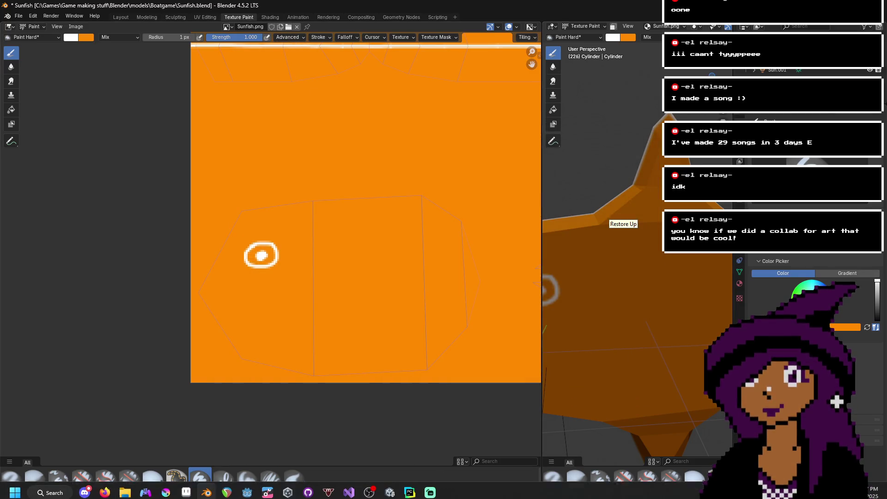
- In Aseprite, close the old Sunfish.png and reopen the updated Sunfish.png from Boatgame
left_click(185, 493)
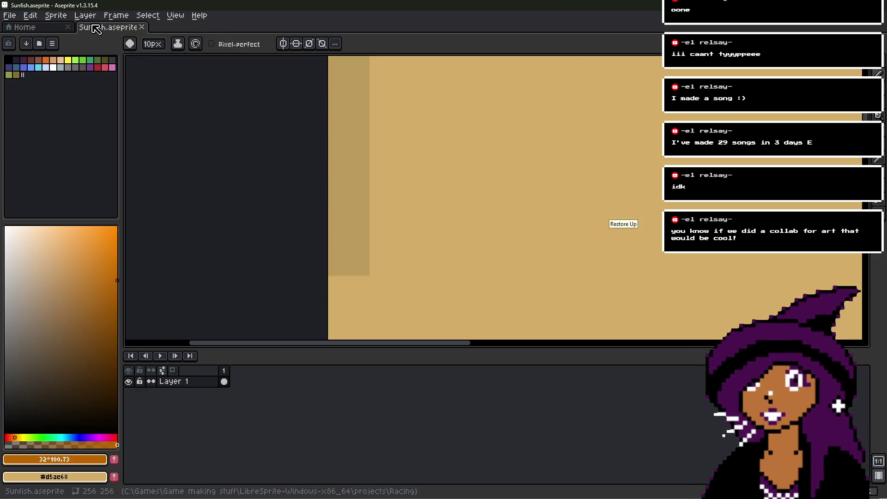
left_click(215, 26)
left_click(31, 15)
left_click(16, 28)
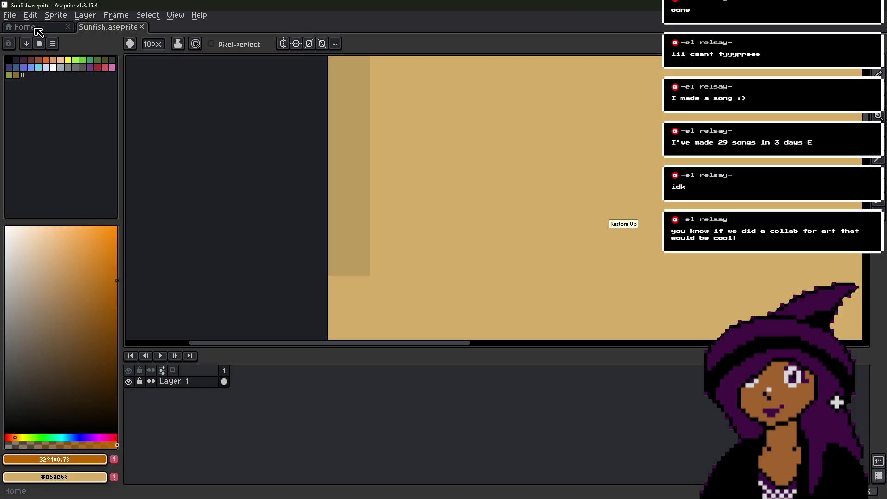
left_click(34, 28)
left_click(53, 57)
double_click(134, 195)
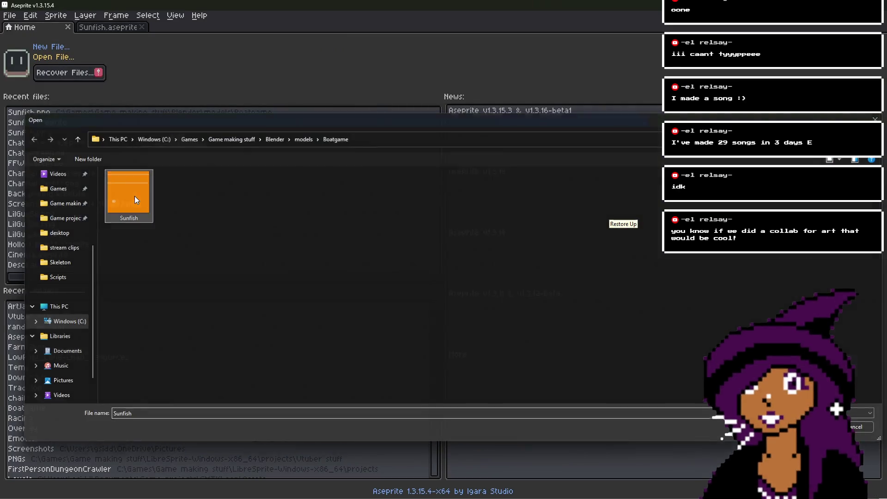
scroll(415, 219, "down", 2)
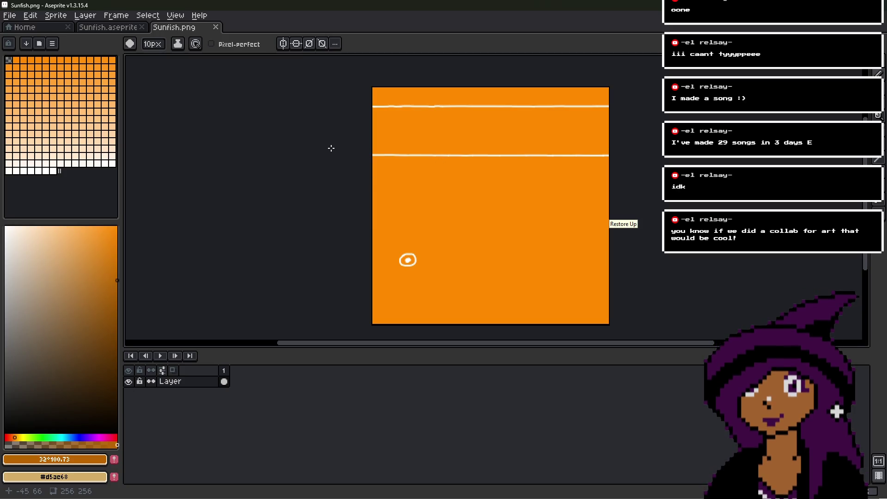
- Pick the orange, bucket-fill the pale stripe pixels and pencil a stray white pixel orange
scroll(375, 129, "up", 3)
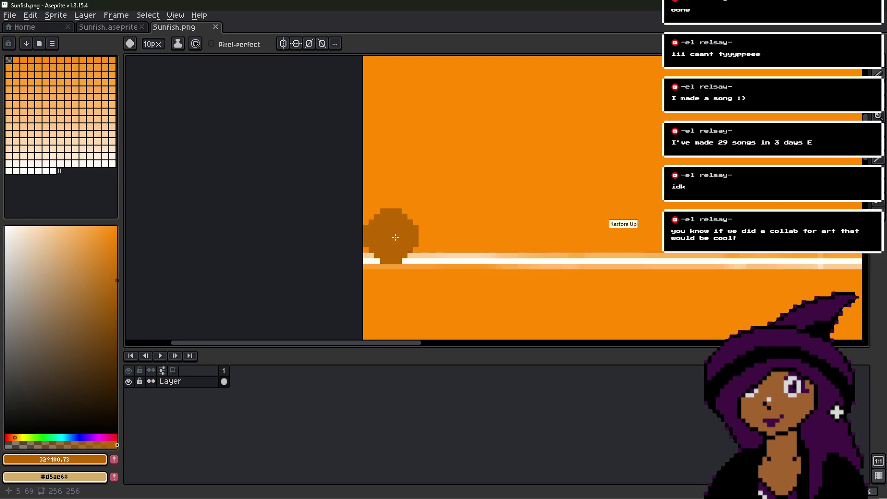
left_click(402, 260, "alt")
scroll(373, 258, "up", 2)
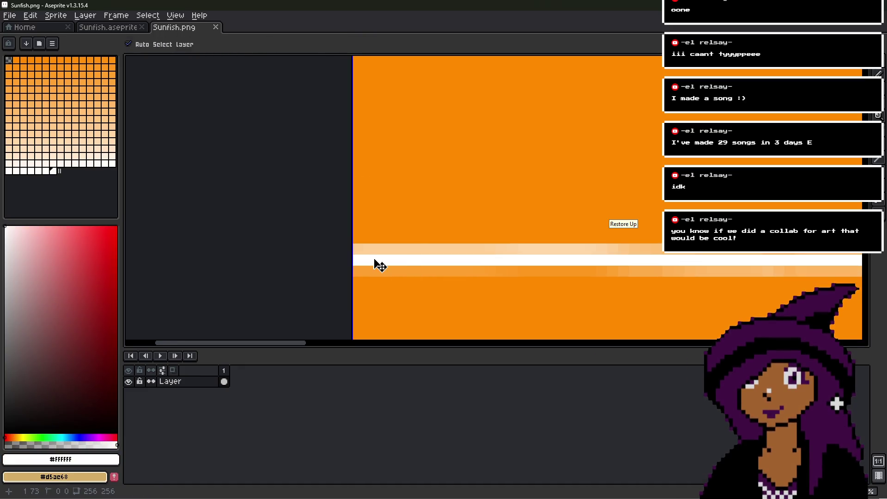
left_click(378, 241, "alt")
scroll(380, 241, "down", 1)
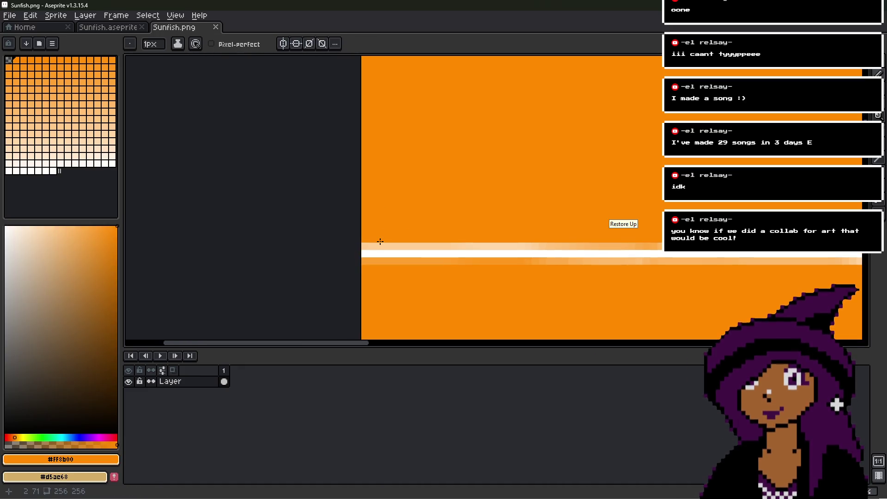
key("g")
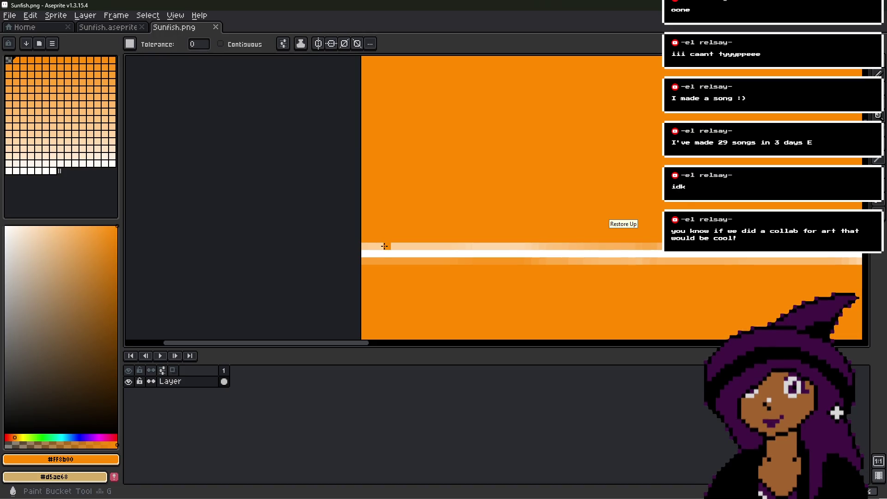
left_click(387, 245)
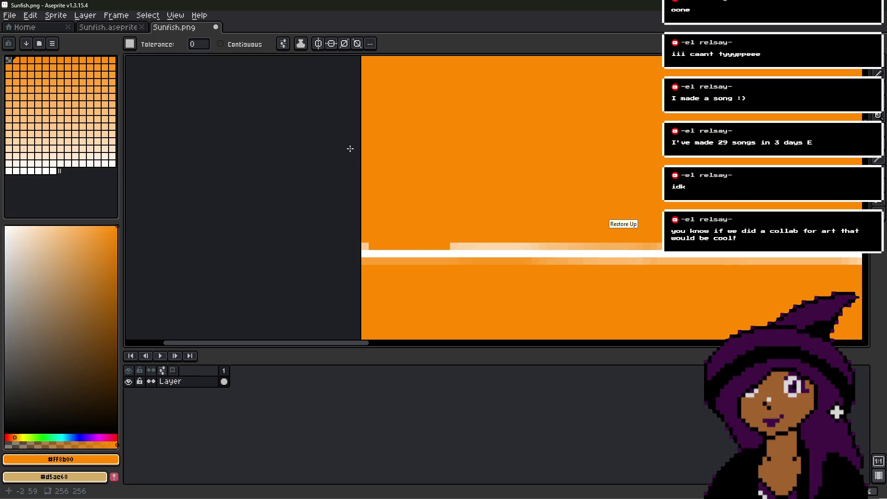
key("b")
left_click(369, 251)
- Pan across the sprite to bring its left edge into view
middle_click_drag(394, 238, 331, 222)
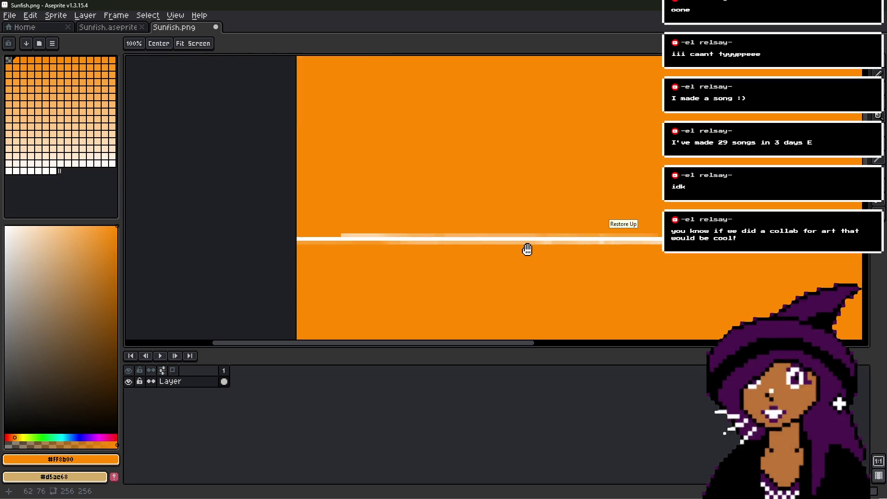
middle_click_drag(526, 250, 244, 234)
middle_click_drag(578, 186, 528, 186)
scroll(499, 194, "up", 5)
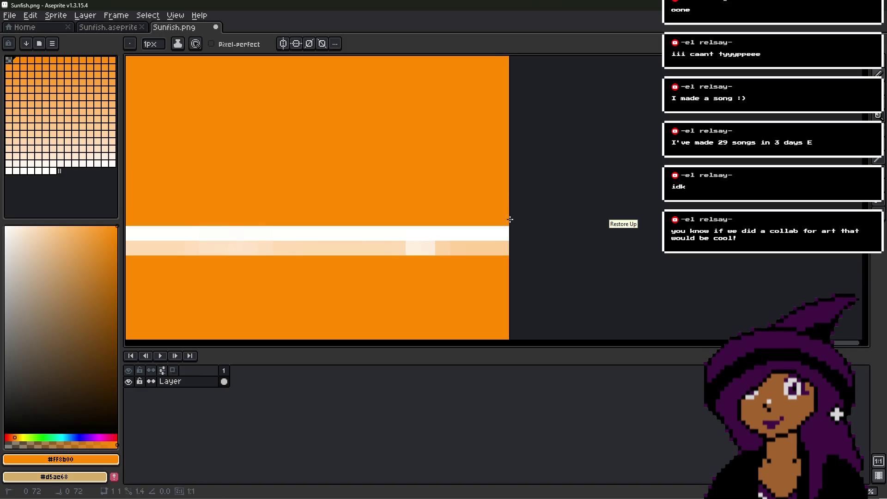
scroll(503, 249, "down", 3)
middle_click_drag(134, 245, 434, 222)
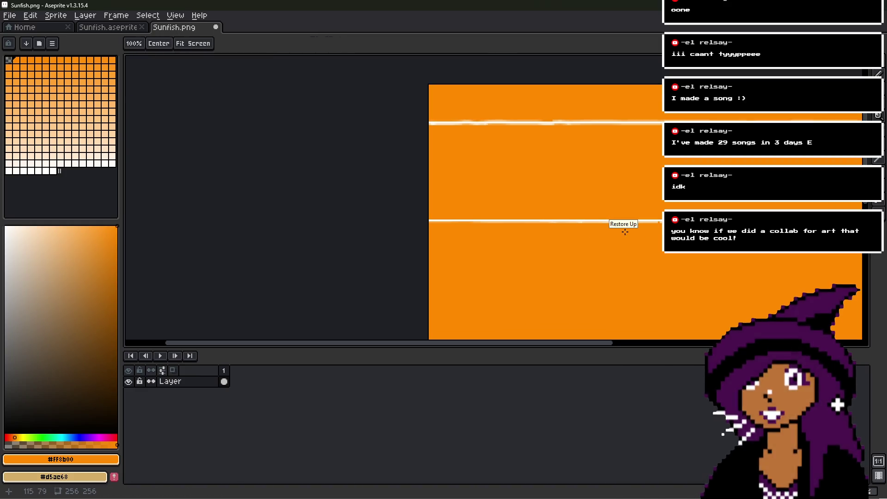
scroll(408, 221, "up", 4)
scroll(433, 220, "down", 4)
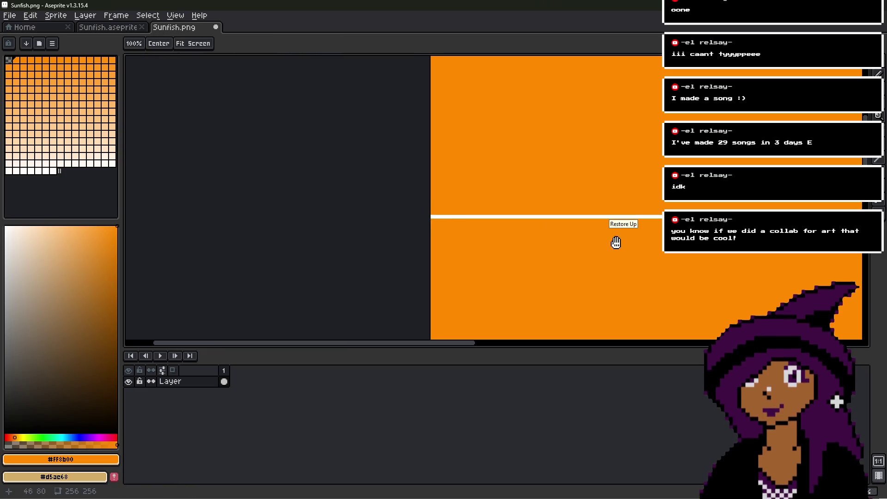
middle_click_drag(614, 239, 440, 228)
scroll(441, 214, "up", 2)
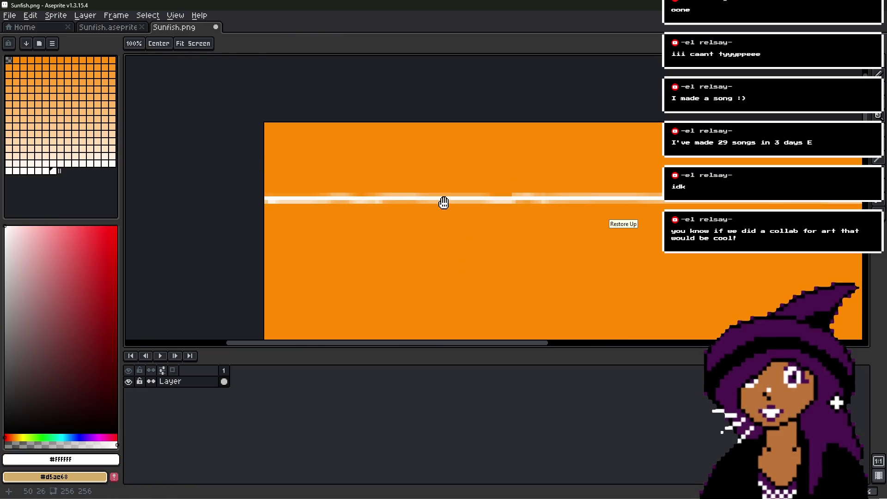
- Move the view along the white stripe to its right end, then over to the circle emblem
key("alt")
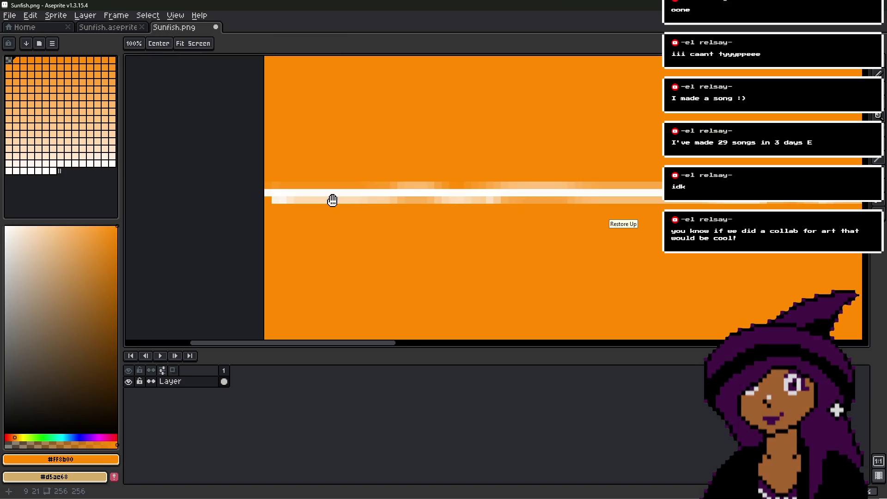
middle_click_drag(333, 199, 307, 212)
scroll(601, 216, "down", 2)
left_click_drag(601, 216, 153, 213)
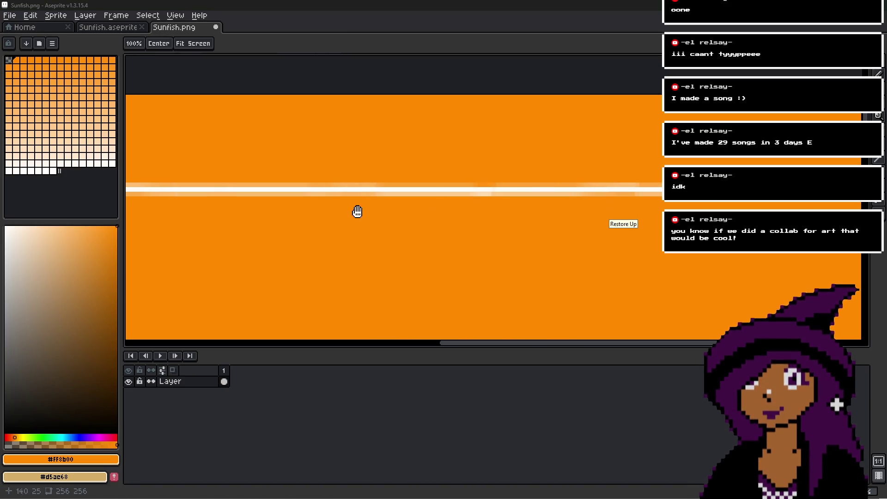
left_click_drag(855, 193, 515, 192)
scroll(495, 192, "up", 1)
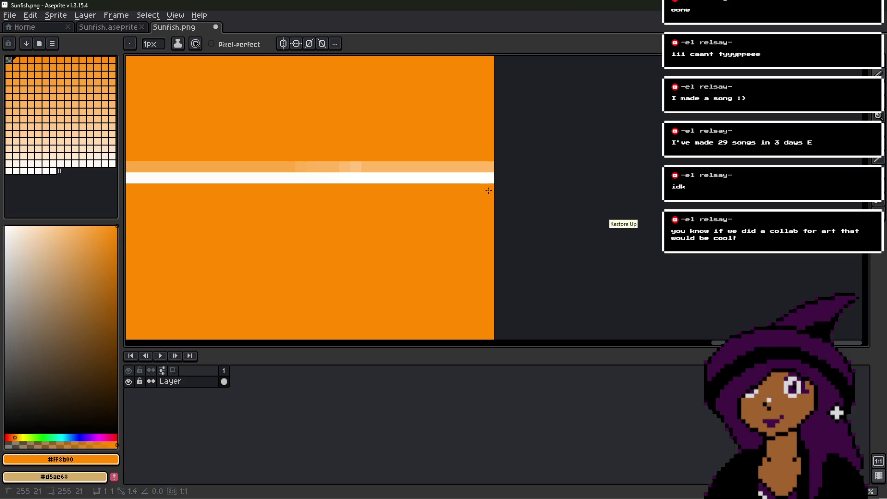
scroll(489, 190, "down", 1)
mouse_move(294, 170)
left_mouse_down()
mouse_move(571, 190)
mouse_move(570, 200)
mouse_move(583, 182)
mouse_move(461, 143)
mouse_move(247, 143)
left_mouse_up()
scroll(324, 227, "up", 1)
scroll(325, 231, "down", 1)
scroll(374, 158, "down", 4)
scroll(374, 157, "down", 2)
left_click_drag(343, 239, 428, 157)
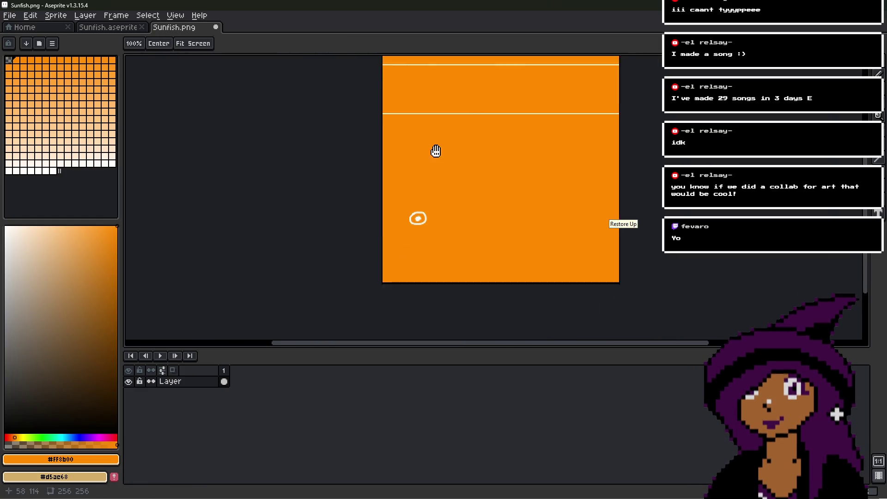
- Add a new layer, Layer 1, above the painted ring layer
scroll(470, 200, "up", 5)
scroll(470, 199, "up", 2)
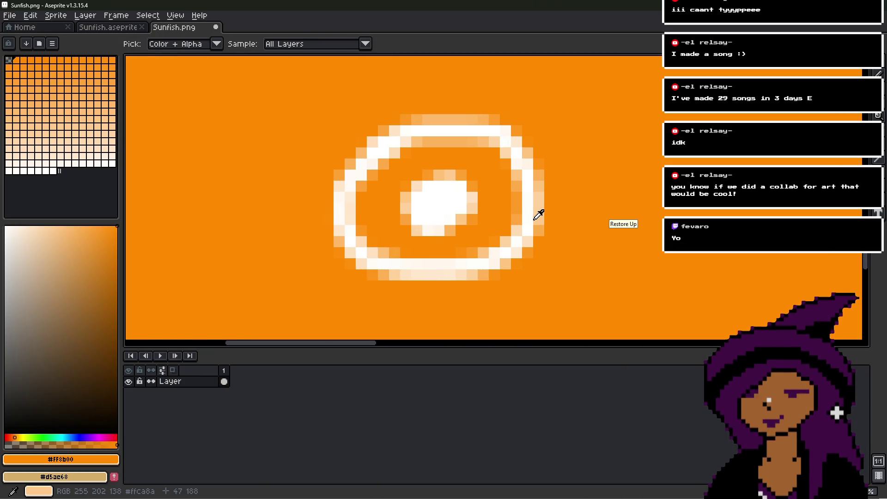
left_click(528, 217, "alt")
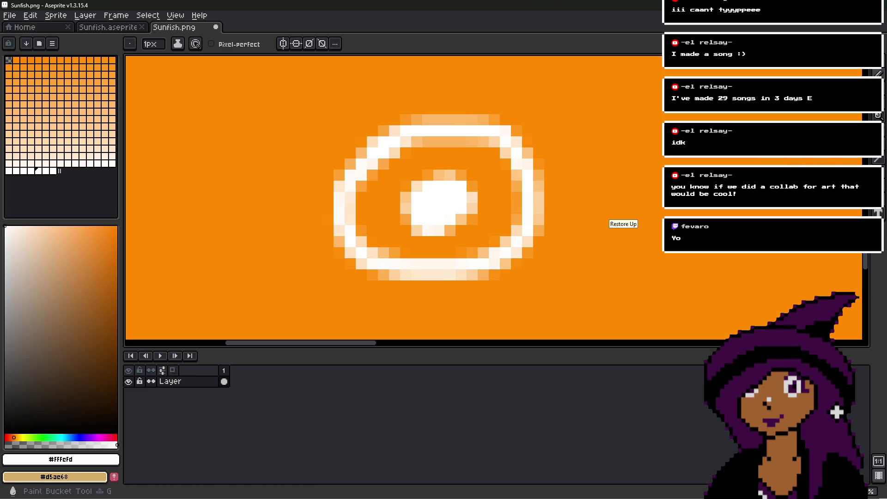
scroll(493, 198, "down", 1)
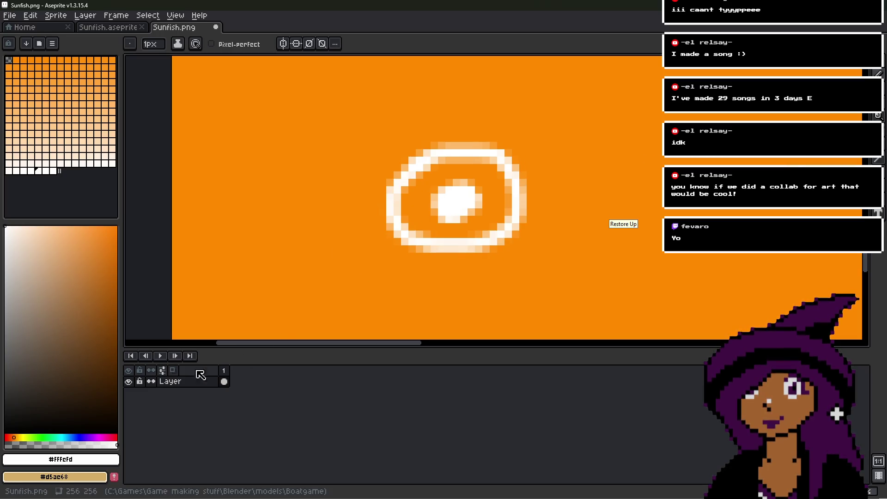
right_click(171, 383)
mouse_move(203, 409)
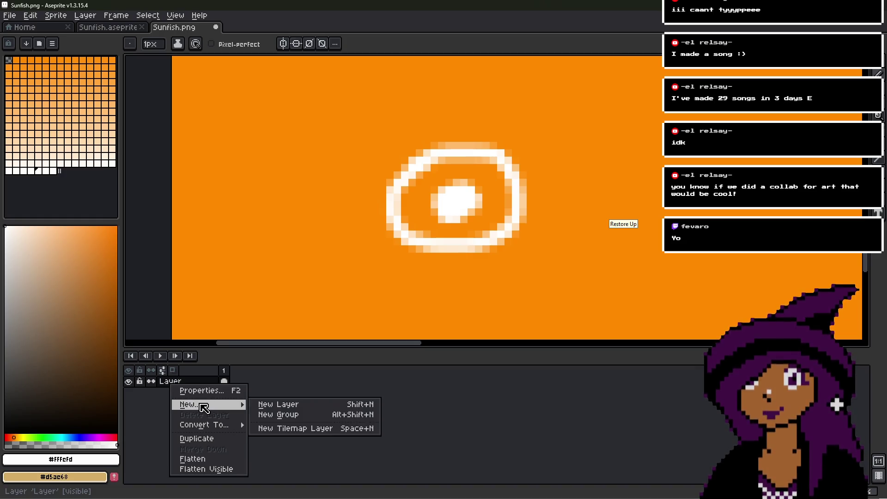
left_click(266, 404)
- Switch to the Ellipse tool and choose a dark brown drawing colour
scroll(452, 214, "up", 1)
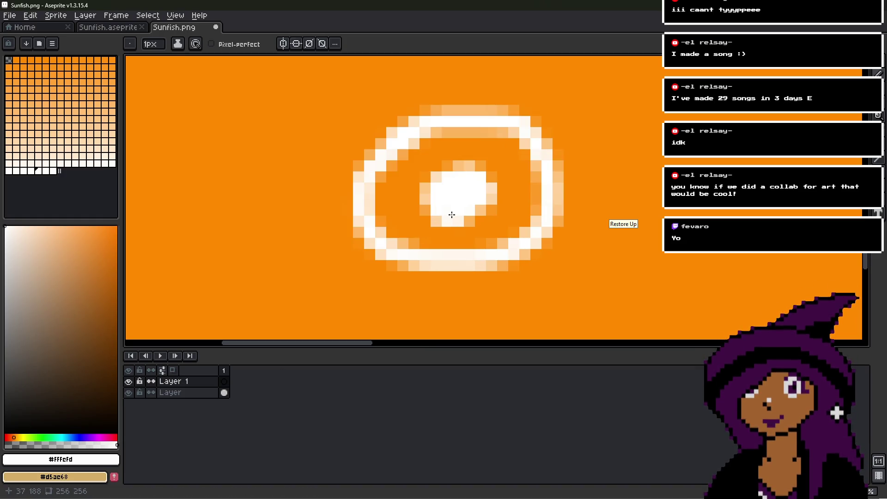
scroll(451, 214, "down", 1)
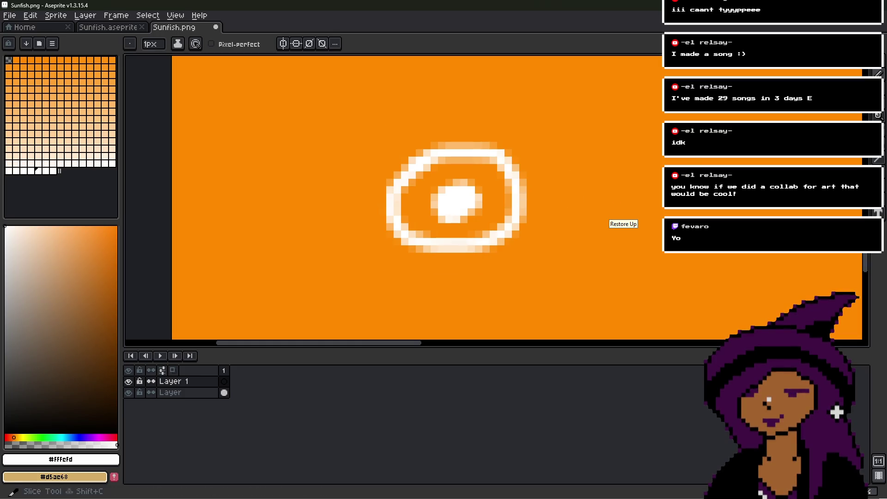
left_click(878, 217)
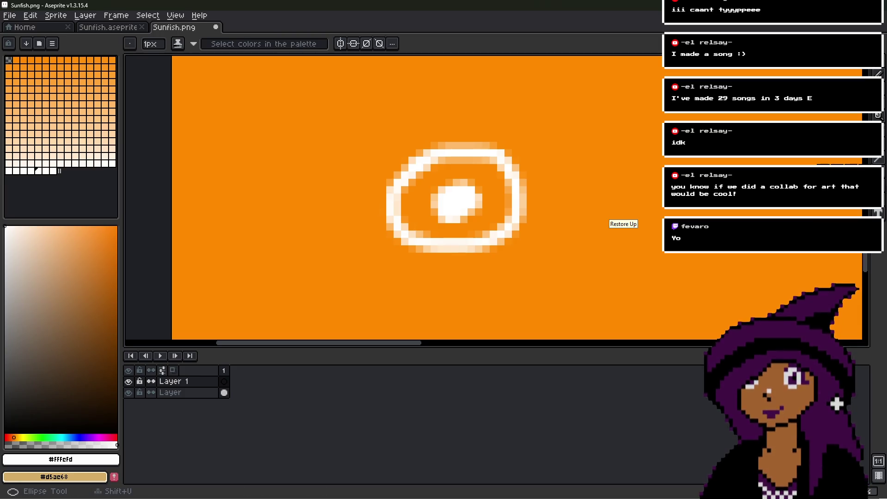
left_click(64, 460)
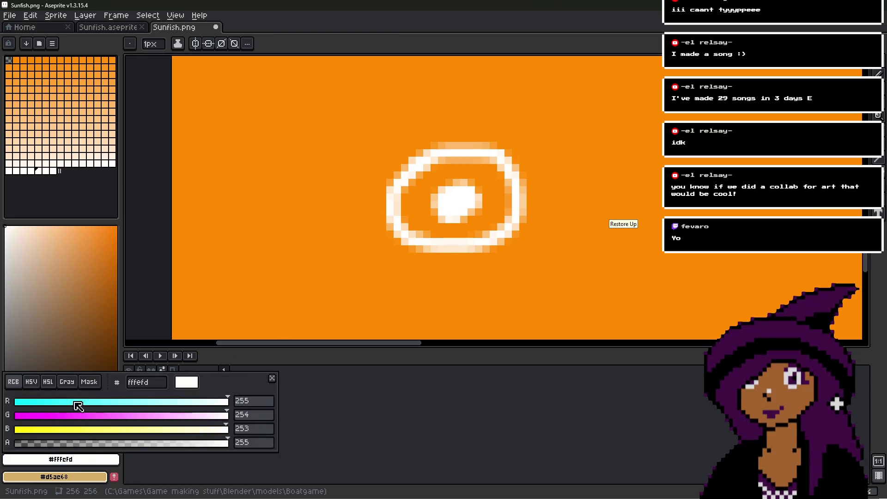
left_click(65, 405)
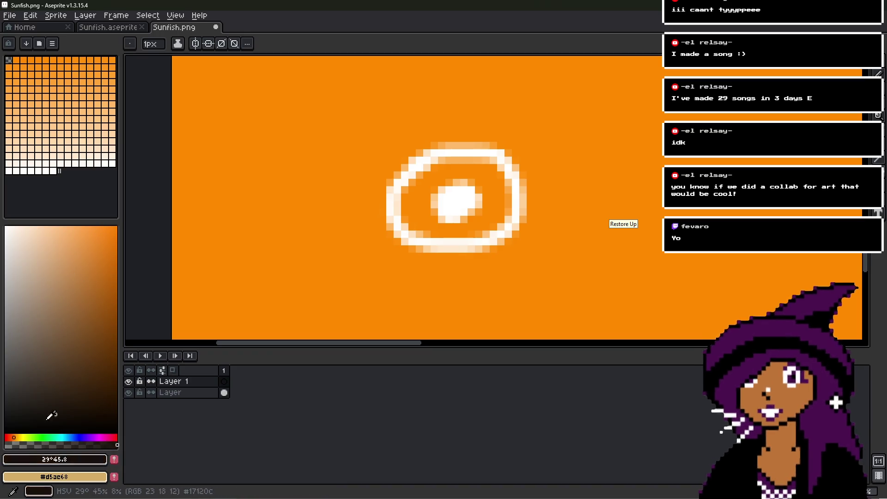
- Set pure black and draw black ellipse outlines around the white ring
left_click_drag(65, 405, 5, 435)
scroll(501, 247, "up", 1)
mouse_move(523, 255)
left_mouse_down()
mouse_move(393, 175)
mouse_move(317, 93)
left_mouse_up()
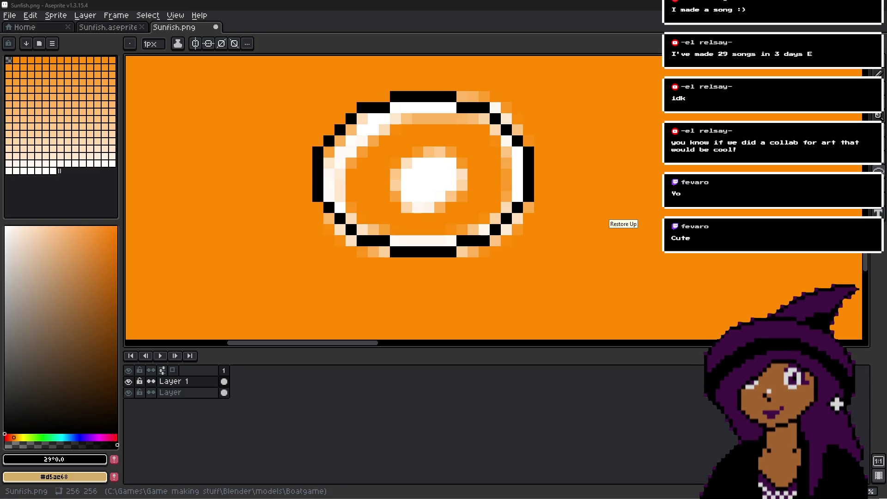
scroll(437, 164, "up", 1)
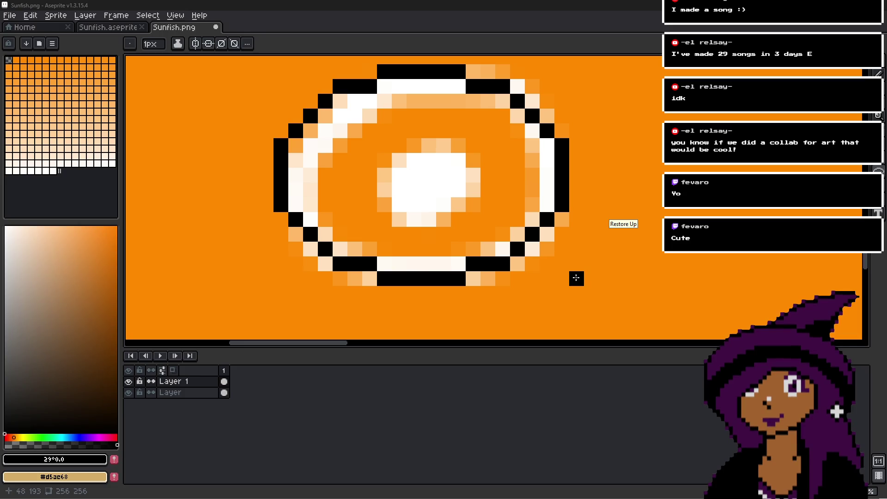
mouse_move(548, 265)
left_mouse_down()
mouse_move(393, 161)
mouse_move(340, 99)
mouse_move(291, 84)
left_mouse_up()
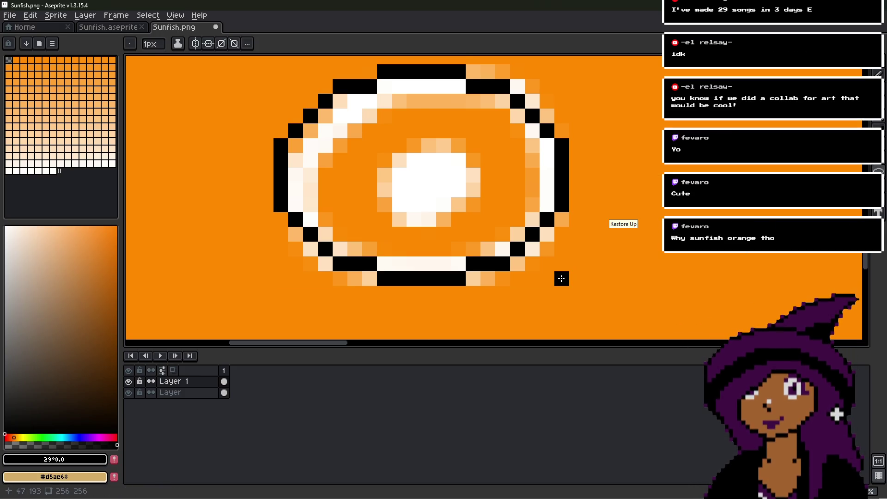
left_click_drag(531, 248, 305, 101)
- Fill the inside of the ellipse with black using a Contiguous bucket fill
key("g")
left_click(452, 186)
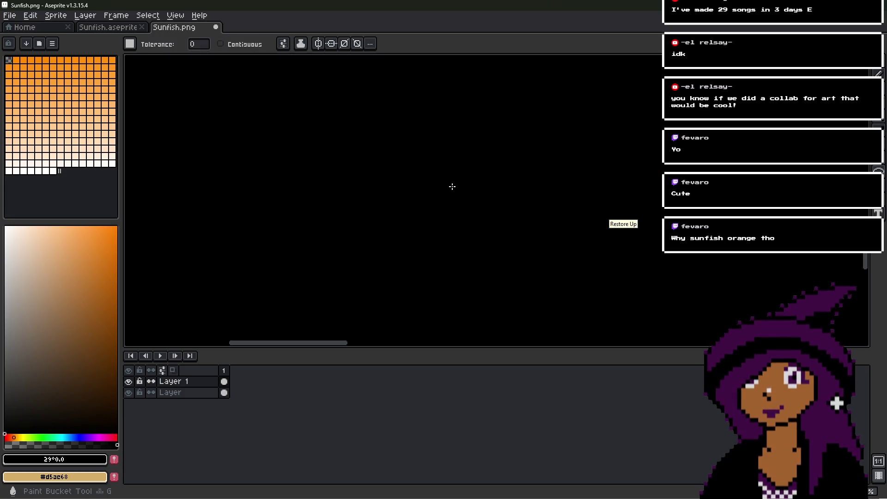
key("ctrl+z")
left_click(220, 44)
left_click(404, 151)
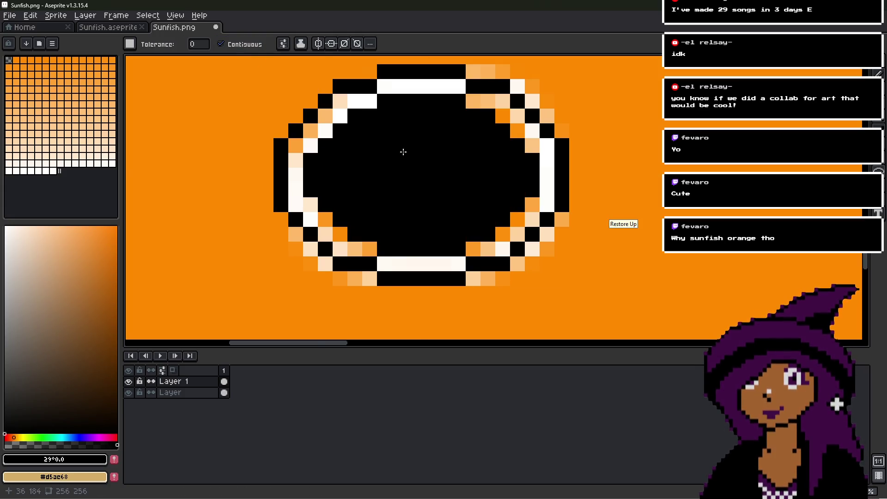
- Rectangle-select and delete the black ring from Layer 1, then sample orange on the bottom layer
scroll(403, 152, "down", 3)
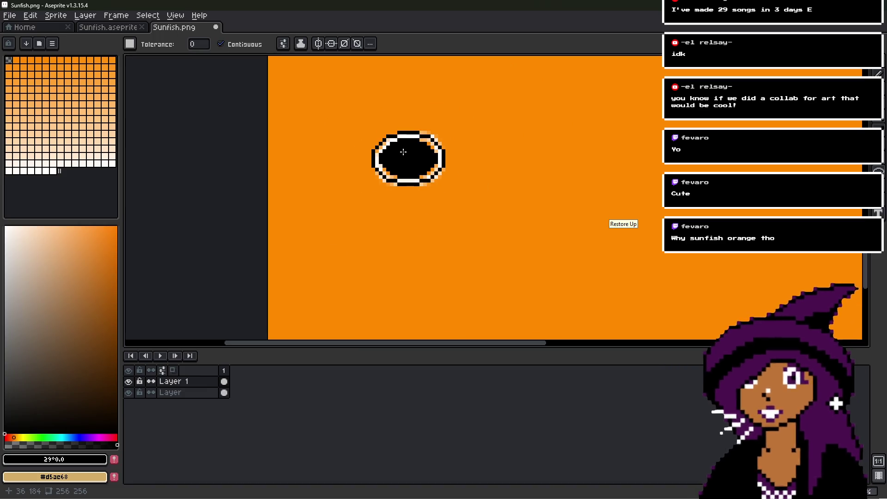
middle_click_drag(403, 152, 429, 193)
scroll(429, 193, "up", 2)
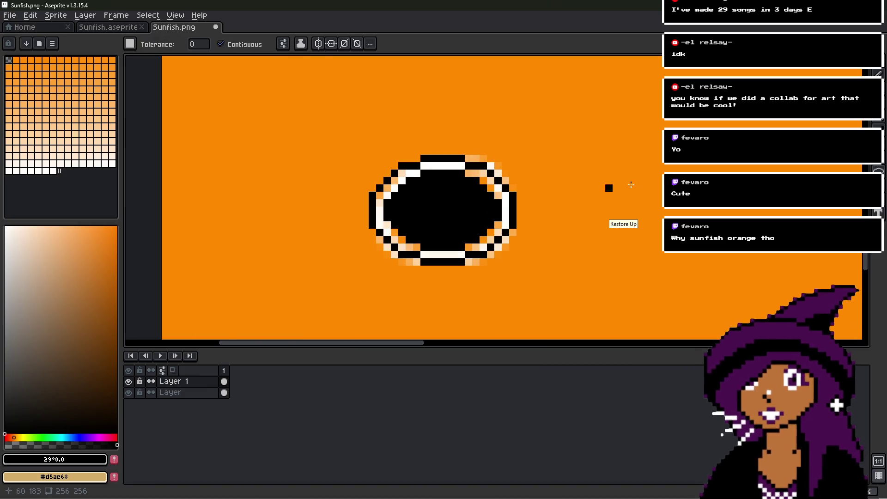
left_click(880, 70)
mouse_move(317, 124)
left_mouse_down()
mouse_move(580, 277)
mouse_move(588, 291)
left_mouse_up()
key("Delete")
left_click(194, 392)
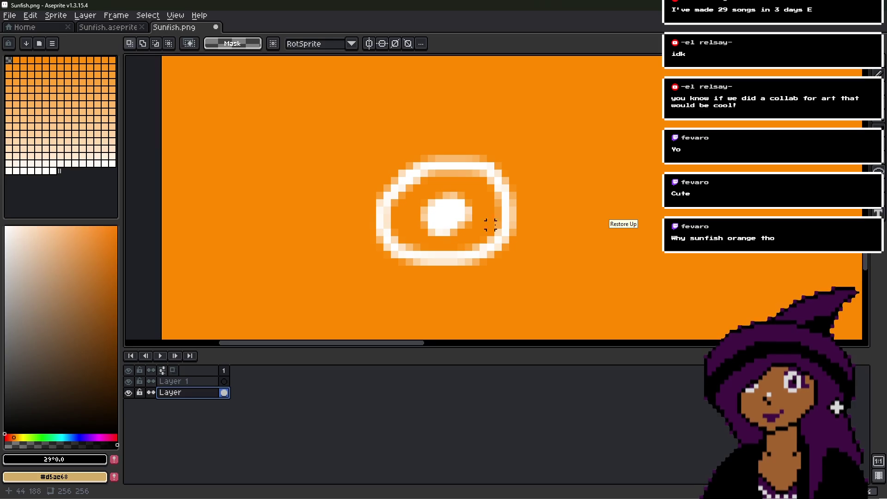
left_click(566, 277, "alt")
- Paint orange over the emblem ring and paste the black ring onto the base layer
key("b")
left_click(470, 266)
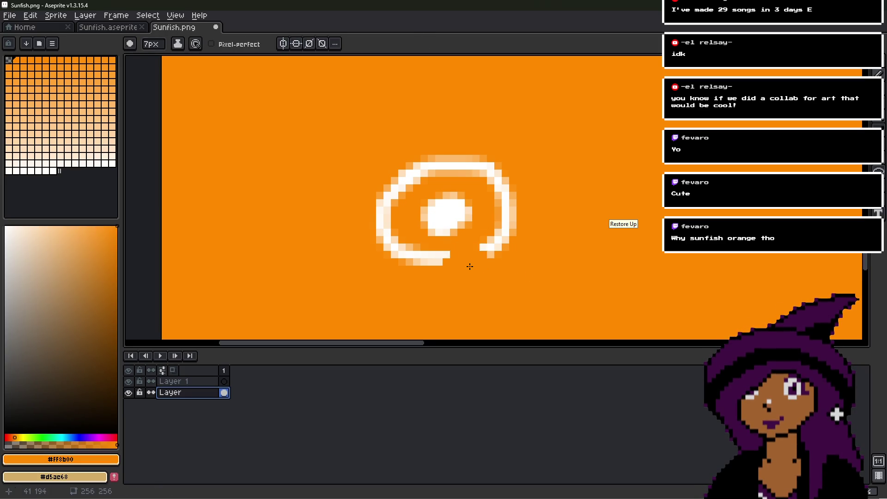
key("ctrl+z")
key("ctrl+v")
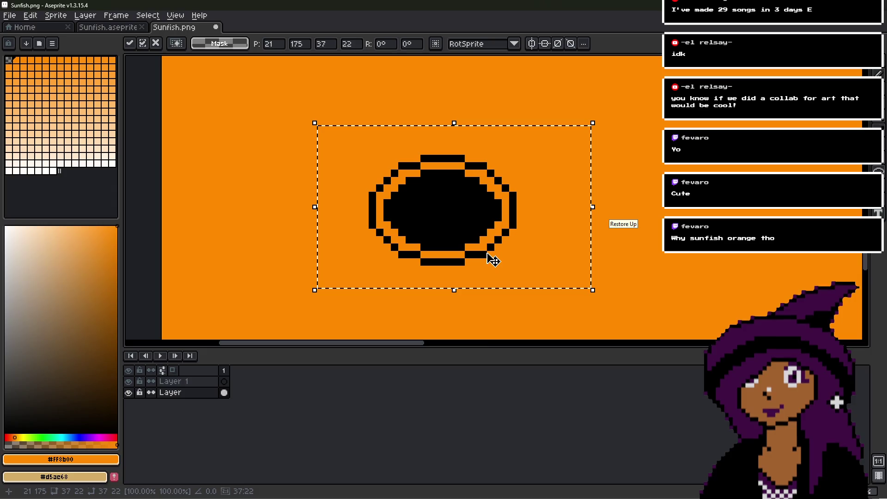
scroll(492, 260, "down", 4)
left_click(598, 265)
scroll(598, 265, "down", 1)
scroll(506, 248, "up", 4)
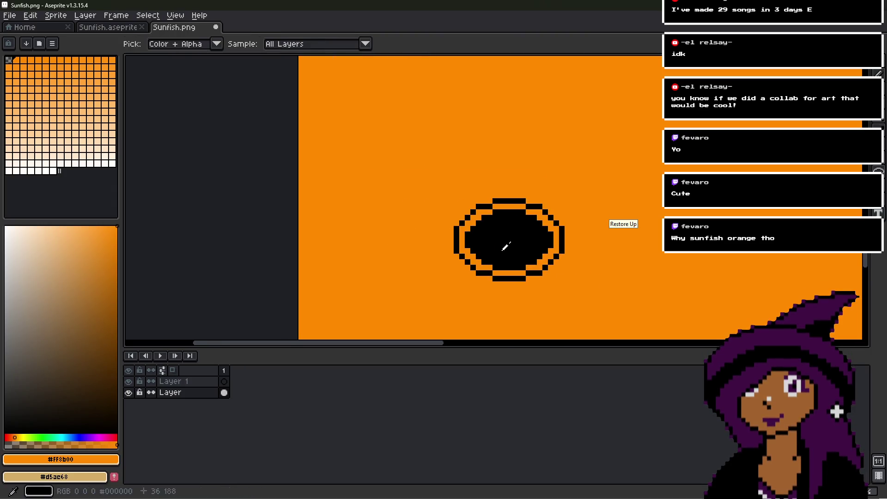
- Bucket-fill the ring's black pixels white, with Contiguous turned off
left_click(6, 227)
key("g")
left_click(496, 243)
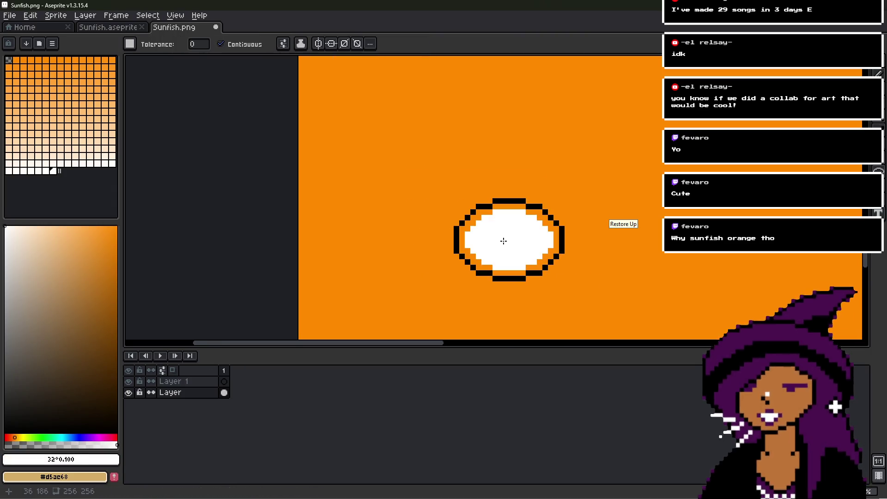
scroll(497, 243, "up", 3)
left_click(473, 141)
left_click(248, 45)
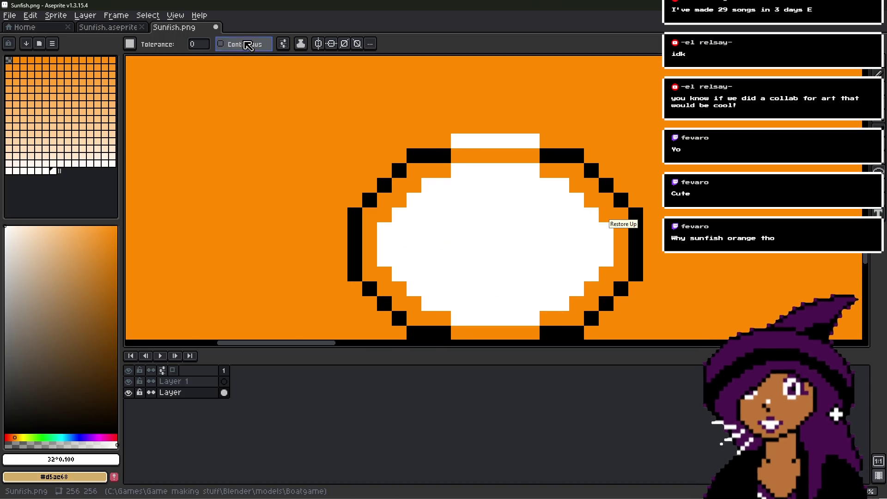
left_click(425, 152)
- Check the solid white emblem and save Sunfish.png
scroll(544, 203, "down", 8)
middle_click_drag(544, 203, 553, 215)
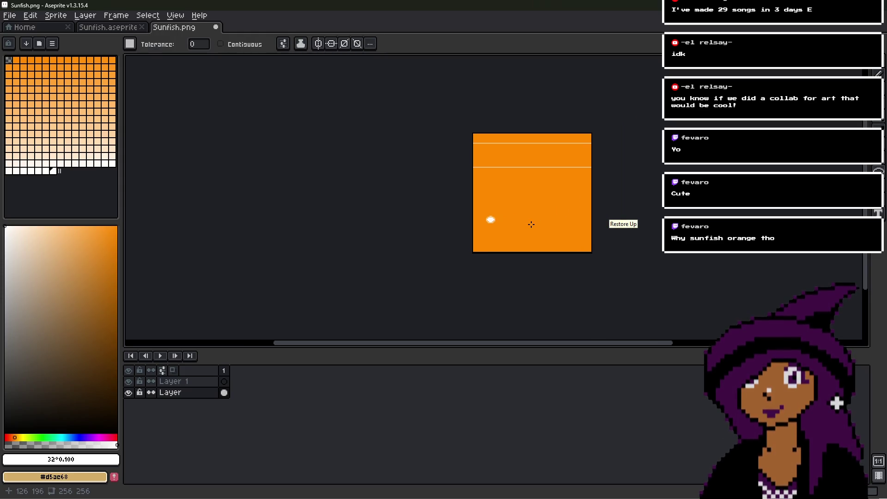
key("ctrl+s")
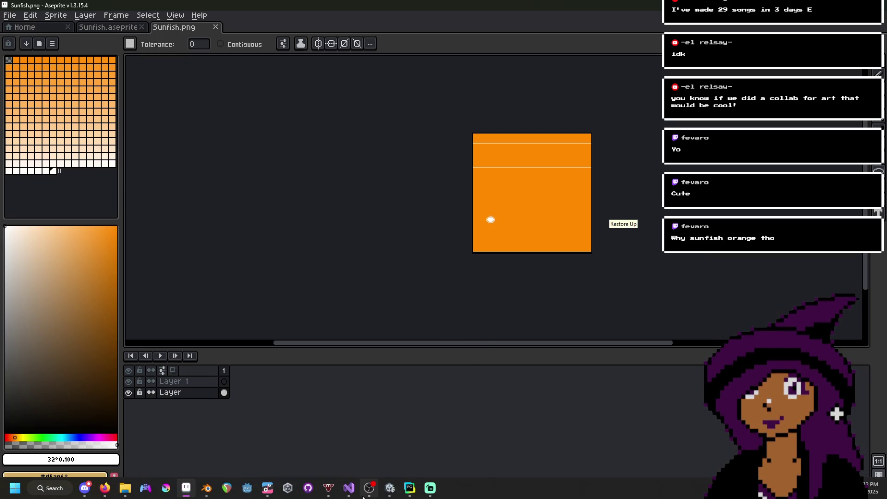
- Back in Blender, reload the edited Sunfish.png texture
mouse_move(309, 492)
left_click(208, 490)
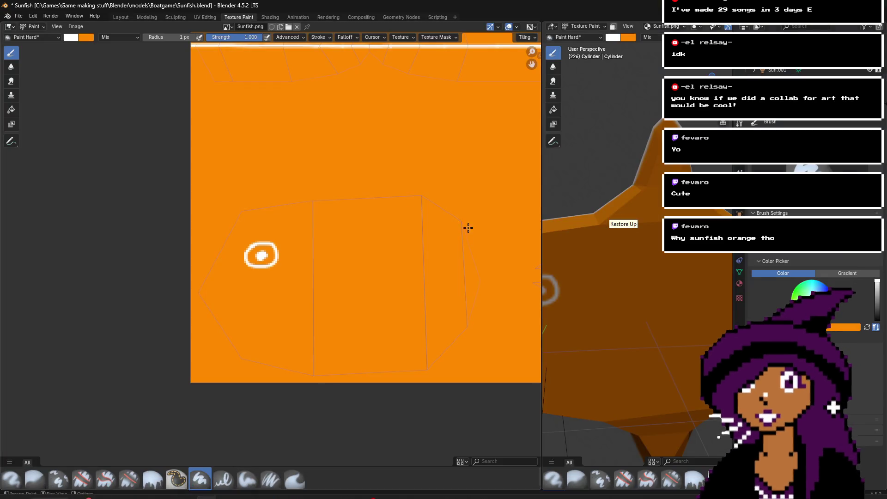
left_click(289, 28)
double_click(346, 175)
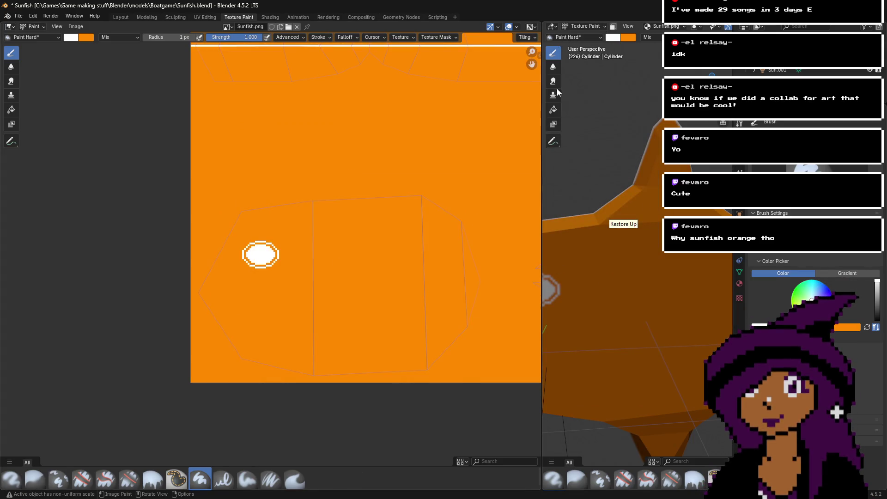
- Paint a closed white blob outline on the fish's lower body in the texture
left_click_drag(541, 133, 242, 134)
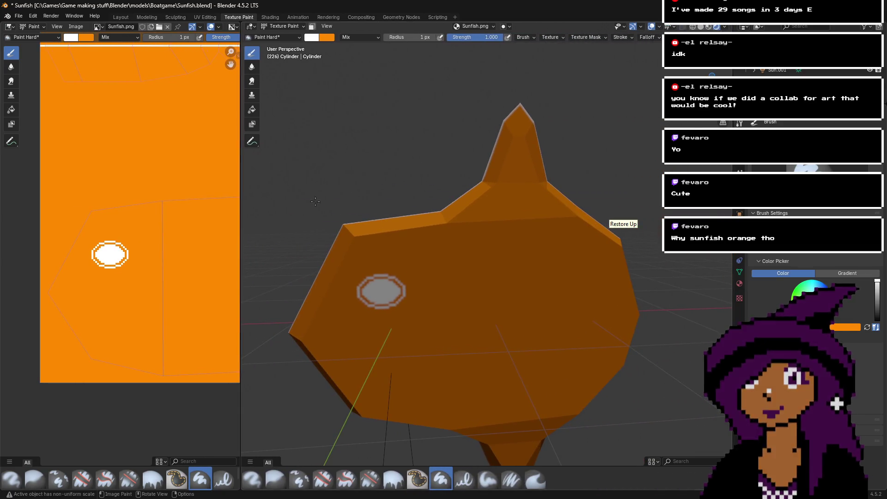
mouse_move(605, 221)
middle_mouse_down()
mouse_move(402, 225)
mouse_move(559, 253)
middle_mouse_up()
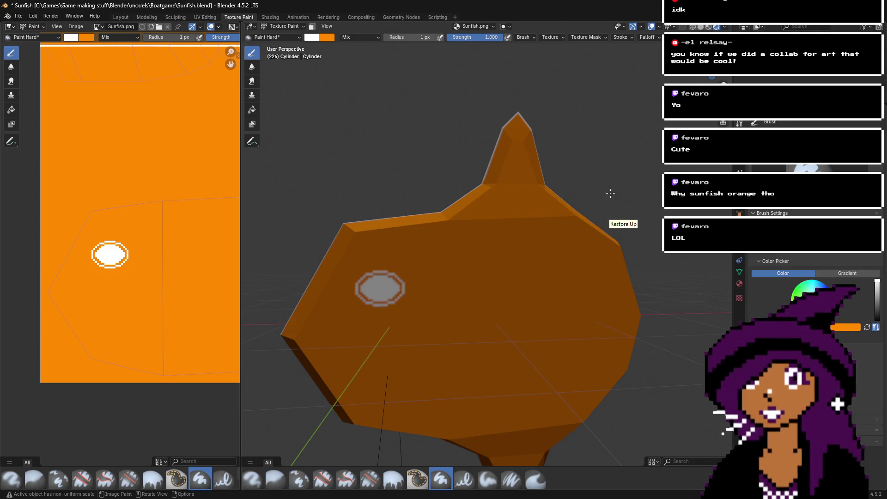
mouse_move(443, 249)
middle_mouse_down()
mouse_move(393, 252)
mouse_move(478, 321)
middle_mouse_up()
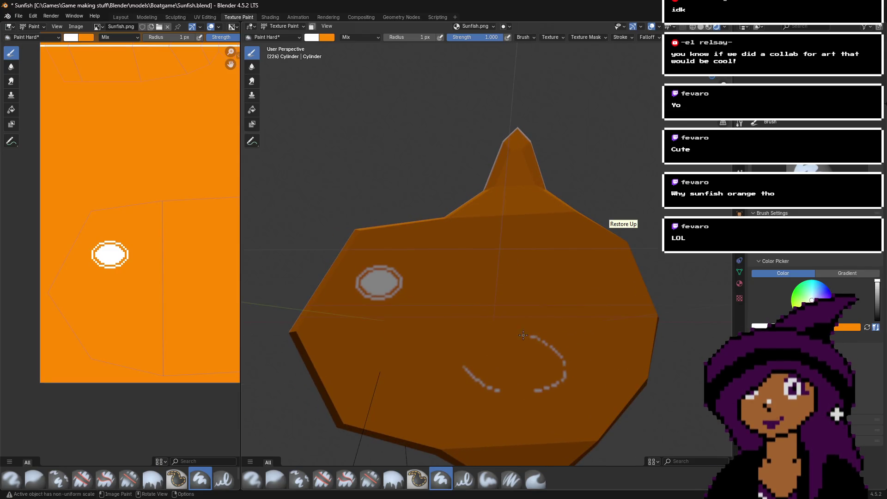
left_click_drag(477, 373, 529, 397)
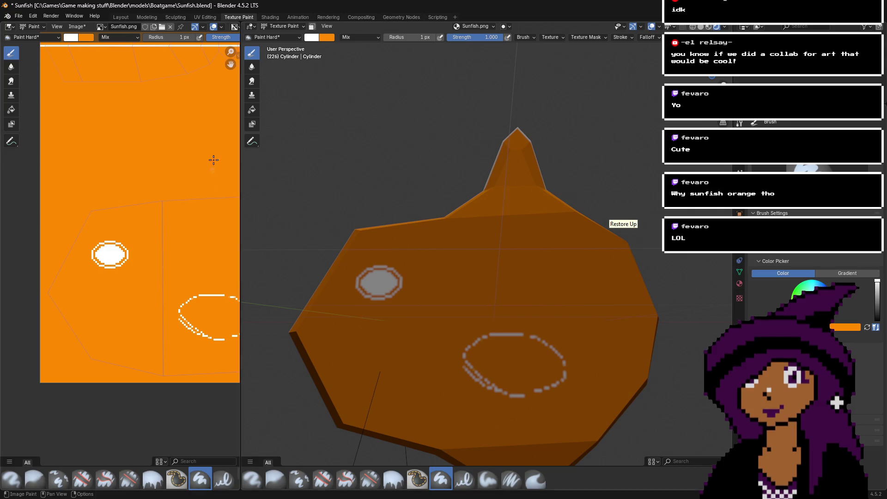
middle_click_drag(204, 213, 126, 176)
key("ctrl+z")
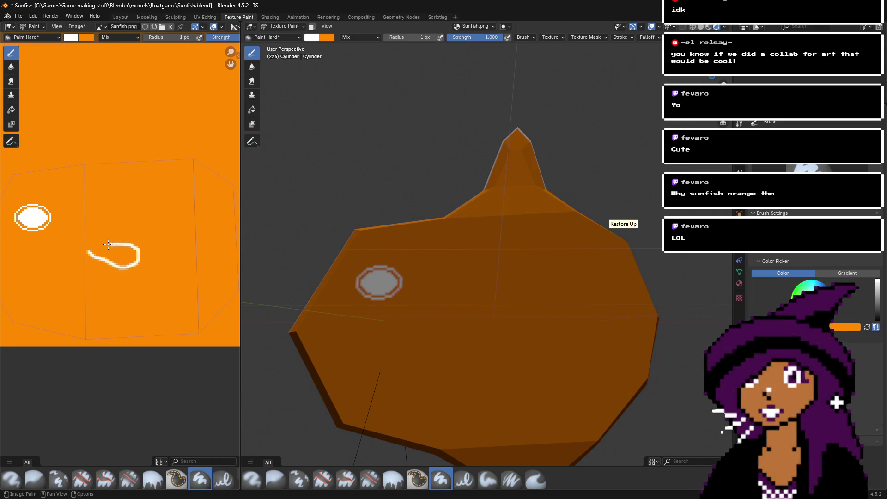
left_click_drag(90, 251, 89, 253)
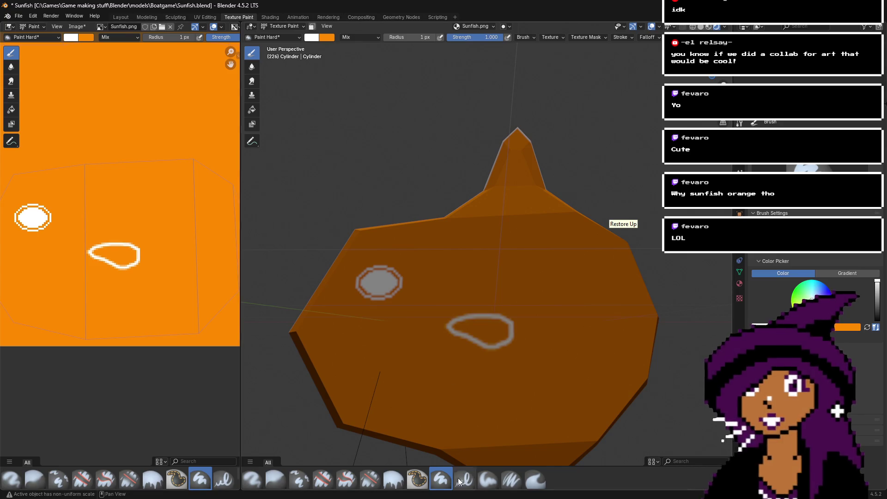
mouse_move(348, 488)
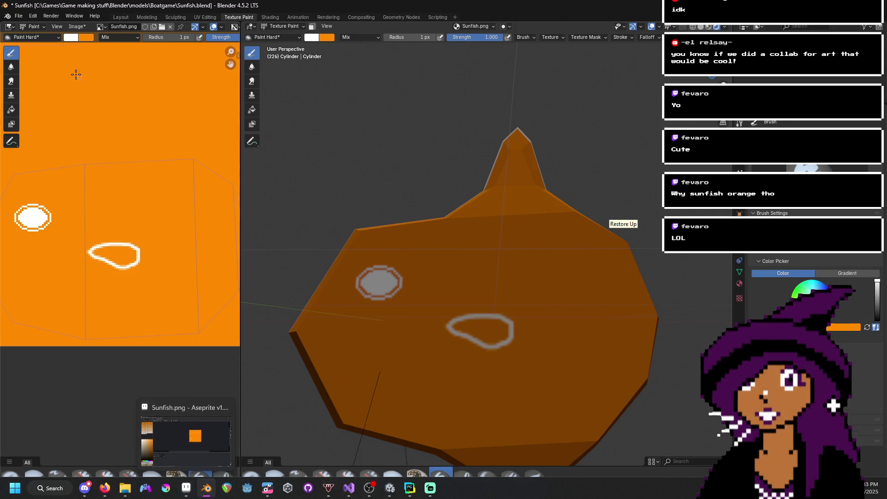
left_click(76, 26)
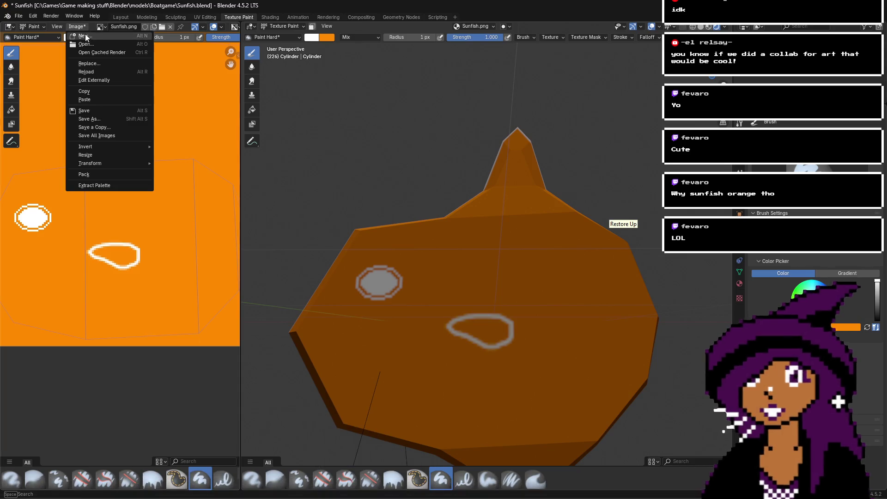
- Save the painted texture and reopen the fresh Sunfish.png in Aseprite
left_click(104, 111)
mouse_move(204, 498)
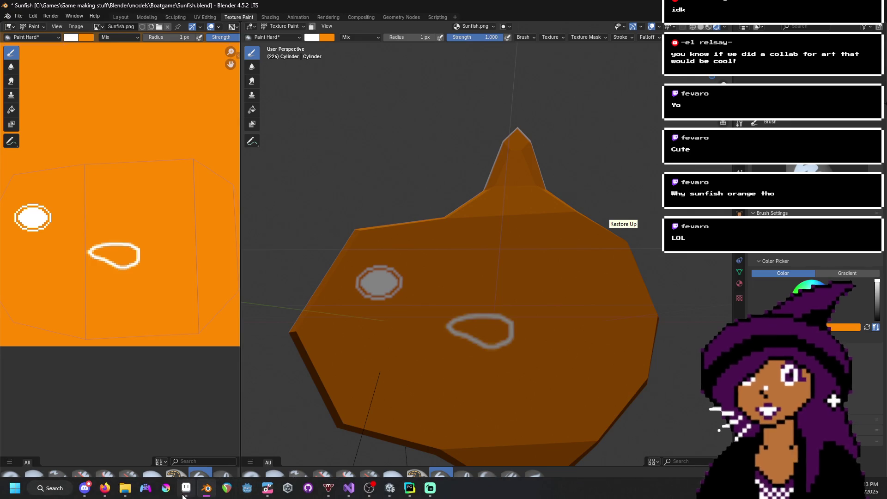
left_click(185, 439)
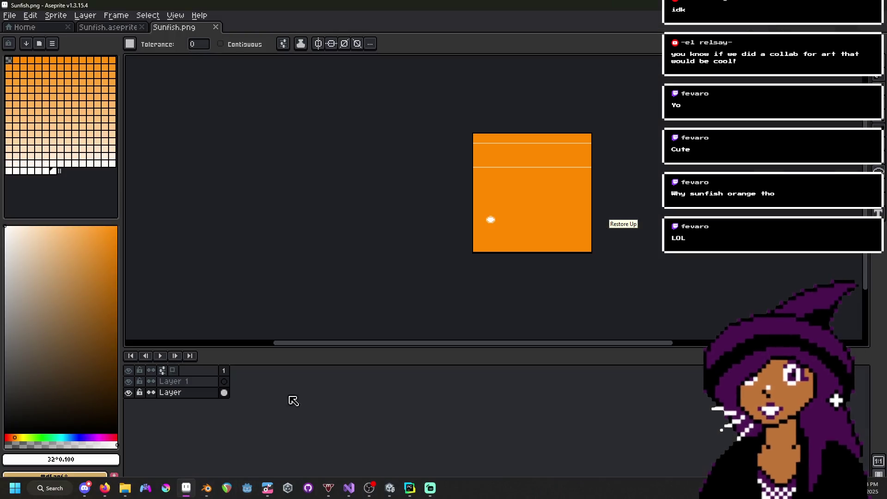
left_click(215, 27)
left_click(69, 114)
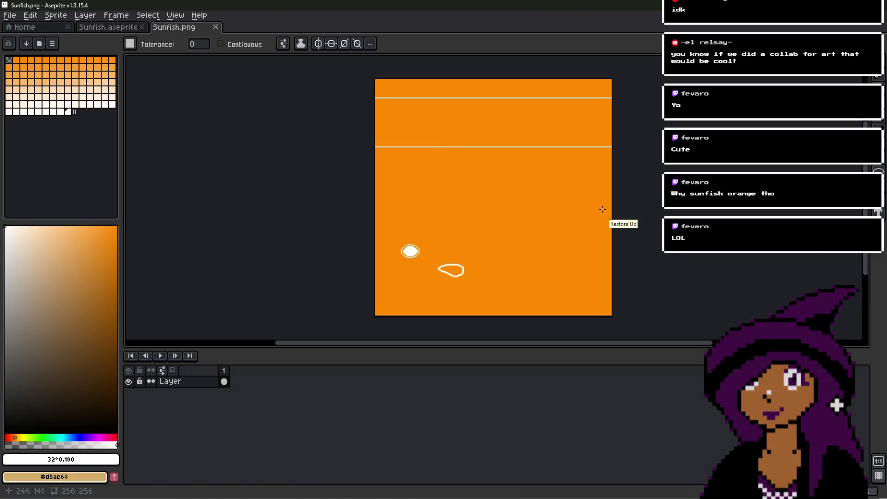
- Pick the orange hull colour and trim the white disc's bottom edge with a 1-pixel pencil
scroll(451, 286, "up", 2)
key("i")
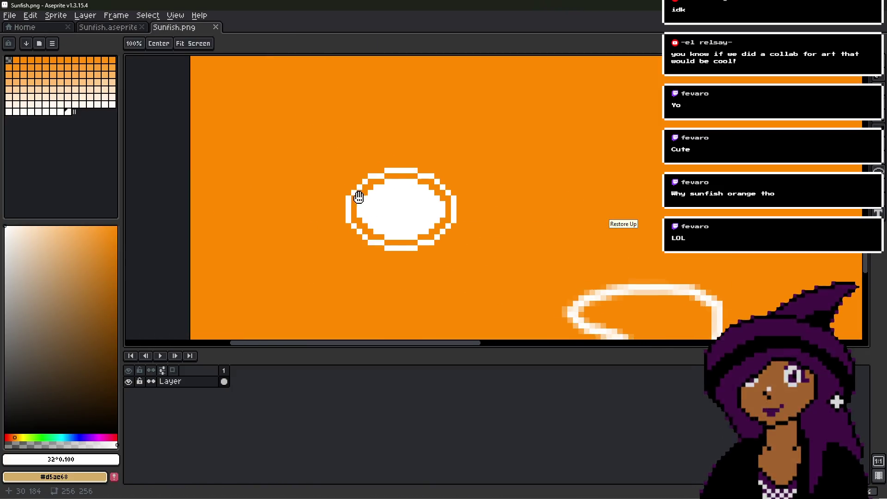
scroll(356, 192, "up", 2)
left_click(461, 291)
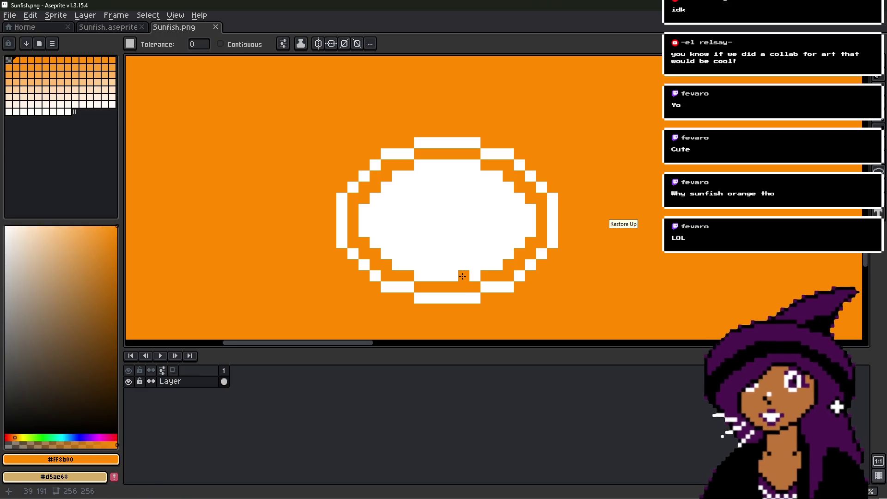
key("b")
scroll(461, 290, "up", 1)
left_click(454, 282)
key("ctrl+z")
key("minus")
key("minus")
key("minus")
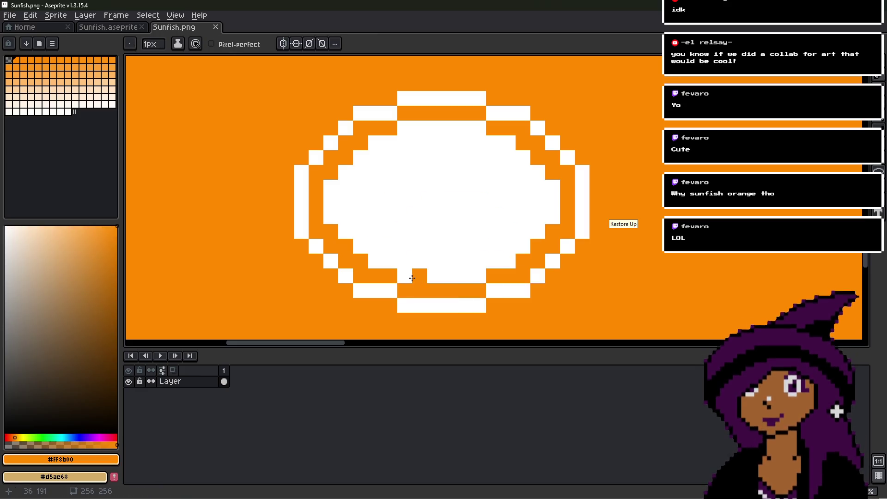
left_click(476, 277, "shift")
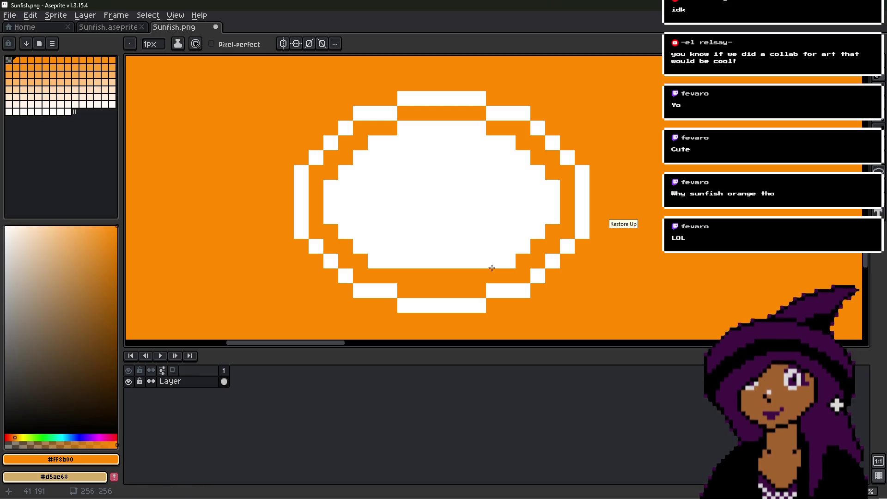
left_click_drag(491, 265, 507, 259)
- Trim the disc's right, top and lower-left edges with orange, then save Sunfish.png
left_click(523, 247)
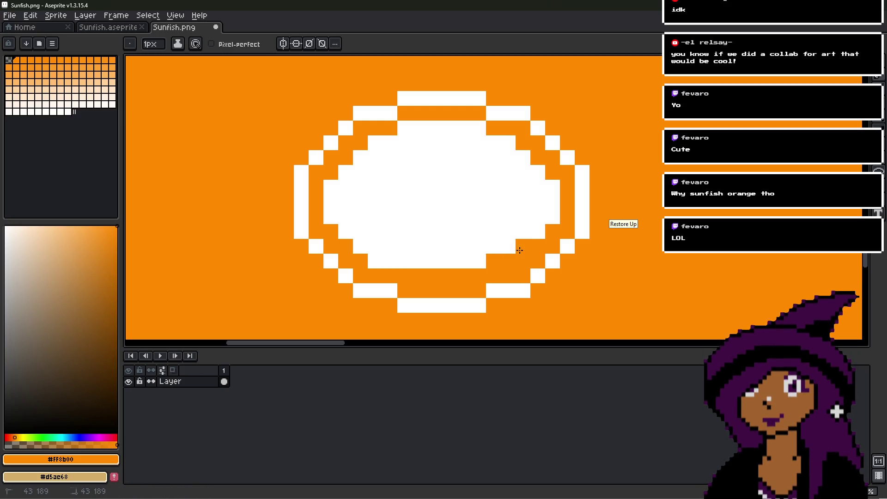
left_click_drag(551, 219, 552, 184)
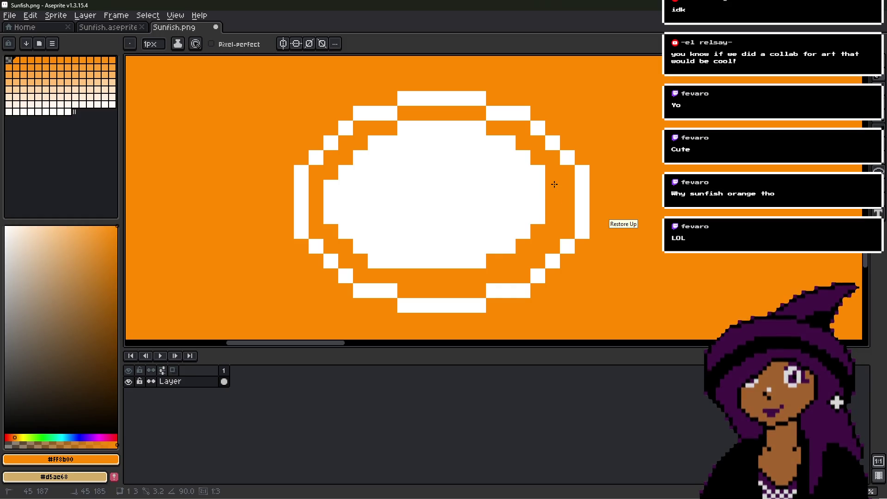
mouse_move(516, 147)
left_mouse_down()
mouse_move(452, 126)
mouse_move(366, 140)
left_mouse_up()
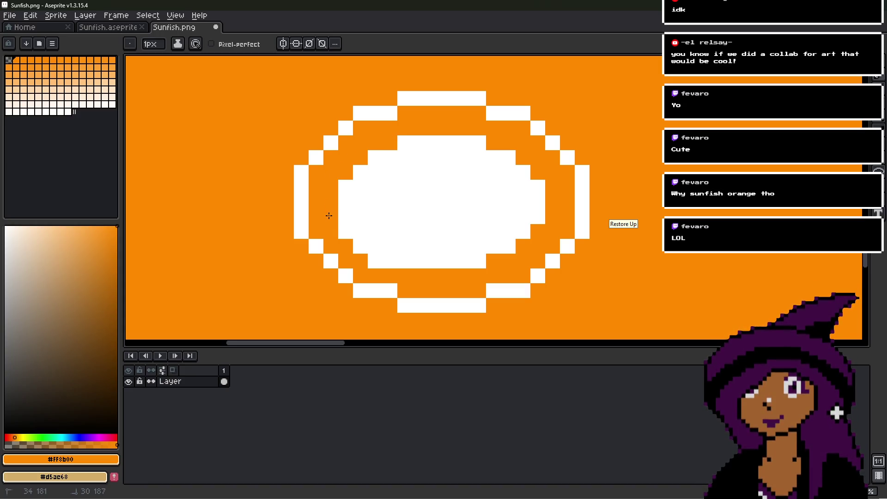
left_click_drag(333, 234, 354, 248)
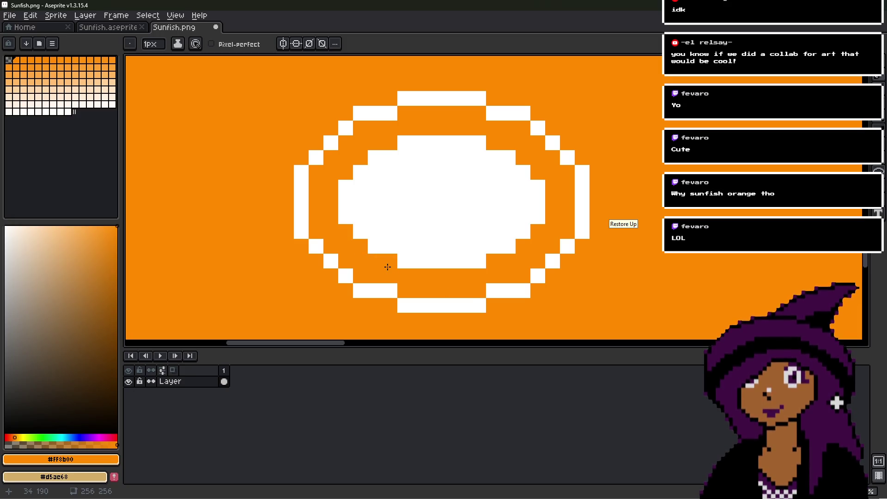
scroll(387, 266, "down", 4)
key("ctrl+s")
- Pick the blob's near-white colour #FFF9F2 as the drawing colour
middle_click_drag(504, 256, 403, 190)
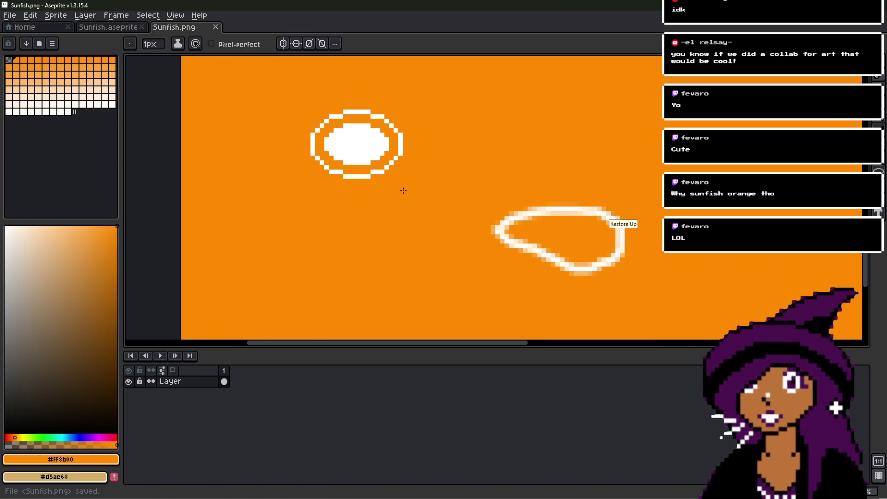
scroll(541, 232, "up", 4)
key("alt")
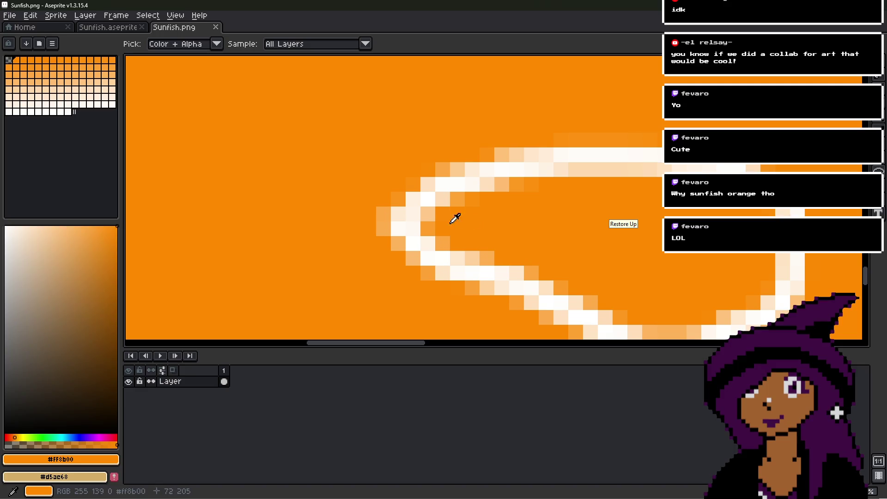
left_click(420, 225, "alt")
scroll(420, 225, "down", 2)
scroll(406, 192, "down", 1)
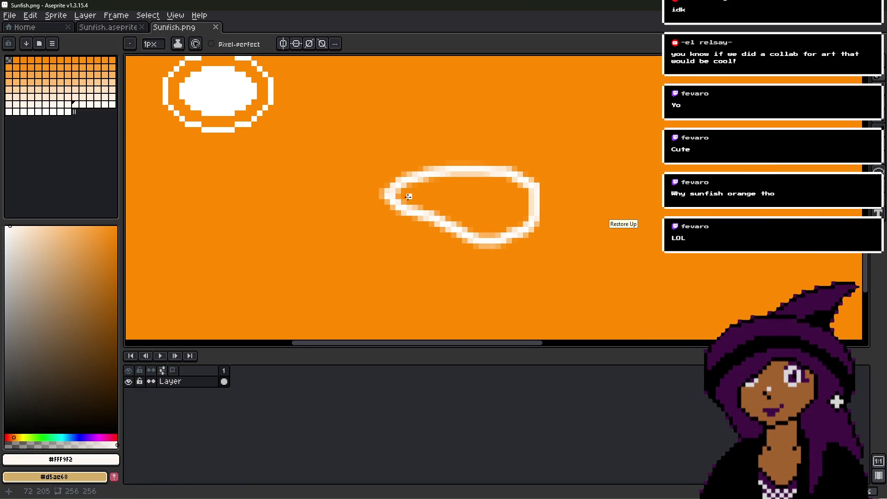
scroll(403, 197, "up", 1)
- Add a new layer above the texture and set the drawing colour to black
right_click(173, 381)
mouse_move(208, 402)
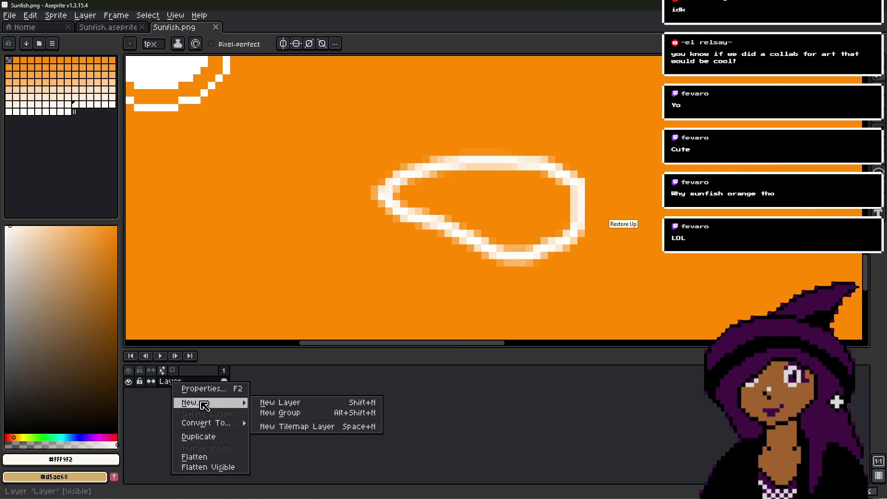
left_click(282, 402)
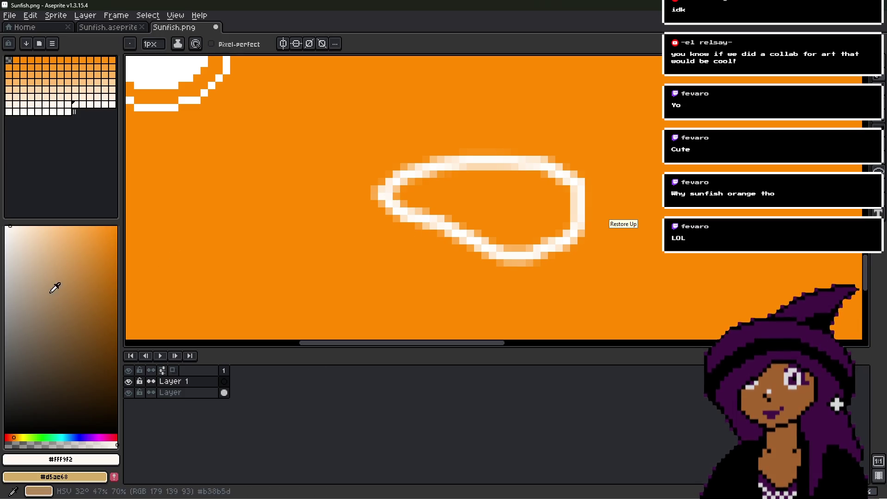
left_click_drag(61, 279, 148, 441)
- Draw a black pixel outline along the blob's upper edge and around its left tip
mouse_move(396, 199)
left_mouse_down()
mouse_move(515, 265)
mouse_move(582, 277)
mouse_move(618, 238)
mouse_move(598, 171)
mouse_move(556, 151)
mouse_move(477, 153)
mouse_move(391, 174)
mouse_move(381, 189)
left_mouse_up()
scroll(425, 187, "up", 2)
left_click(374, 224)
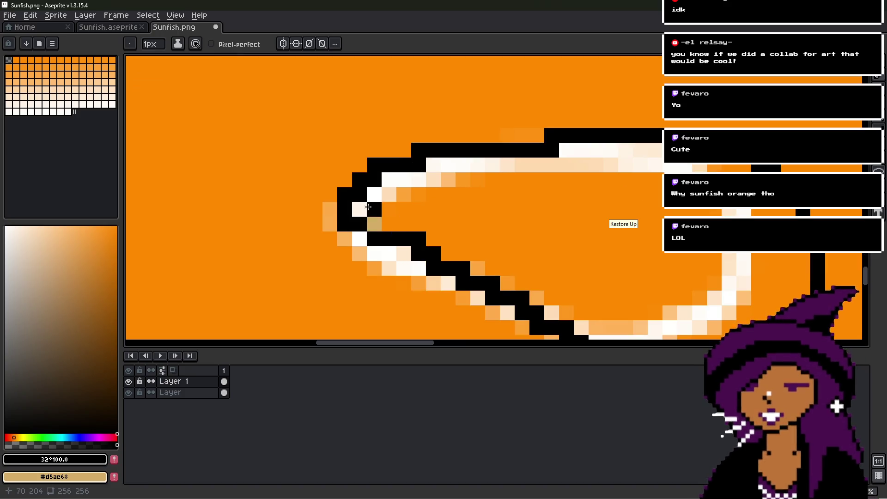
left_click(374, 209)
mouse_move(360, 194)
left_mouse_down()
mouse_move(387, 189)
mouse_move(378, 207)
left_mouse_up()
left_click(365, 215)
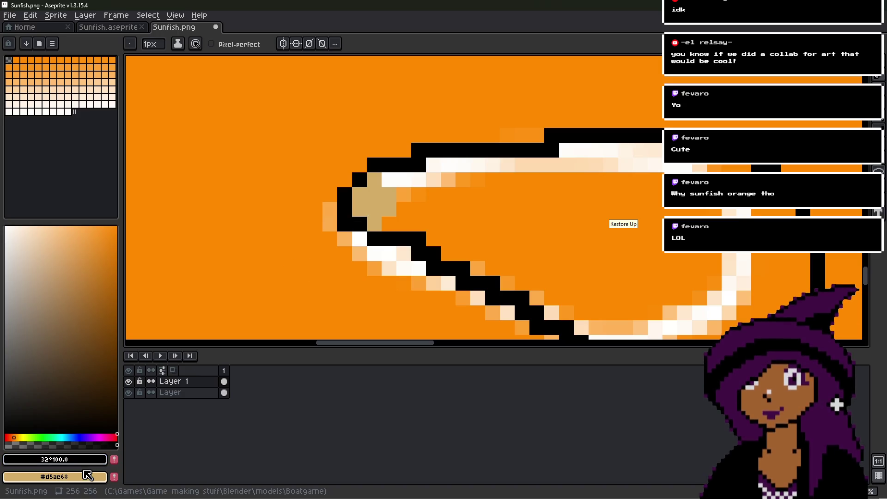
- Make the background colour transparent and erase stray pixels at the blob's tip
left_click(54, 477)
left_click(89, 399)
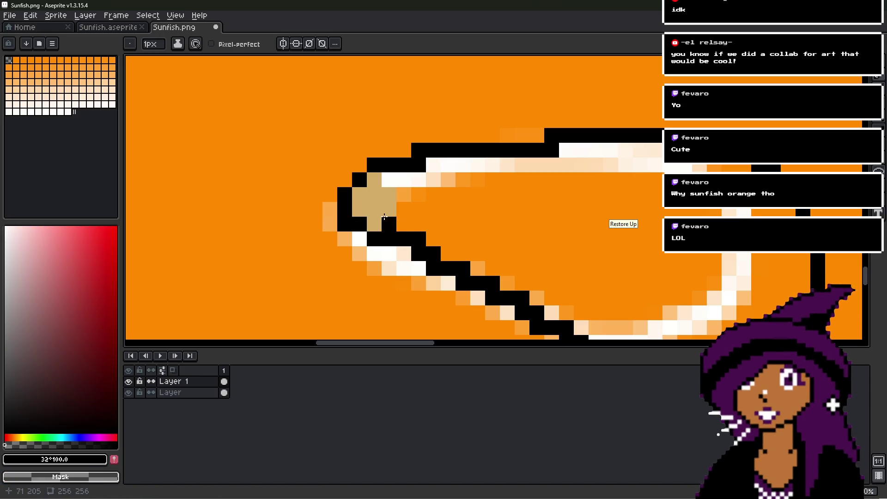
left_click(374, 225)
left_click_drag(358, 212, 385, 208)
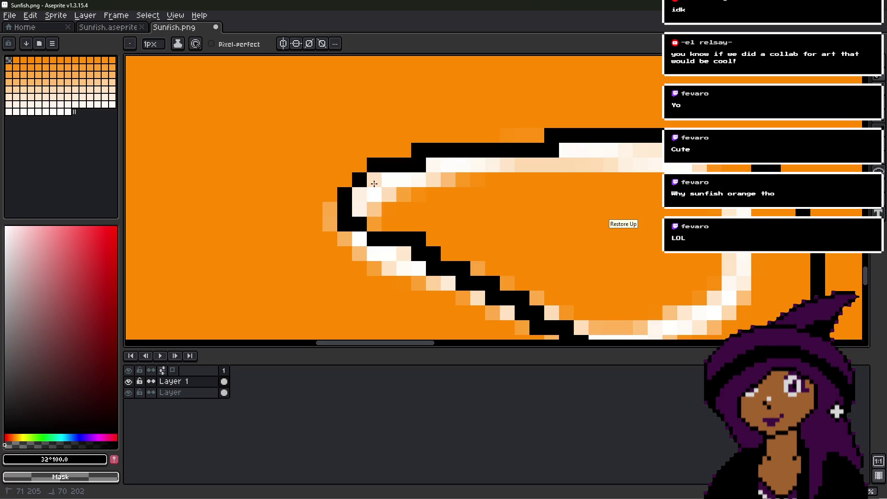
left_click(362, 238)
left_click(411, 232)
- Clean up stray black pixels along the blob's lower outline
middle_click_drag(495, 249, 448, 198)
left_click(386, 198)
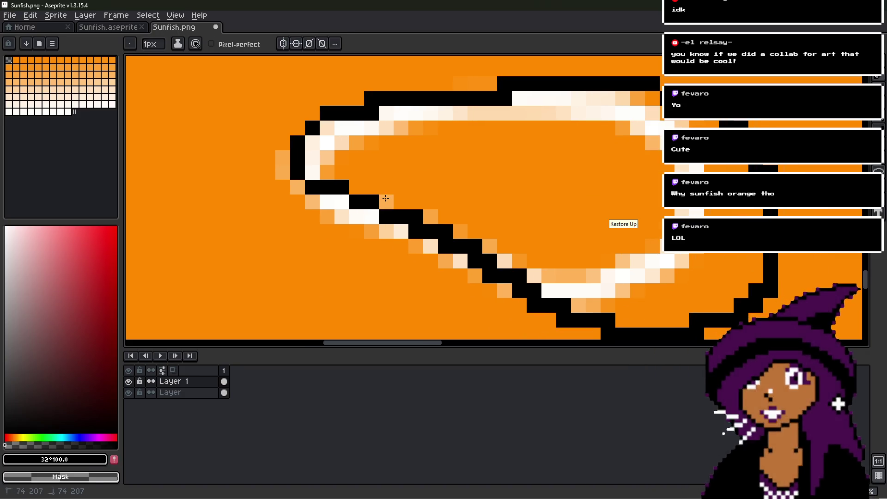
right_click(445, 230)
left_click(429, 231)
right_click(475, 245)
right_click(496, 259)
right_click(521, 276)
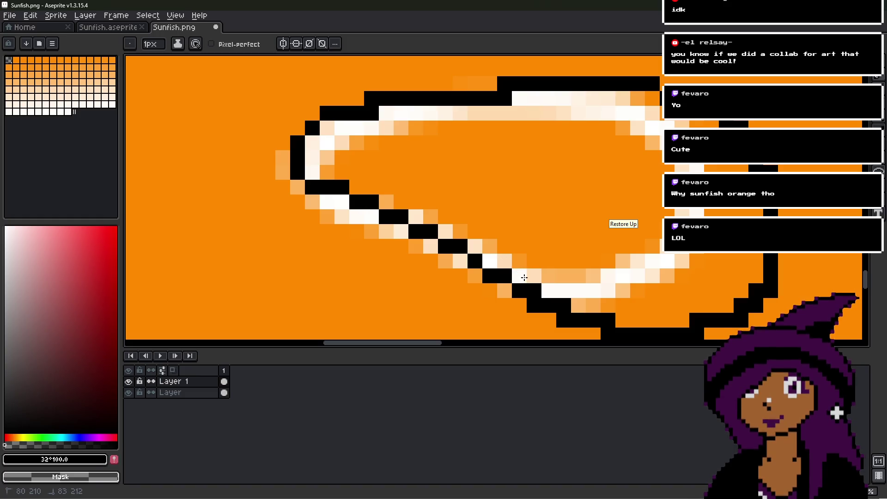
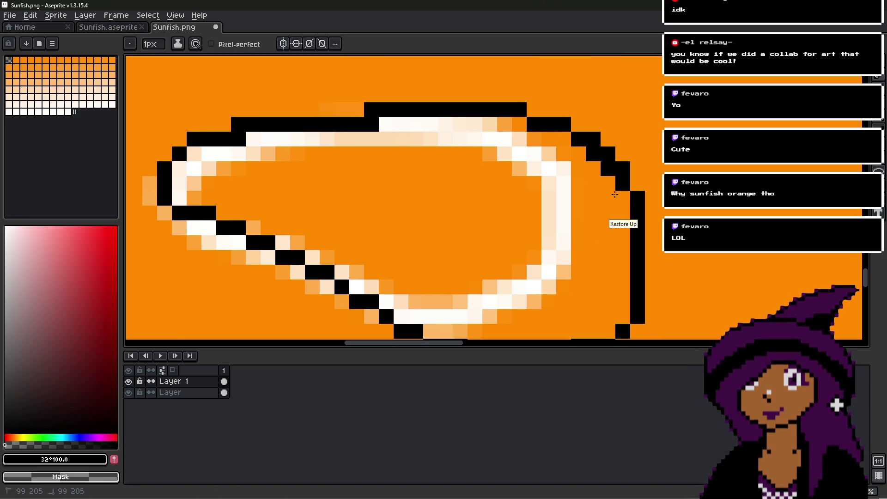
- Fix a few stray pixels on the gill's black outline with the Pencil
left_click(593, 155)
right_click(368, 128)
right_click(238, 139)
scroll(326, 168, "down", 3)
middle_click_drag(367, 184, 432, 196)
scroll(432, 196, "down", 1)
scroll(440, 199, "down", 2)
scroll(410, 192, "up", 3)
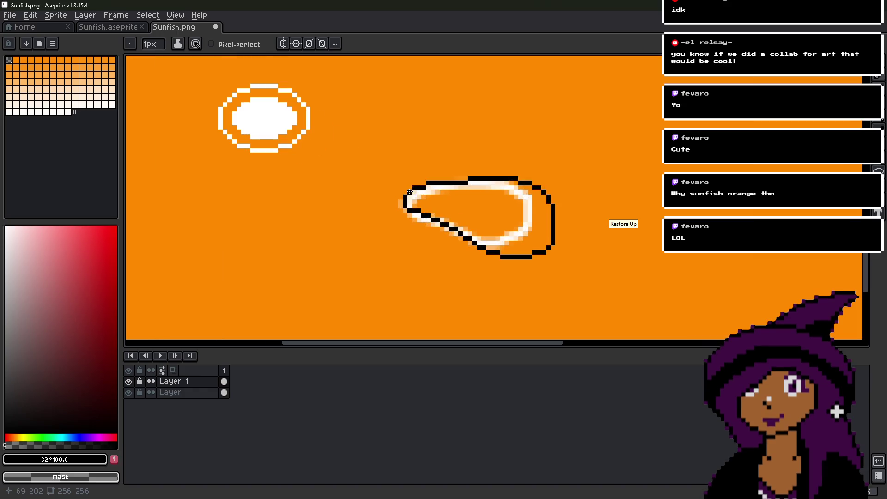
- Select the right half of the gill outline and nudge it two pixels left
key("m")
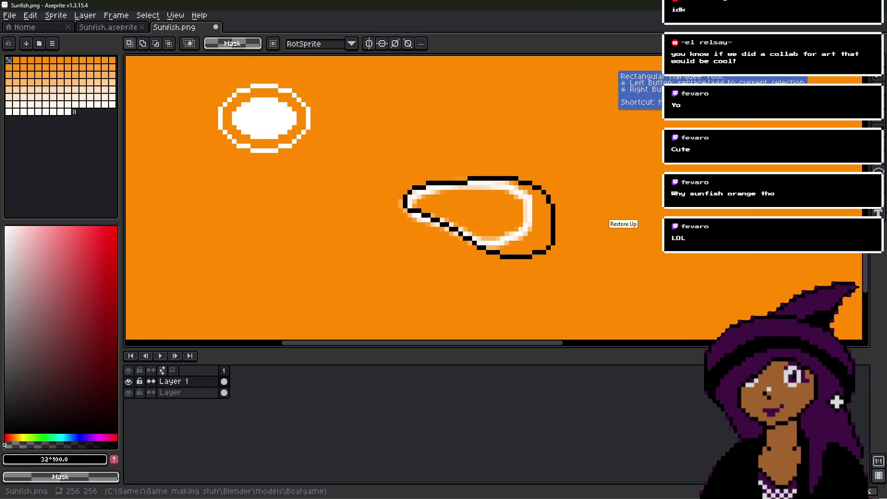
mouse_move(390, 150)
left_mouse_down()
mouse_move(467, 216)
mouse_move(584, 291)
left_mouse_up()
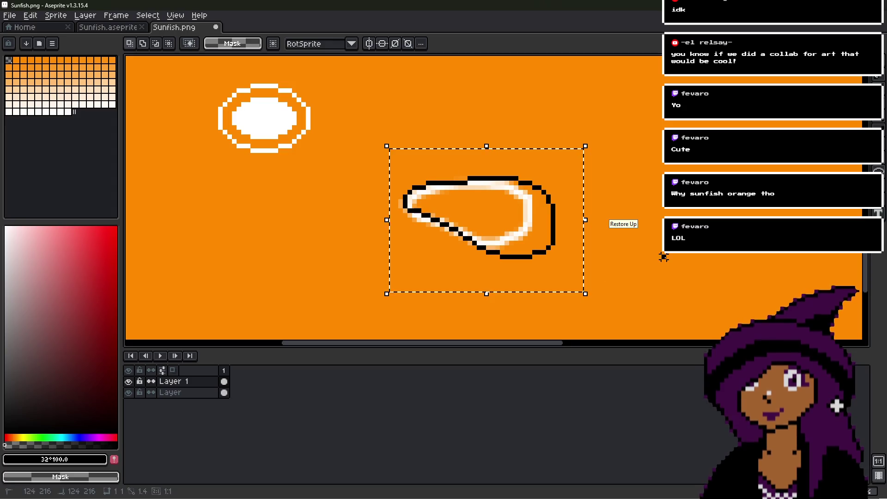
left_click(543, 259)
scroll(544, 259, "up", 1)
left_click_drag(498, 103, 634, 317)
left_click(572, 153)
left_click_drag(462, 102, 652, 285)
left_click(587, 272)
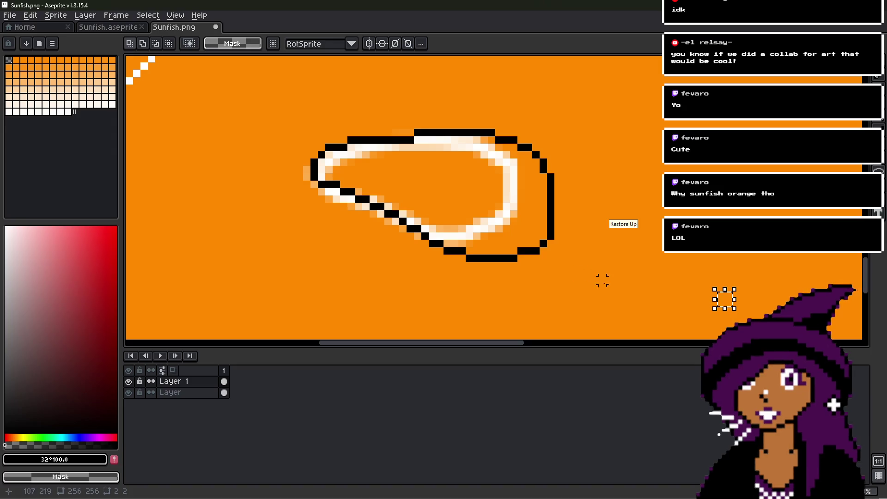
left_click_drag(505, 264, 644, 89)
key("Left")
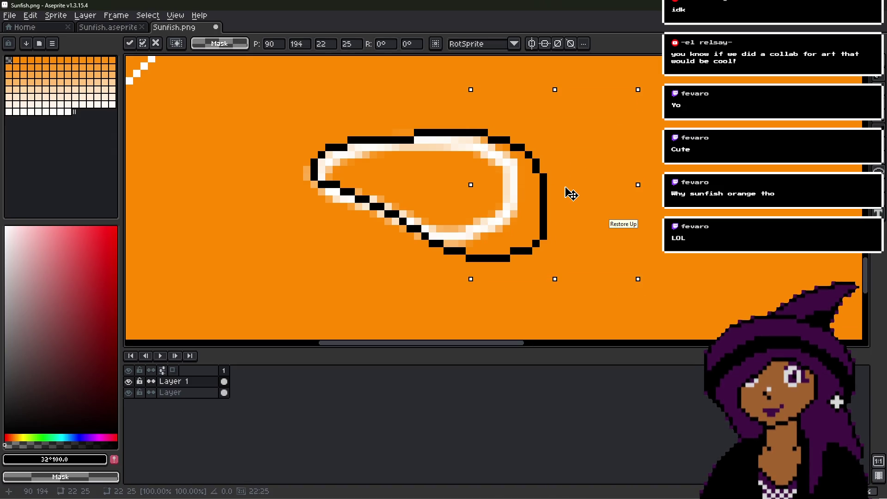
key("Left")
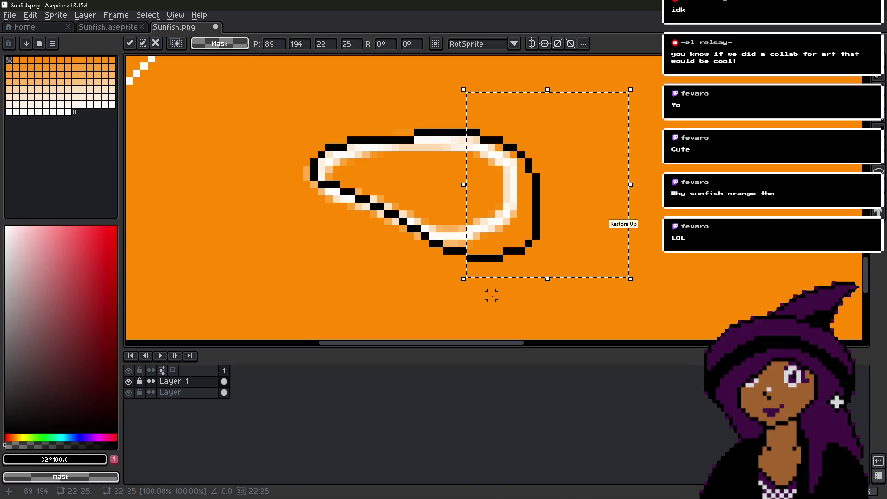
left_click(465, 263)
- Shift the bottom strokes of the black outline up one pixel and drop them
scroll(465, 263, "up", 2)
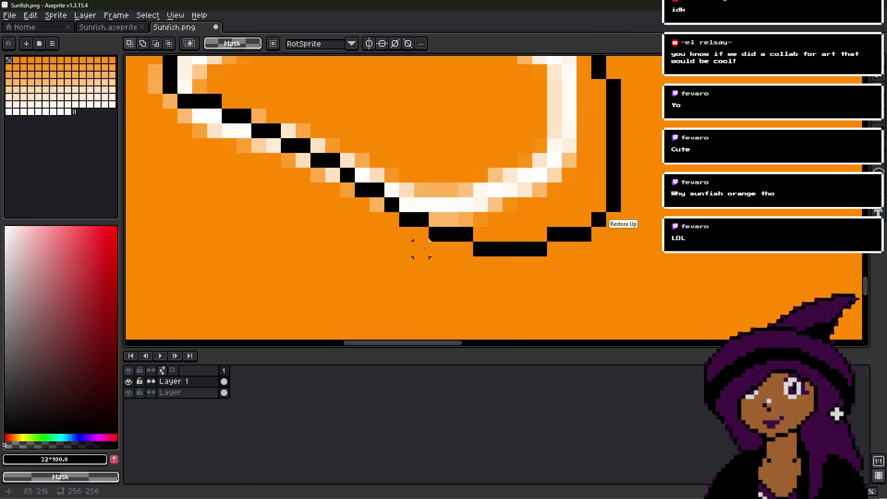
left_click_drag(376, 263, 693, 213)
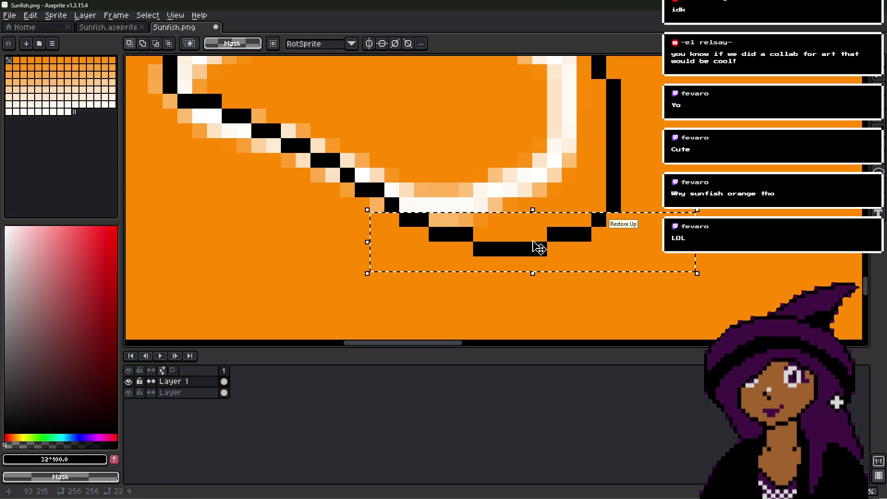
left_click(538, 248)
mouse_move(540, 238)
left_mouse_down()
mouse_move(538, 228)
mouse_move(538, 239)
left_mouse_up()
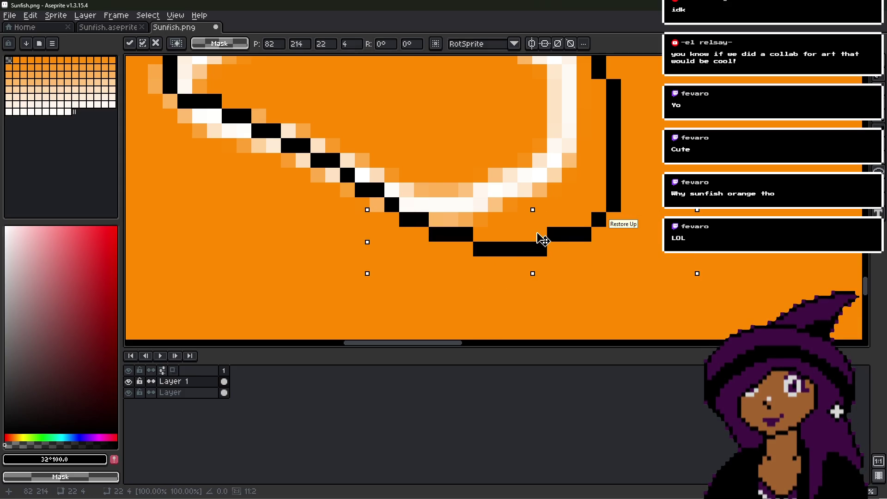
mouse_move(693, 198)
left_mouse_down("shift")
mouse_move(548, 248)
mouse_move(575, 234)
left_mouse_up("shift")
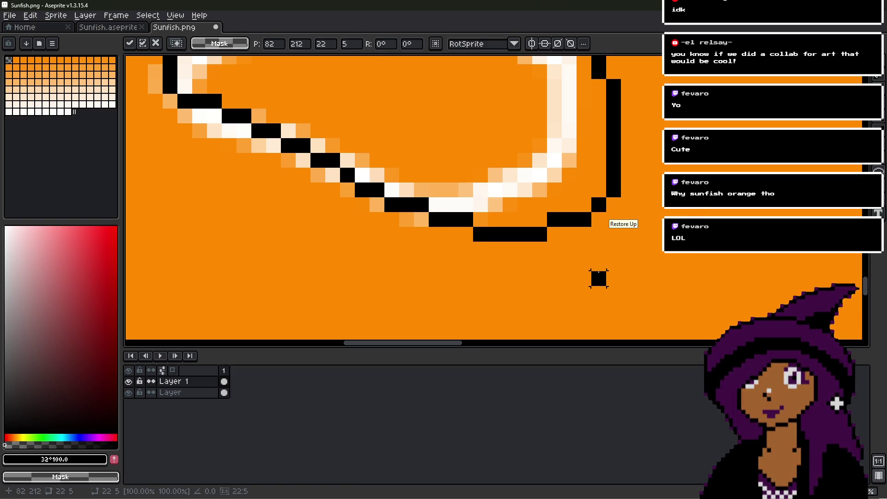
left_click(568, 264)
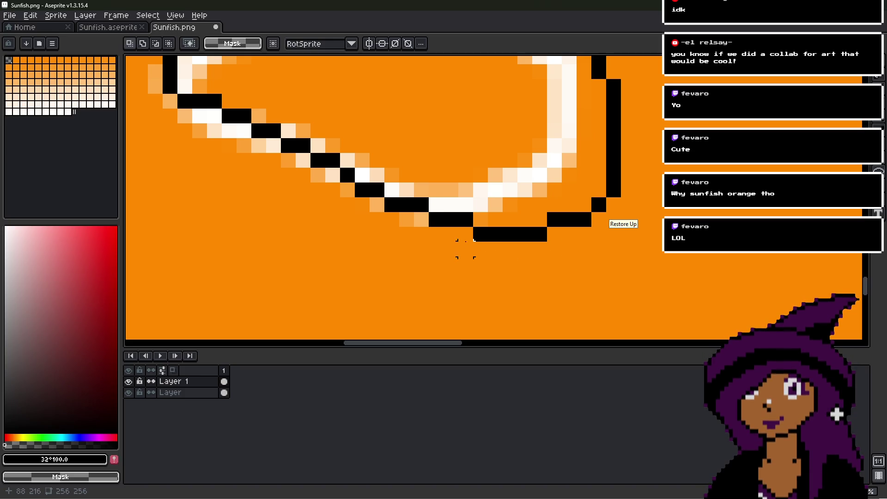
mouse_move(447, 220)
left_mouse_down()
mouse_move(462, 220)
mouse_move(459, 235)
mouse_move(601, 220)
mouse_move(631, 187)
left_mouse_up()
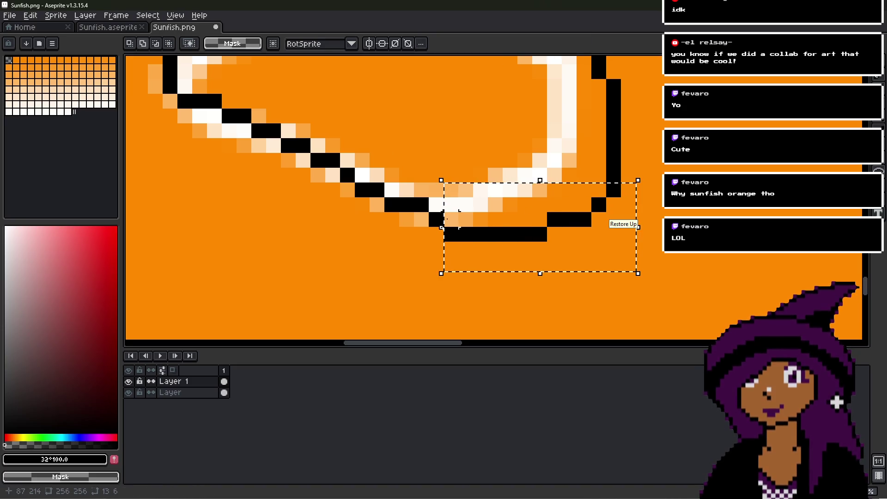
left_click_drag(441, 227, 426, 227)
left_click_drag(514, 237, 516, 228)
scroll(518, 229, "down", 2)
key("ctrl+d")
- Pan the canvas and select the whole gill outline with the Rectangular Marquee
key("h")
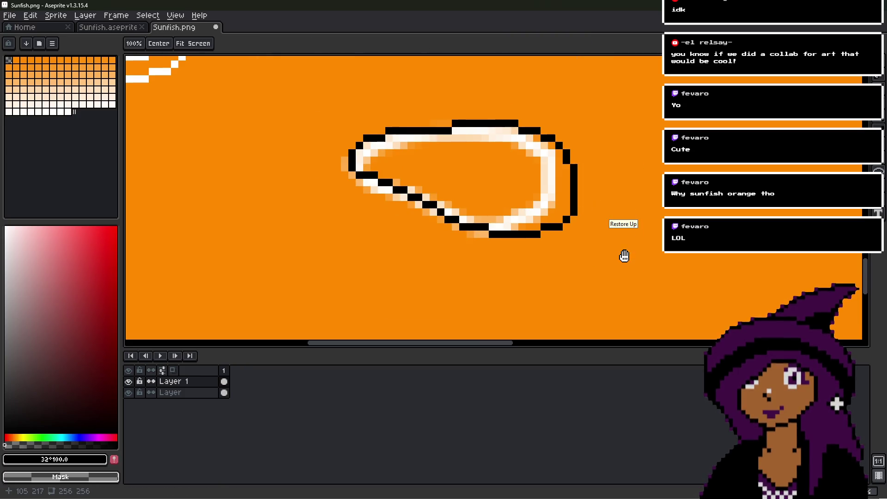
left_click_drag(624, 256, 621, 260)
scroll(620, 262, "down", 2)
key("m")
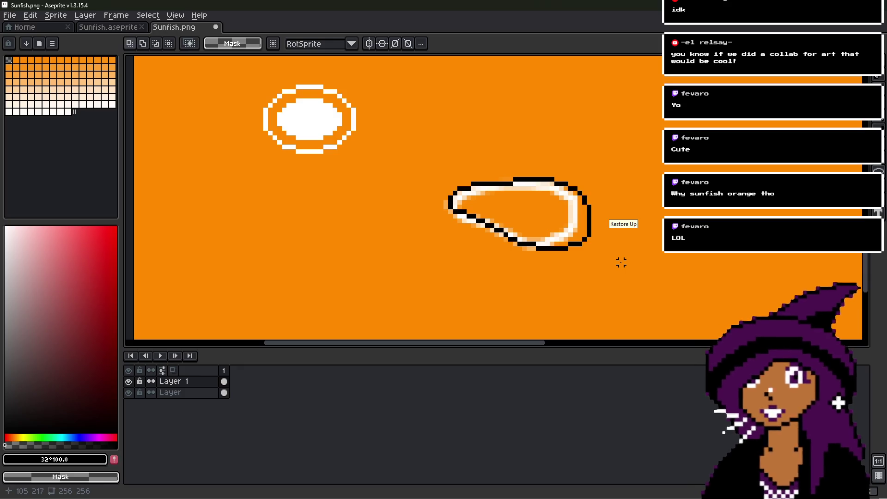
scroll(570, 253, "up", 3)
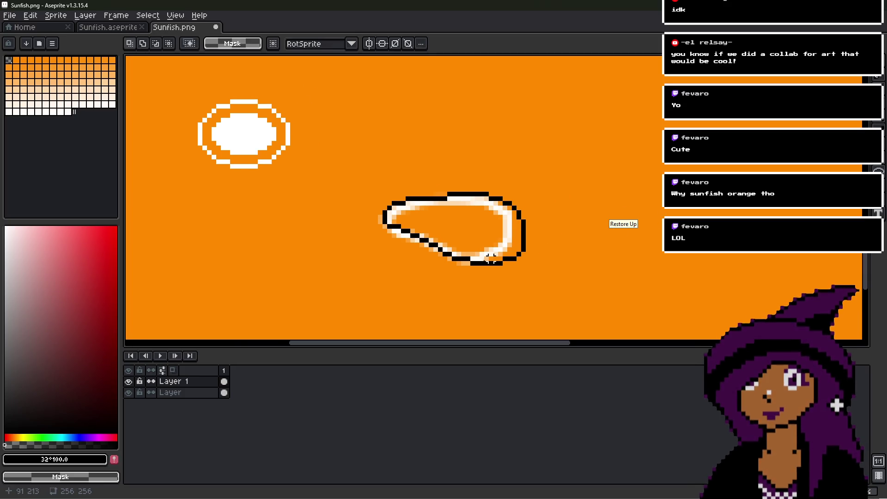
left_click_drag(327, 103, 679, 327)
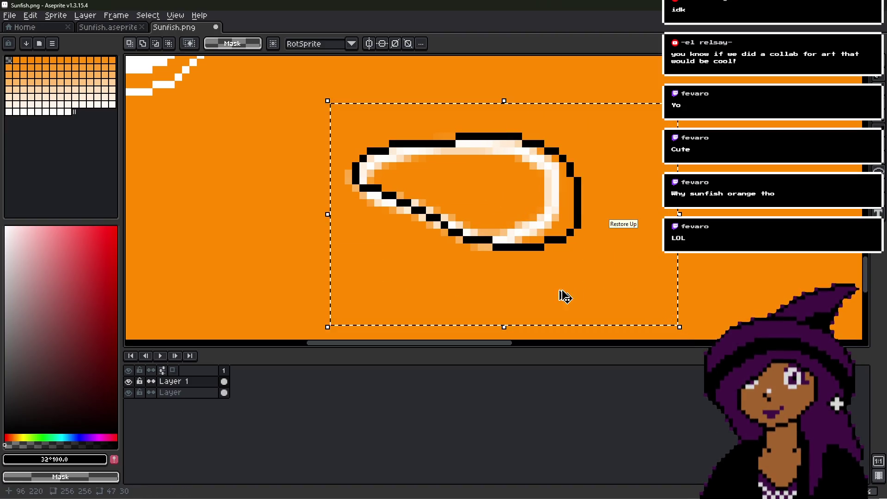
- Delete the black outline and paint out the old white outline in orange on Layer
key("Delete")
left_click(192, 393)
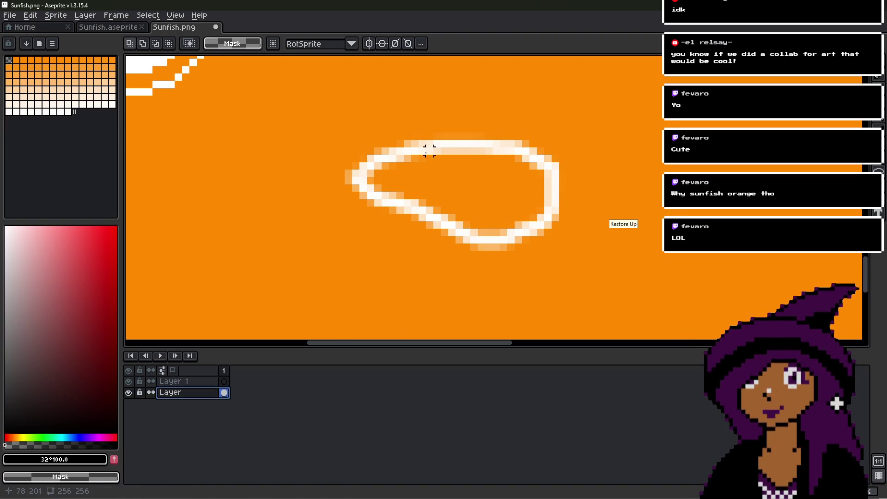
left_click(413, 238, "alt")
key("b")
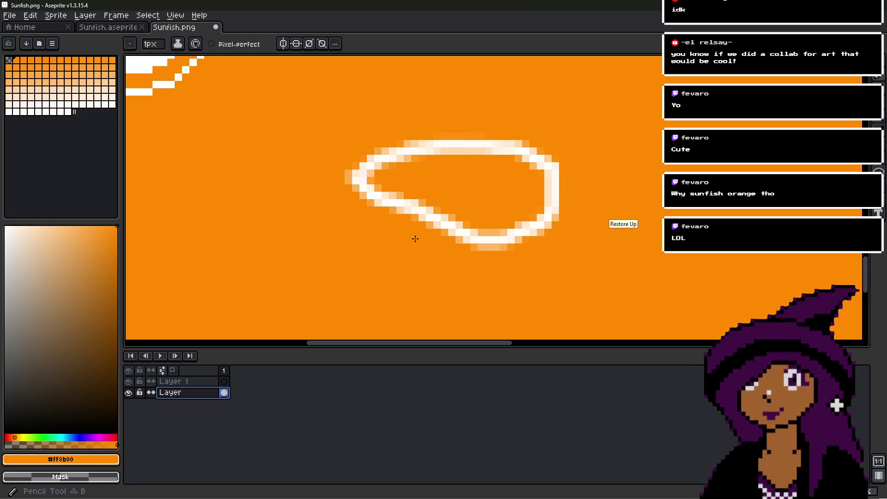
scroll(418, 242, "up", 6, "alt")
mouse_move(419, 242)
left_mouse_down()
mouse_move(463, 236)
mouse_move(505, 171)
left_mouse_up()
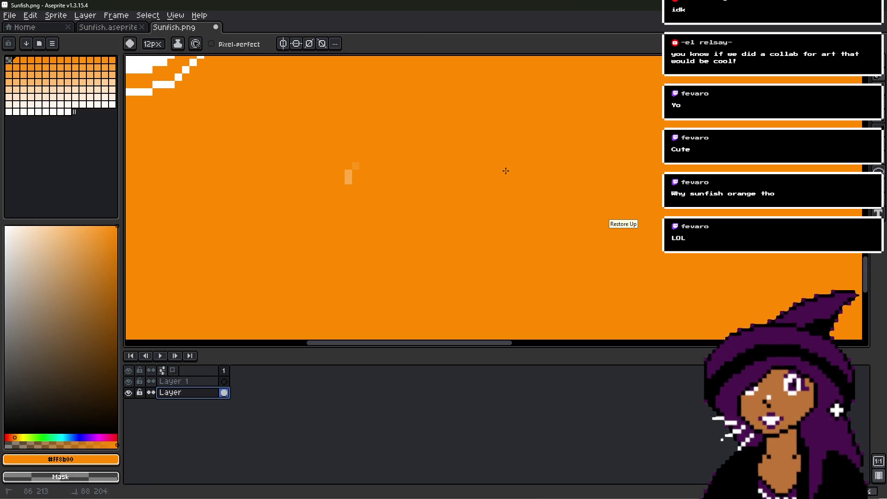
left_click_drag(368, 200, 364, 267)
- Bucket-fill the selected gill outline with white
left_click(370, 273)
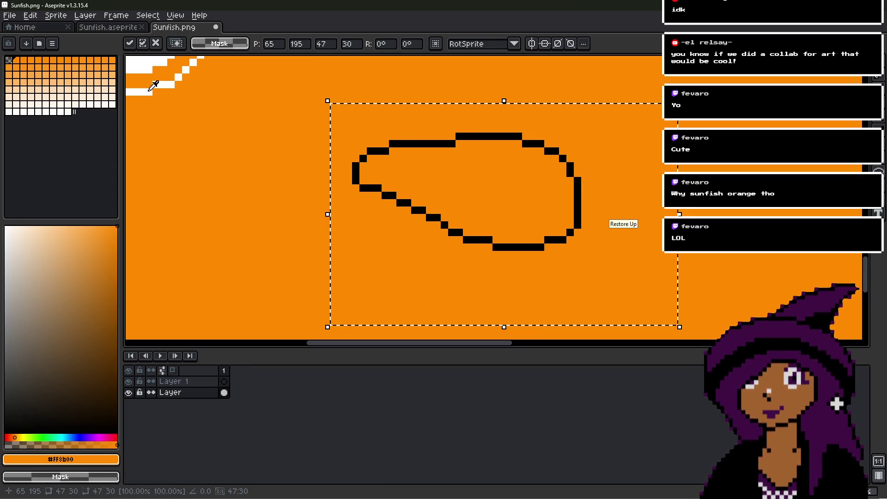
left_click(147, 89, "alt")
key("g")
scroll(474, 233, "up", 2)
left_click(485, 247)
scroll(485, 248, "down", 5)
mouse_move(531, 176)
middle_mouse_down()
mouse_move(526, 197)
mouse_move(491, 174)
middle_mouse_up()
- Deselect the gill outline and save Sunfish.png
scroll(460, 205, "up", 3)
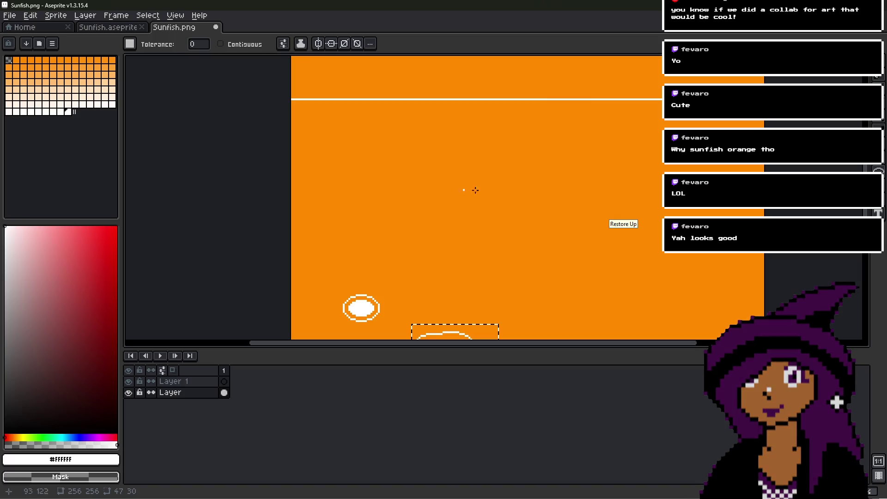
middle_click_drag(549, 208, 508, 133)
key("m")
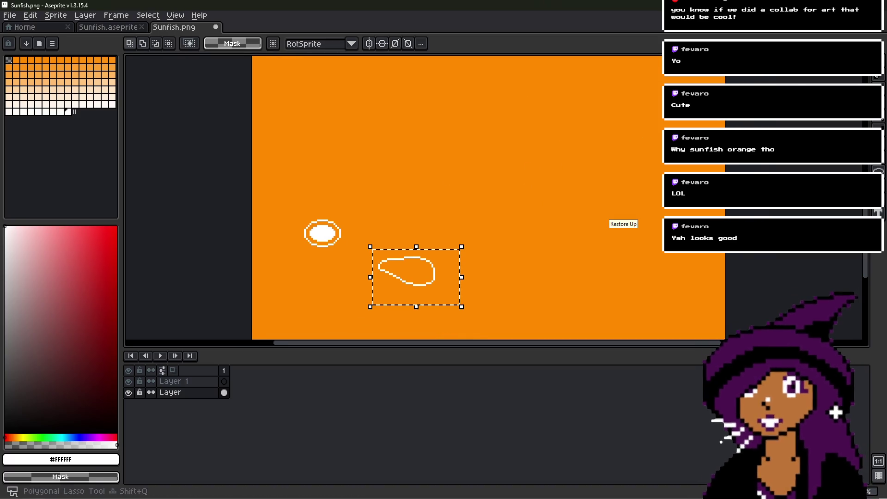
left_click(566, 134)
key("ctrl+s")
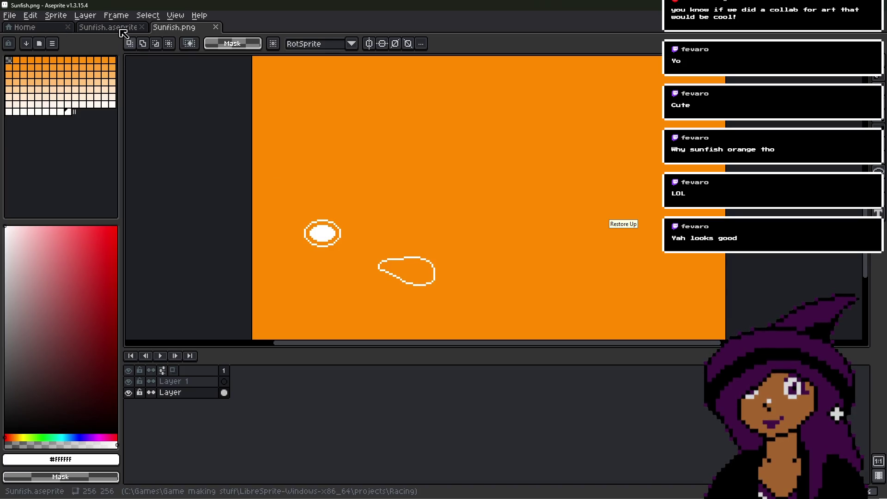
- Bucket-fill the orange background with a light, saturated blue
left_click(411, 201, "alt")
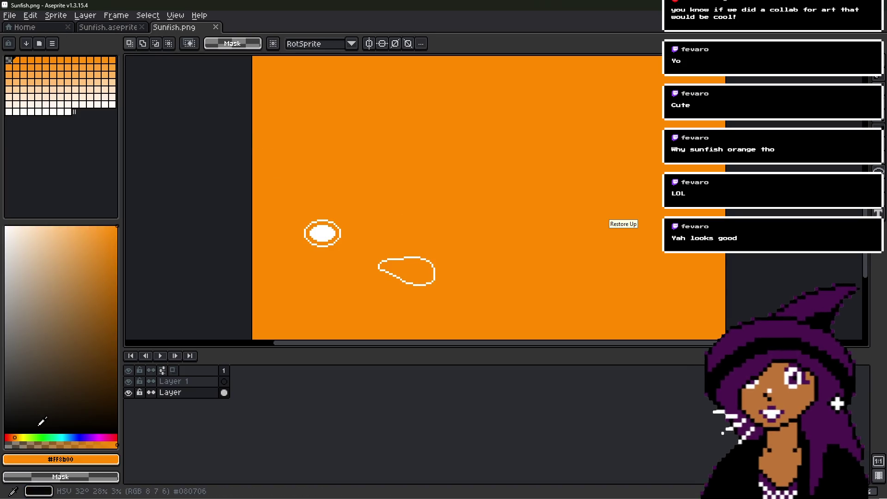
left_click(68, 437)
left_click(36, 267)
left_click_drag(31, 276, 41, 253)
key("g")
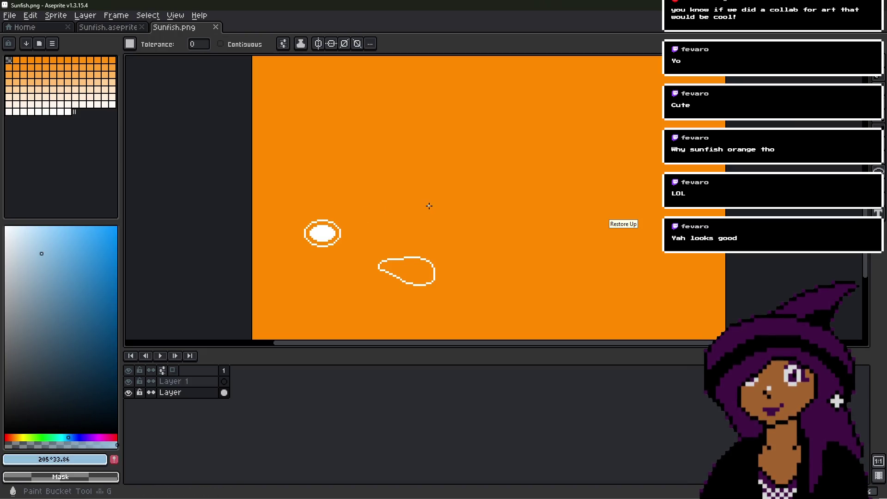
left_click(429, 206)
- Refill the background with a lighter, greyer blue instead
scroll(429, 206, "down", 2)
scroll(429, 203, "up", 1)
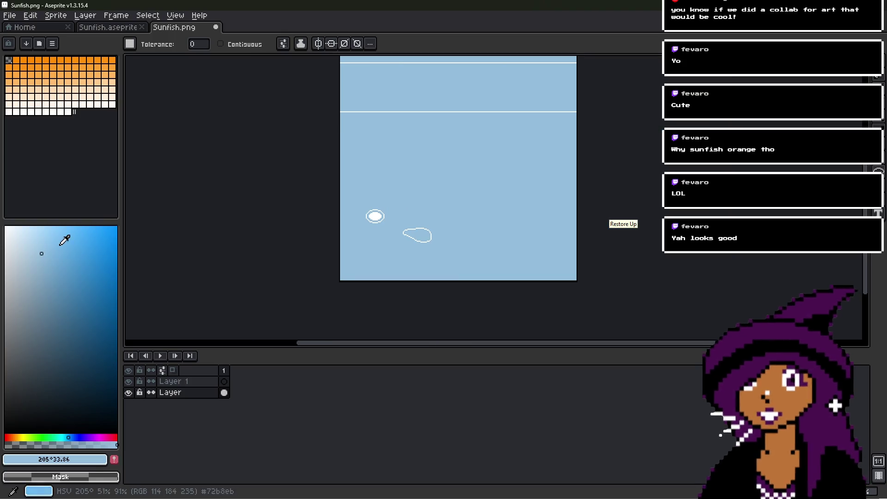
left_click(35, 302)
left_click(29, 293)
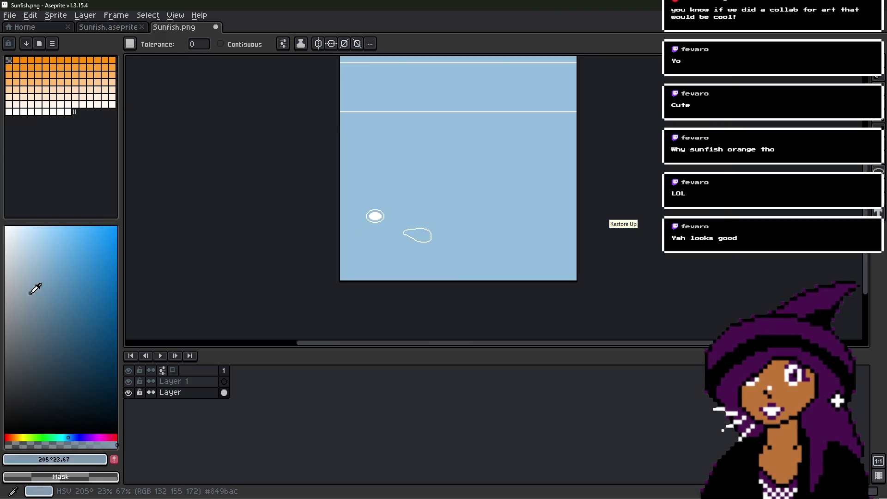
left_click(441, 185)
left_click(21, 273)
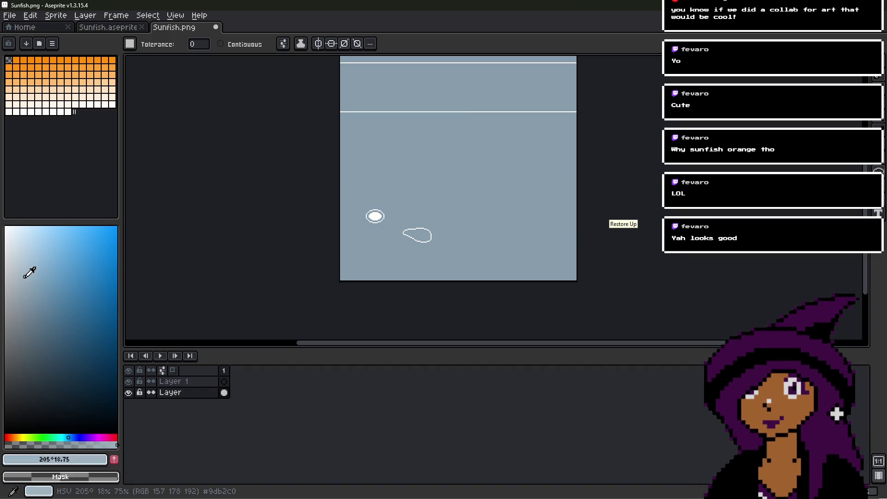
left_click(369, 198)
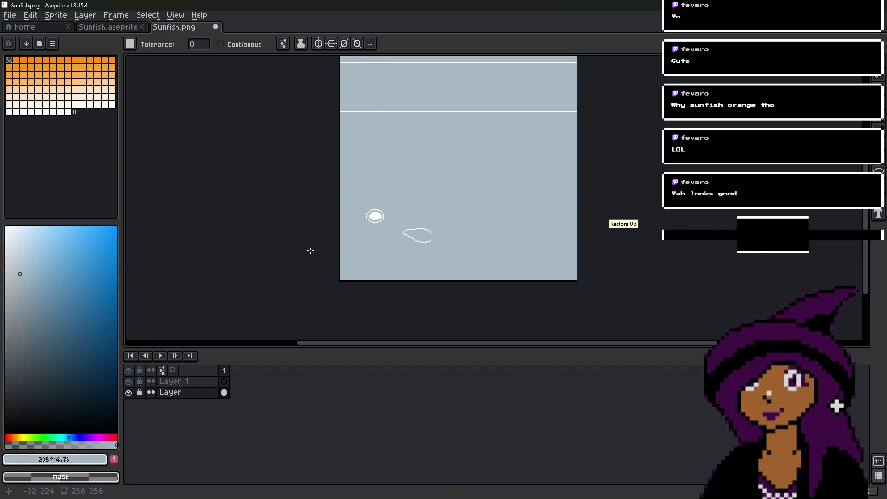
- Save Sunfish.png and switch over to Blender
key("ctrl+s")
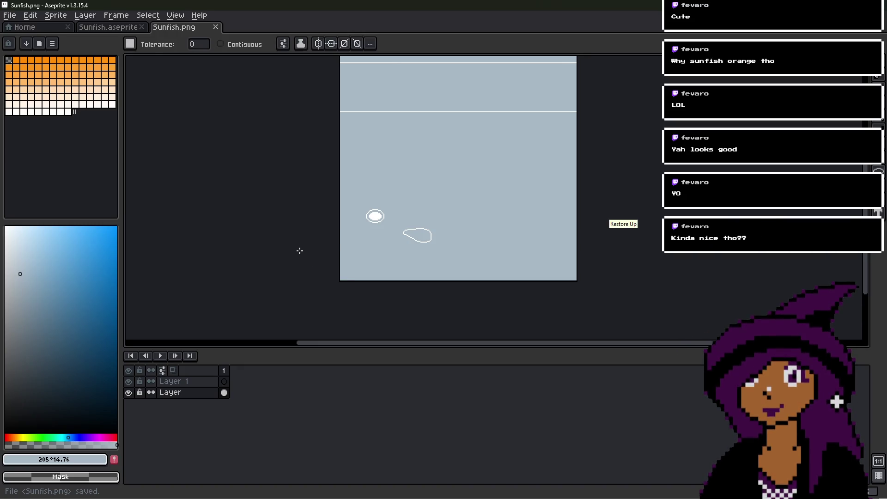
middle_click_drag(433, 178, 423, 207)
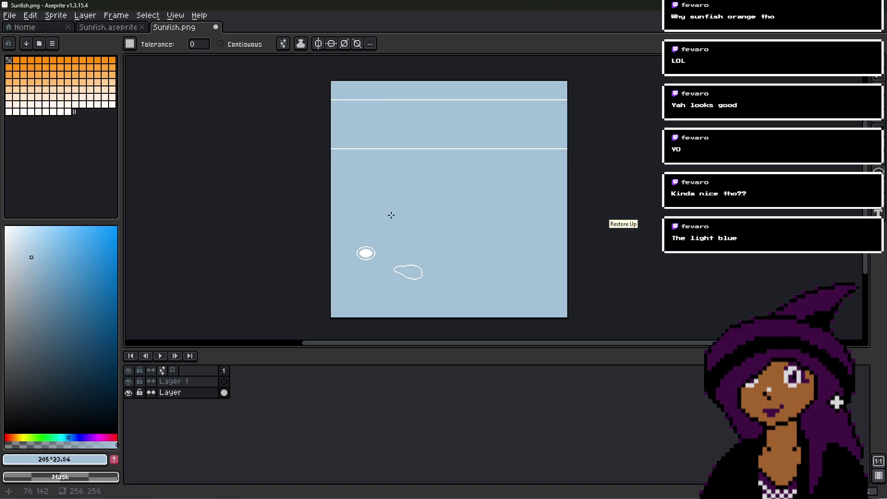
key("ctrl+s")
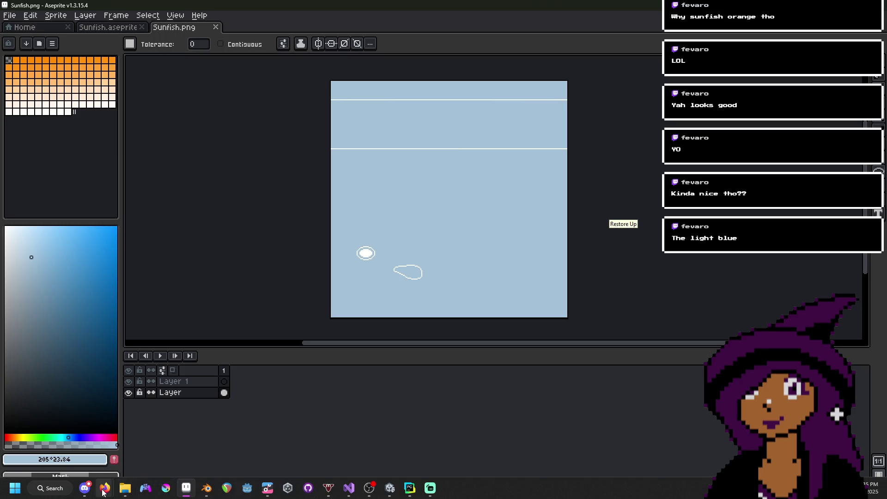
mouse_move(103, 492)
mouse_move(365, 493)
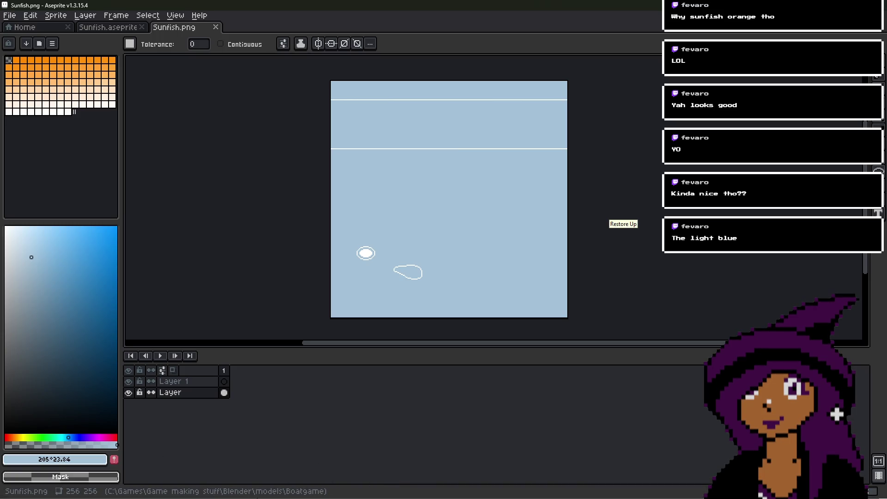
left_click(207, 489)
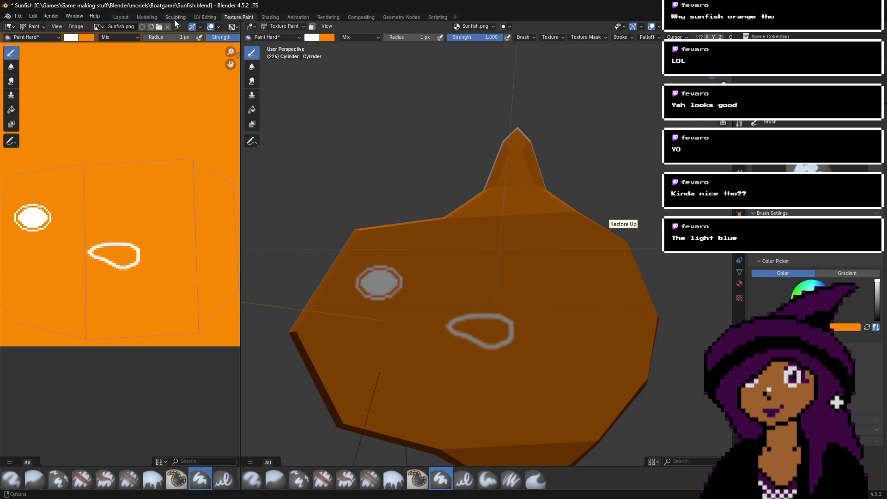
- Load Sunfish.png in the Image Editor and orbit so the sunfish's eye faces left
left_click(158, 26)
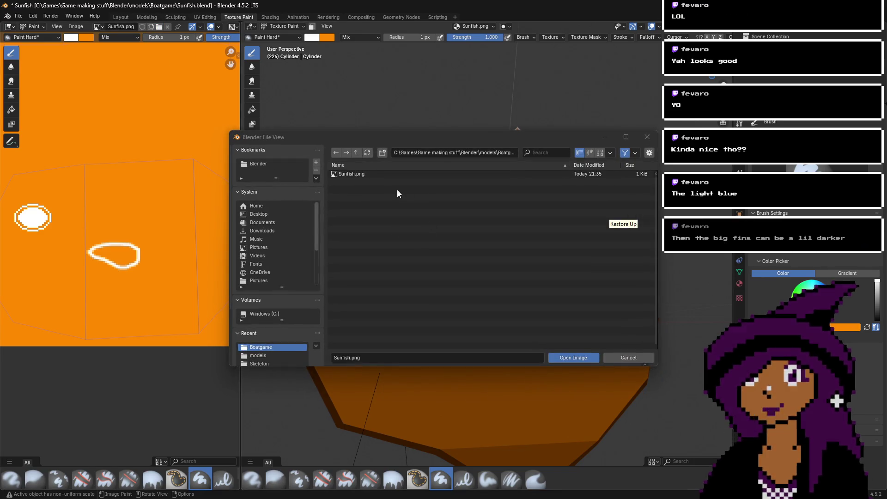
double_click(391, 175)
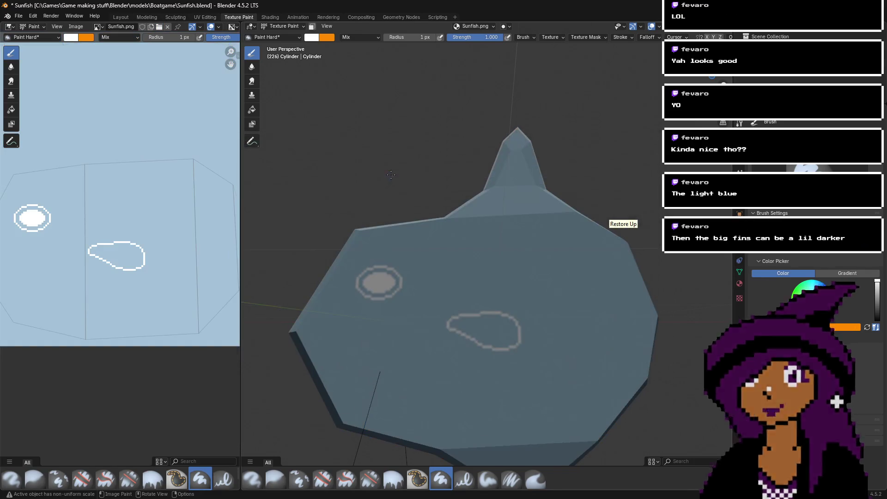
mouse_move(416, 277)
middle_mouse_down()
mouse_move(563, 278)
mouse_move(576, 264)
middle_mouse_up()
scroll(576, 265, "up", 4)
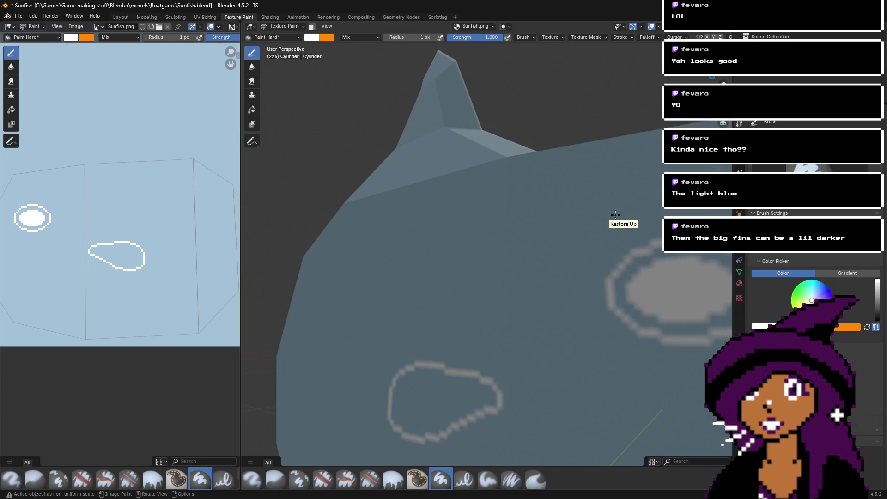
scroll(580, 167, "down", 8)
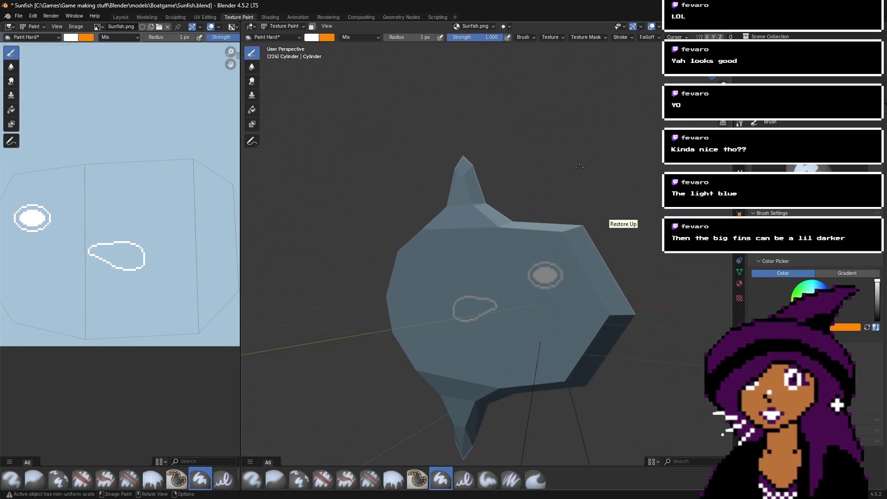
middle_click_drag(579, 167, 575, 184)
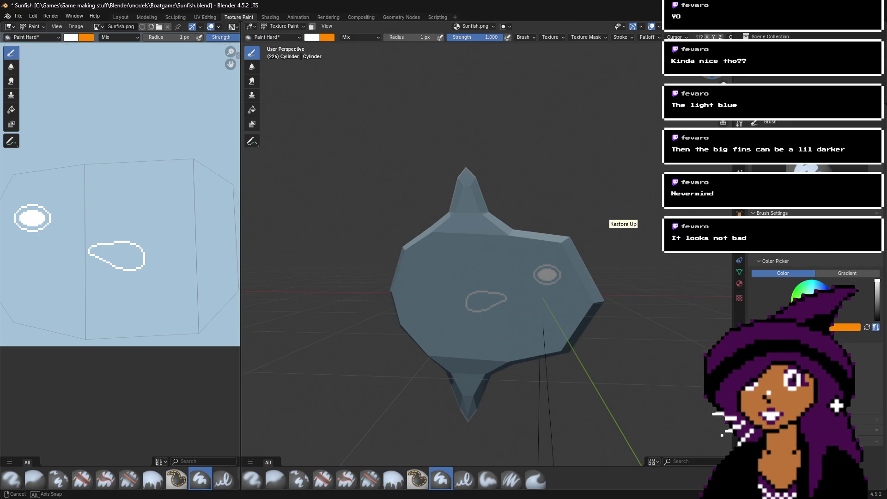
middle_click_drag(576, 185, 522, 189)
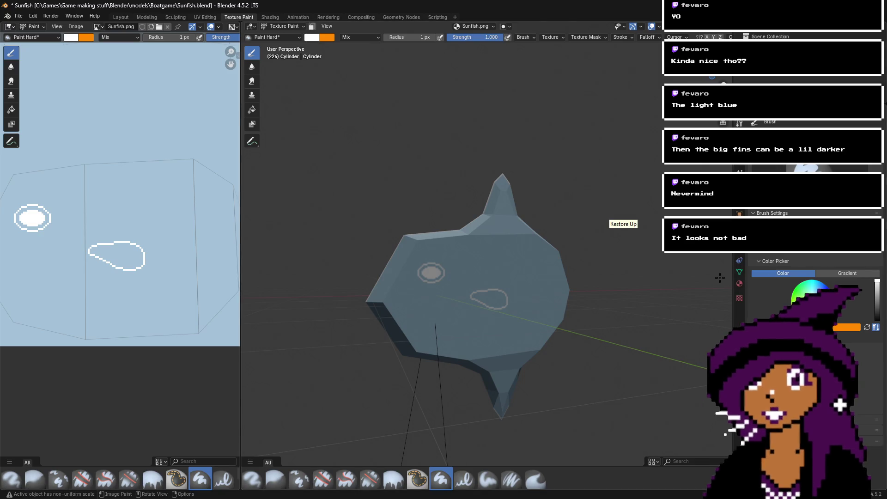
- Open the sunfish's Material Properties and the Surface shader dropdown
left_click(739, 284)
left_click(838, 213)
left_click(832, 212)
left_click(826, 211)
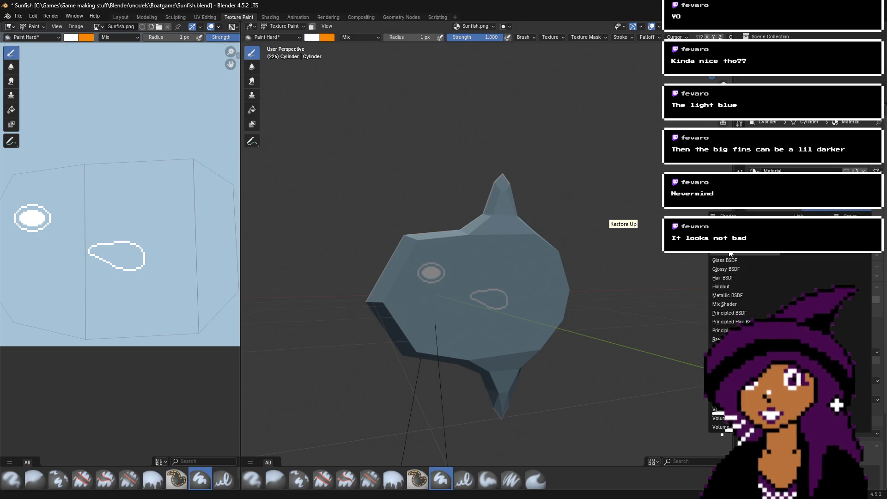
- Set the Surface shader to Emission, then view sunfish reference photos in Firefox
left_click(710, 253)
mouse_move(619, 217)
middle_mouse_down()
mouse_move(702, 208)
mouse_move(647, 221)
mouse_move(688, 210)
mouse_move(647, 217)
mouse_move(669, 213)
middle_mouse_up()
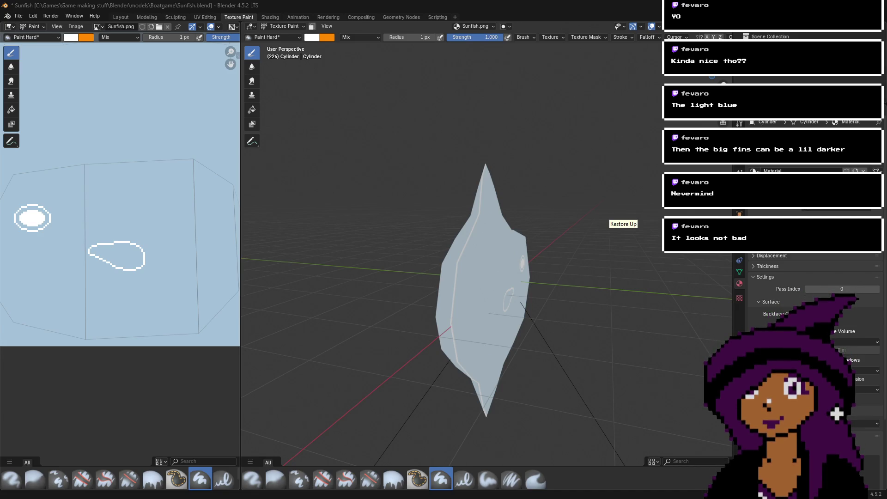
key("alt+Tab")
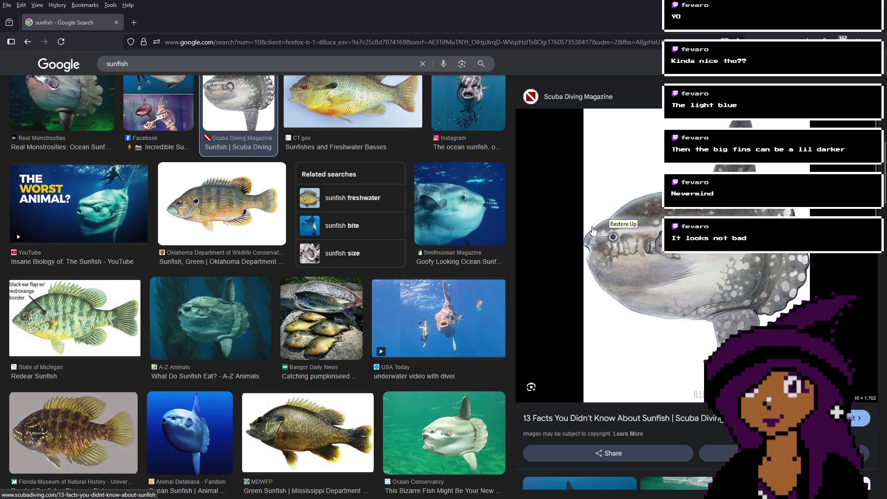
- Return to Sunfish.png in Aseprite
mouse_move(647, 498)
left_click(186, 488)
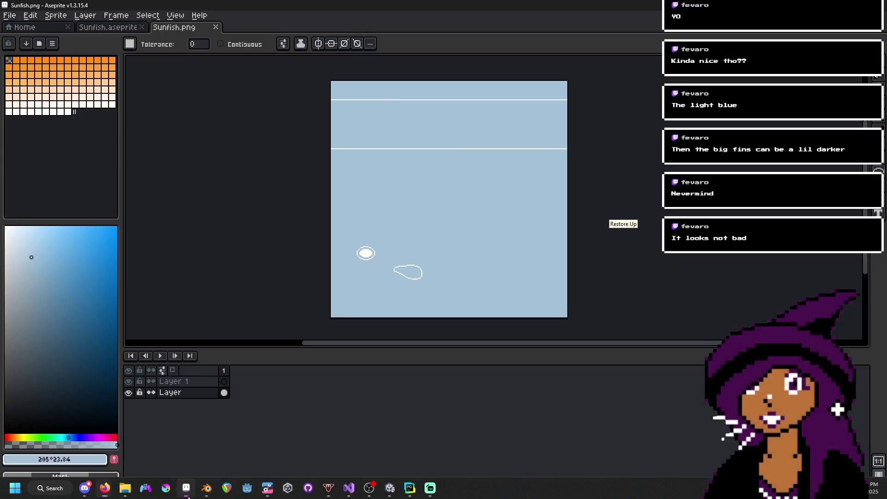
scroll(394, 257, "up", 3)
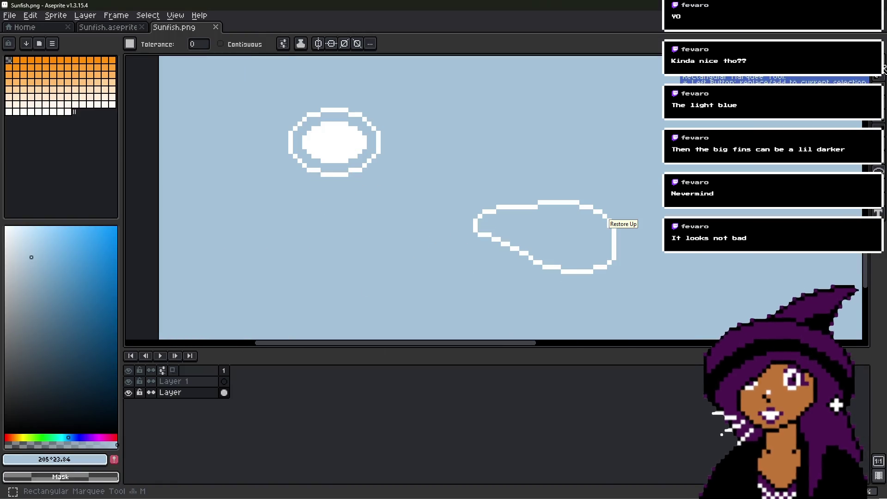
- Flip the gill outline vertically, move it higher, and commit it
left_click(879, 80)
scroll(591, 291, "up", 1)
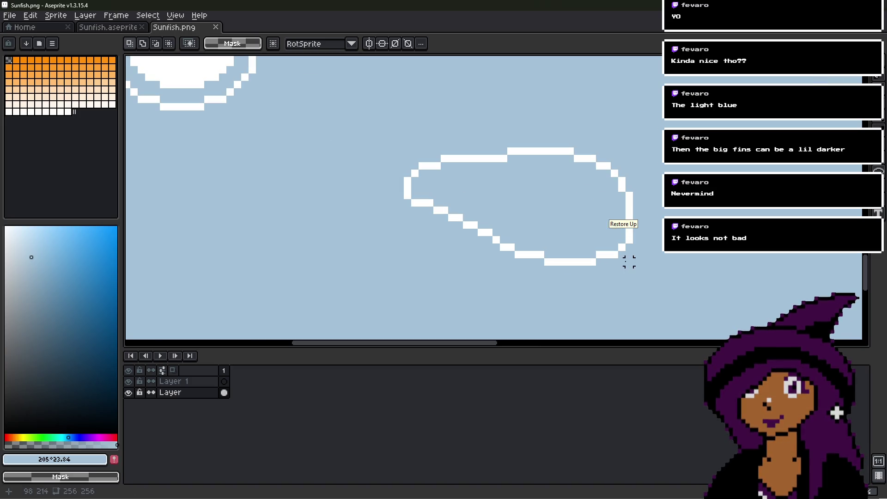
mouse_move(629, 261)
left_mouse_down()
mouse_move(494, 178)
mouse_move(404, 147)
left_mouse_up()
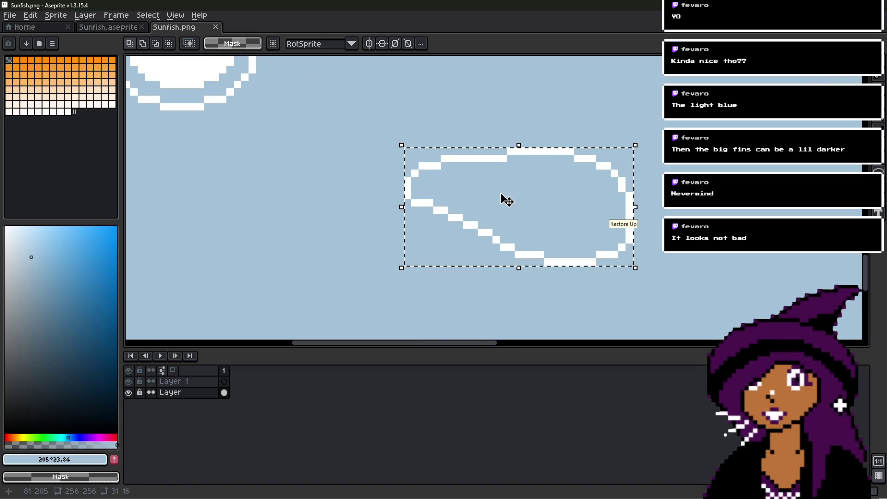
left_click(507, 199)
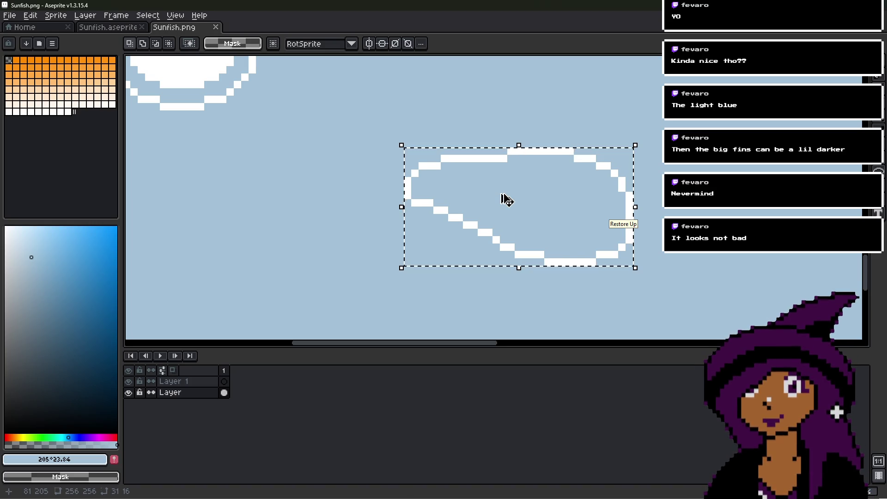
key("shift+v")
left_click_drag(540, 217, 546, 117)
mouse_move(546, 125)
middle_mouse_down()
mouse_move(555, 214)
mouse_move(559, 198)
middle_mouse_up()
scroll(560, 201, "down", 2)
key("Up")
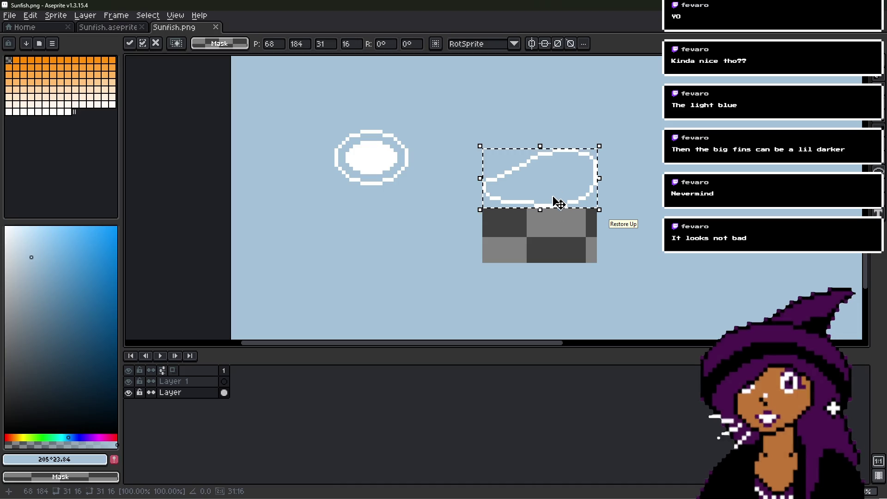
key("ctrl+d")
- Fill the transparent gap left behind with the light blue and save Sunfish.png
key("b")
left_click(616, 281, "alt")
scroll(576, 260, "up", 1)
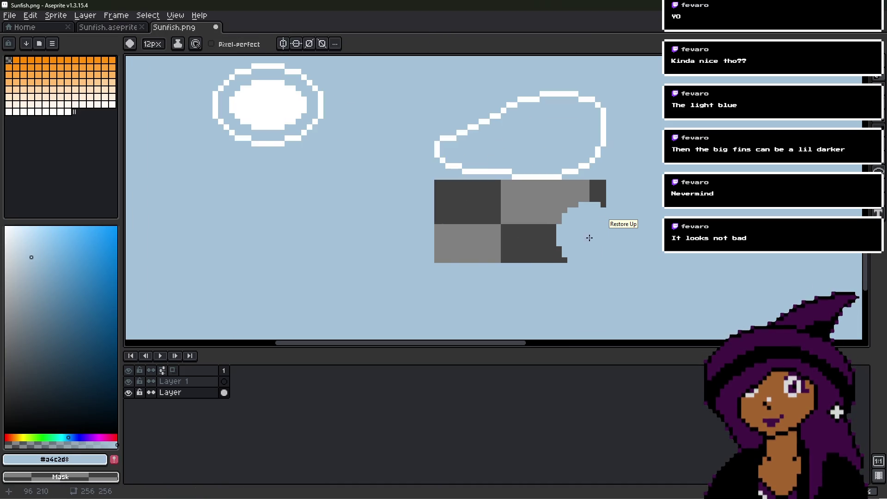
key("g")
left_click(556, 237)
scroll(556, 237, "down", 1)
key("space")
scroll(555, 251, "down", 3)
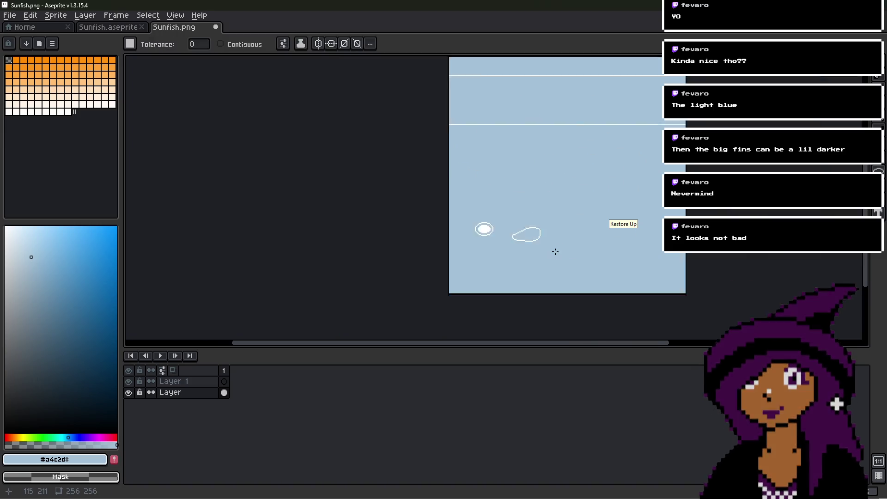
key("ctrl+s")
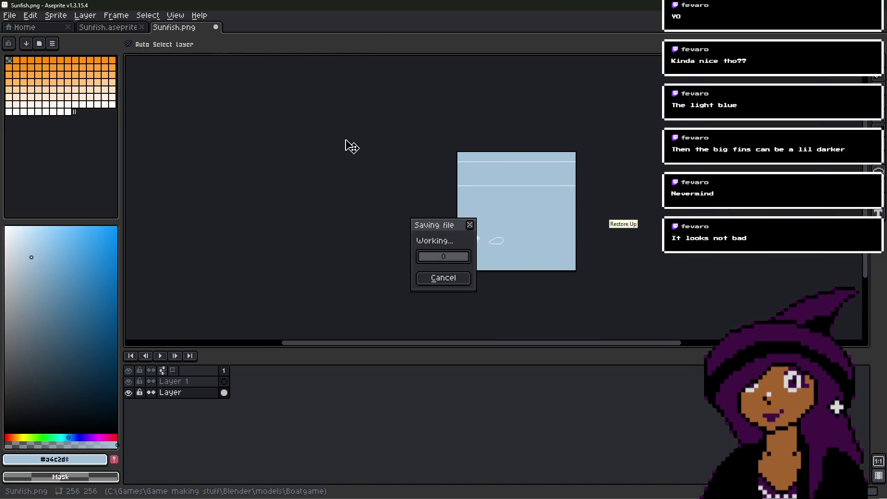
- Paint a white stroke around the fin in Blender's Image Editor, save the image with Alt+S, and return to Aseprite
key("alt+Tab")
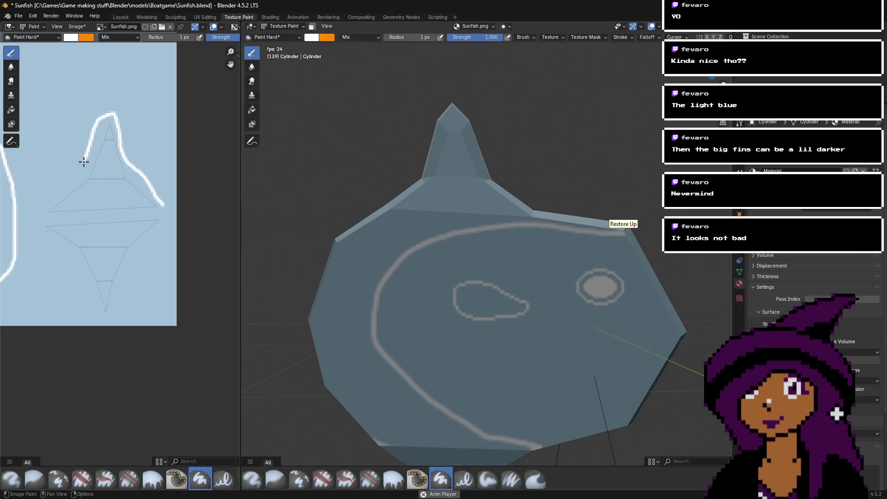
mouse_move(101, 317)
left_mouse_down()
mouse_move(133, 288)
mouse_move(167, 226)
left_mouse_up()
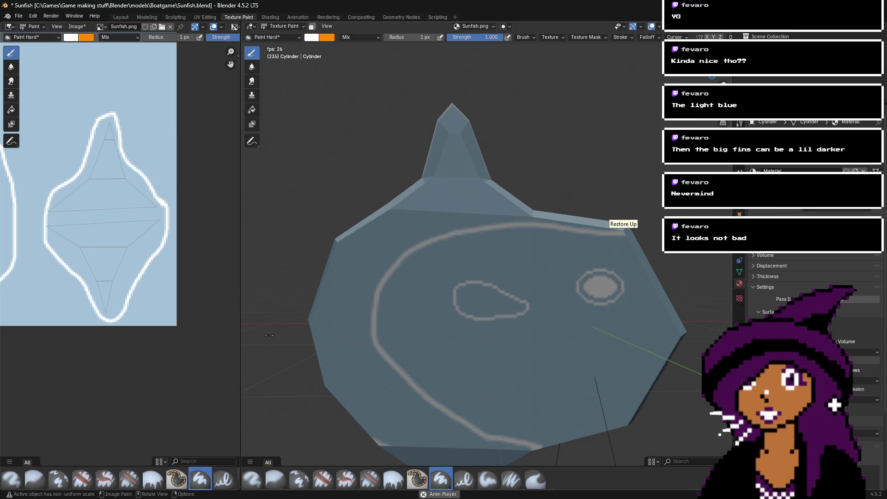
scroll(56, 214, "up", 1)
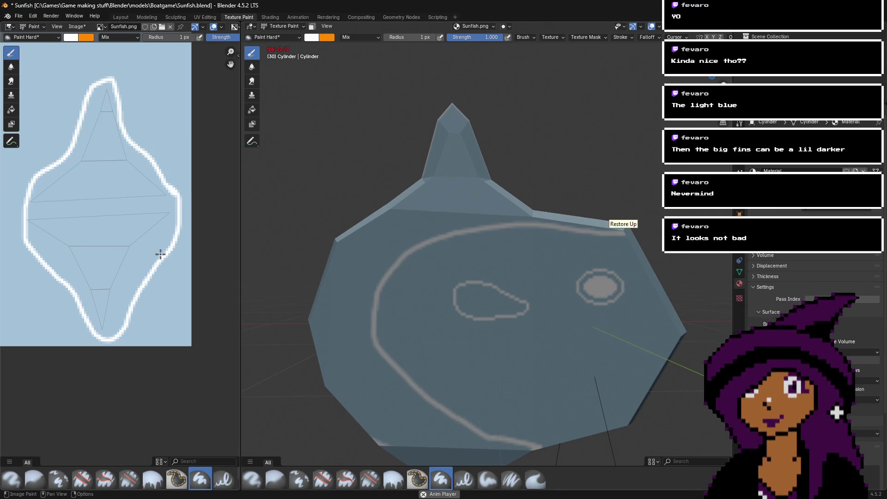
key("alt+s")
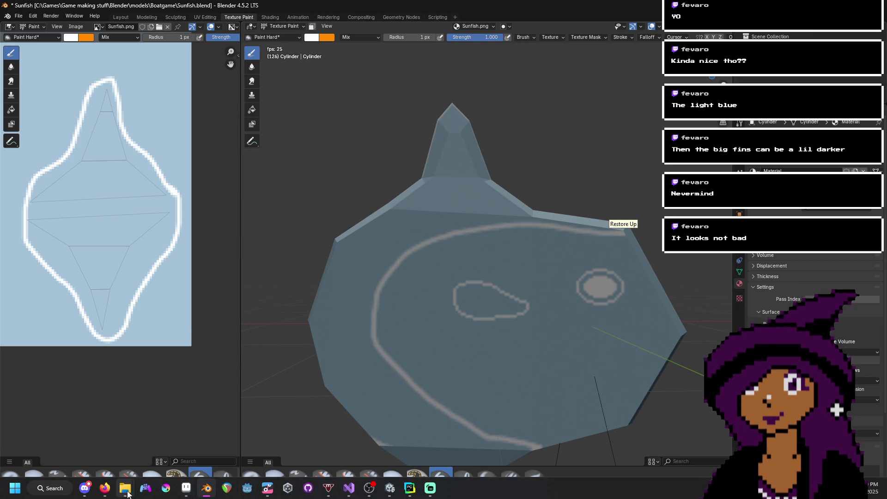
left_click(191, 492)
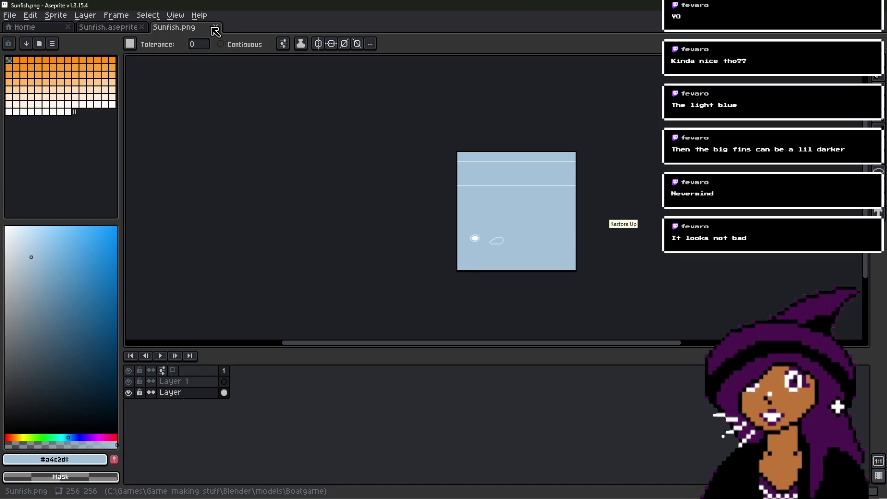
- Reopen Sunfish.png with the painted fin outline and set the fill to Contiguous, tolerance 52
left_click(215, 30)
left_click(28, 27)
left_click(83, 115)
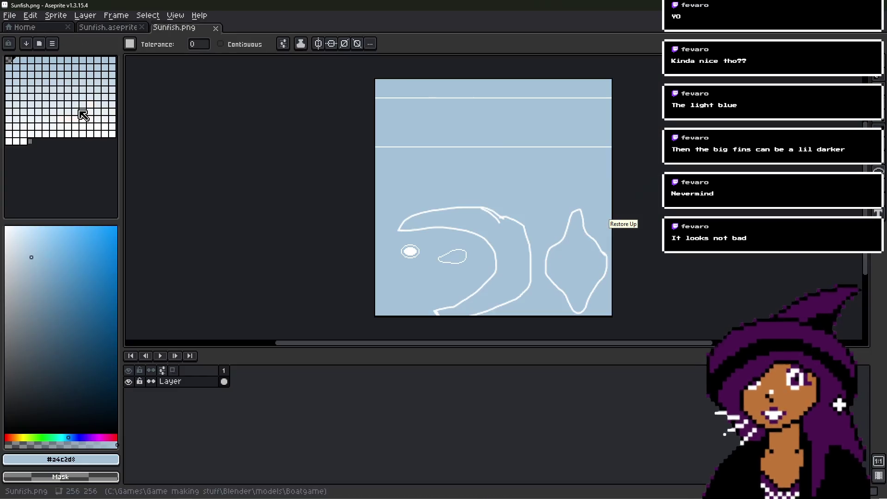
scroll(495, 234, "up", 5)
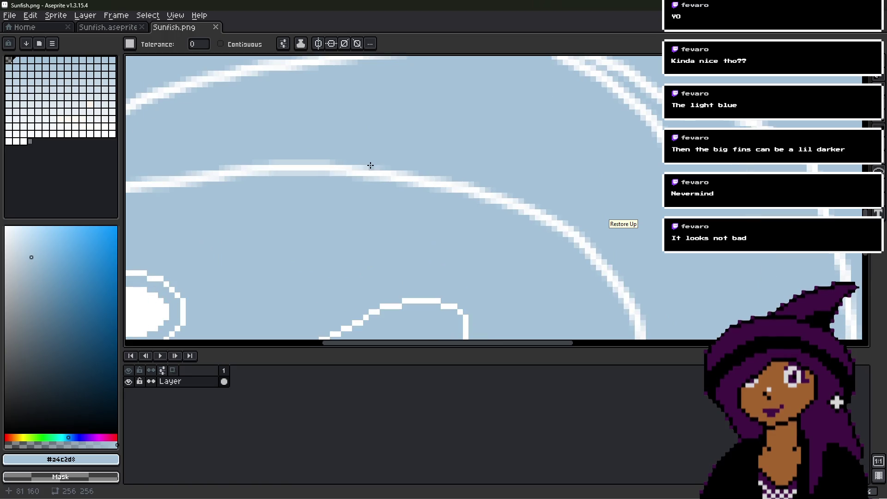
left_click(220, 43)
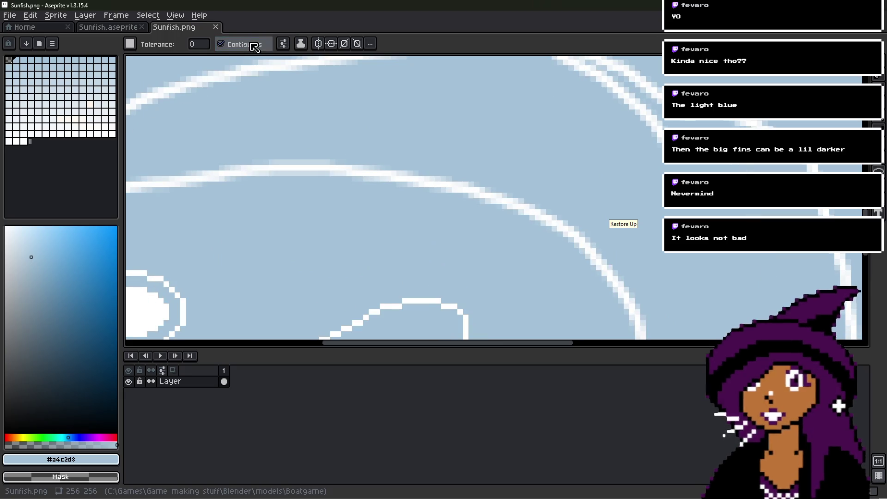
left_click_drag(205, 45, 218, 59)
scroll(379, 172, "up", 2)
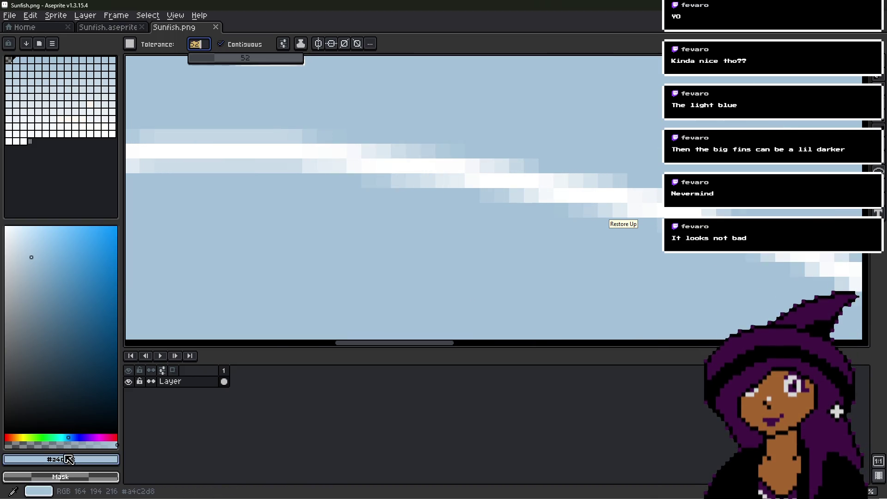
- Darken the foreground colour by setting its HSV value to 70
left_click(51, 459)
left_click(37, 383)
left_click(259, 430)
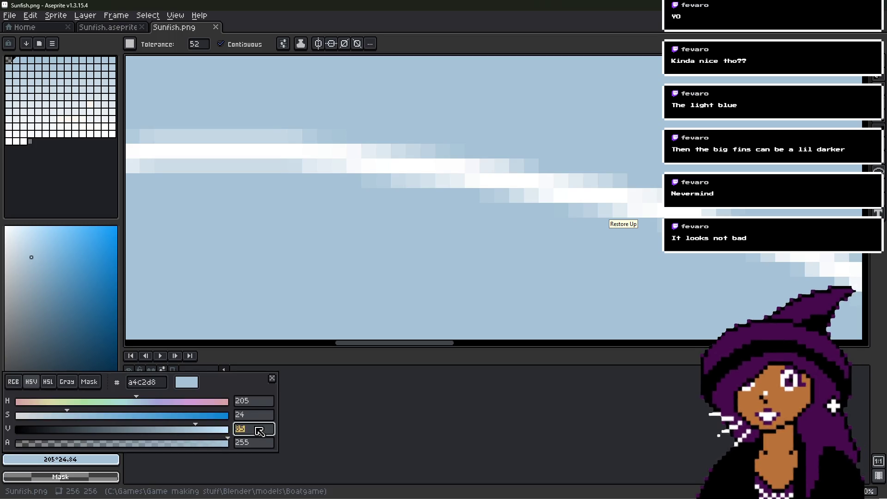
type("6")
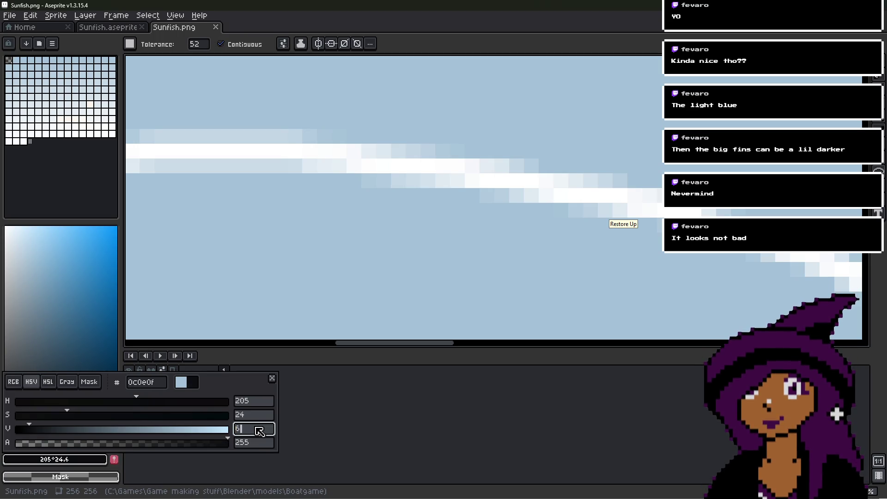
key("BackSpace")
type("70")
key("Return")
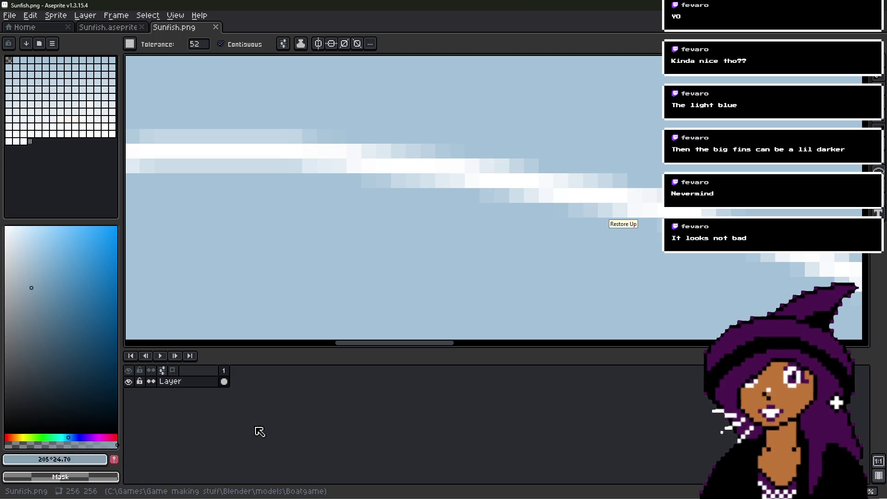
scroll(429, 200, "up", 2)
scroll(425, 198, "down", 3)
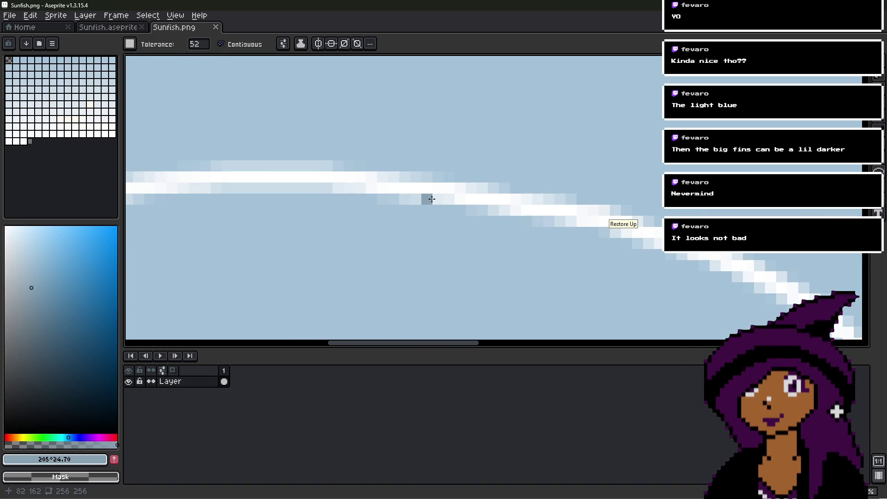
- Fill the white outline stripe with darker blue, undoing the accidental body fills
left_click(425, 186)
scroll(425, 187, "down", 2)
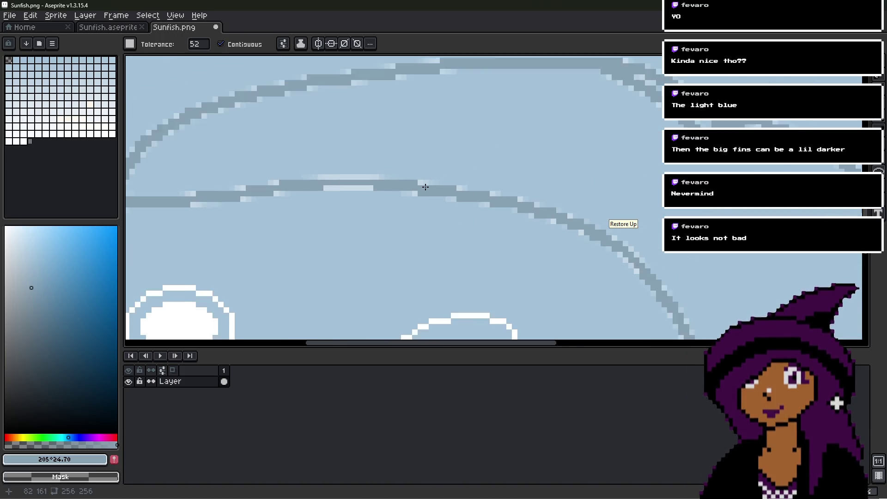
left_click(429, 153)
key("ctrl+z")
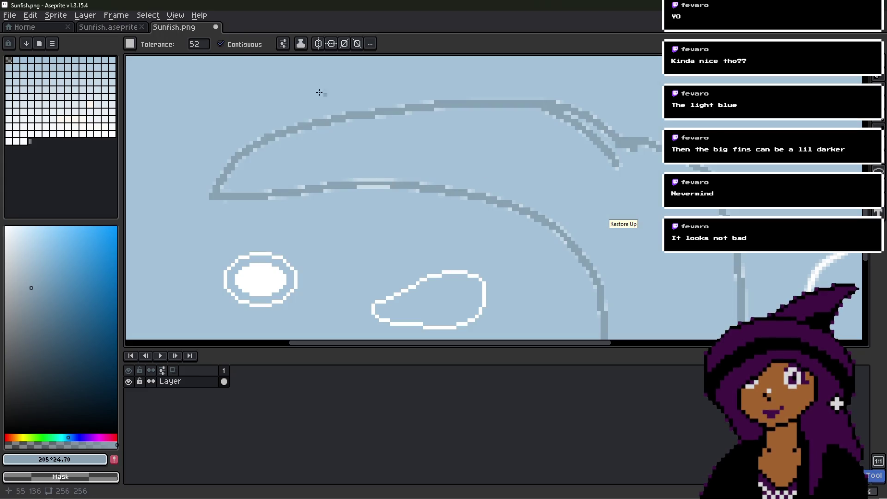
left_click(283, 43)
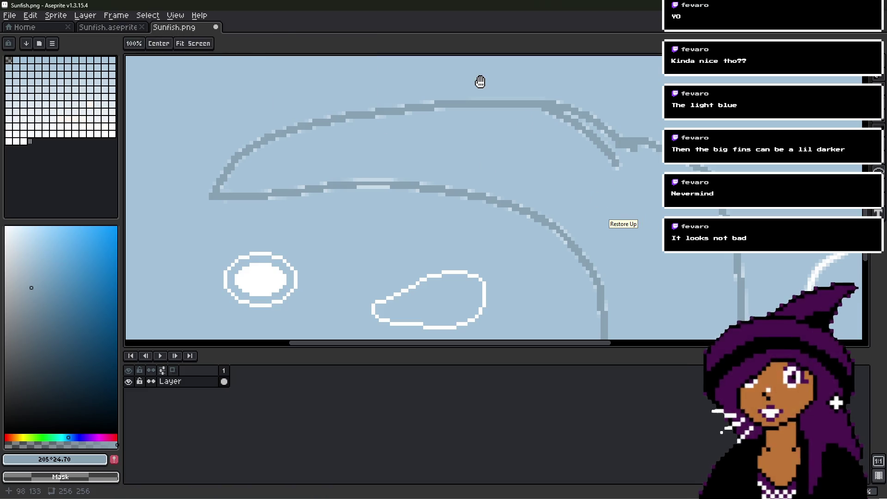
left_click(582, 193)
key("ctrl+z")
- Bring the lower fin outline into view, try a 6px brush, and undo the fin outline fill
left_click_drag(651, 233, 493, 50)
scroll(517, 164, "down", 1)
left_click_drag(517, 165, 495, 196)
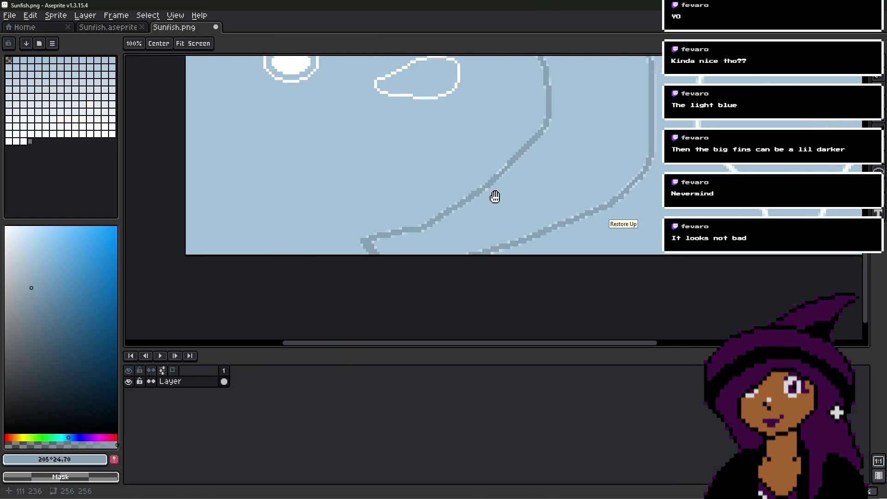
scroll(400, 244, "up", 3)
key("b")
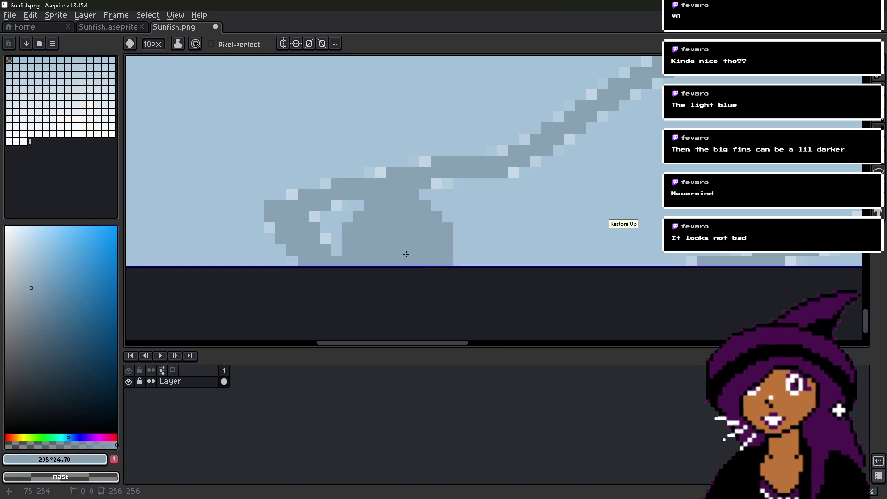
key("minus")
key("minus")
key("minus")
key("ctrl+z")
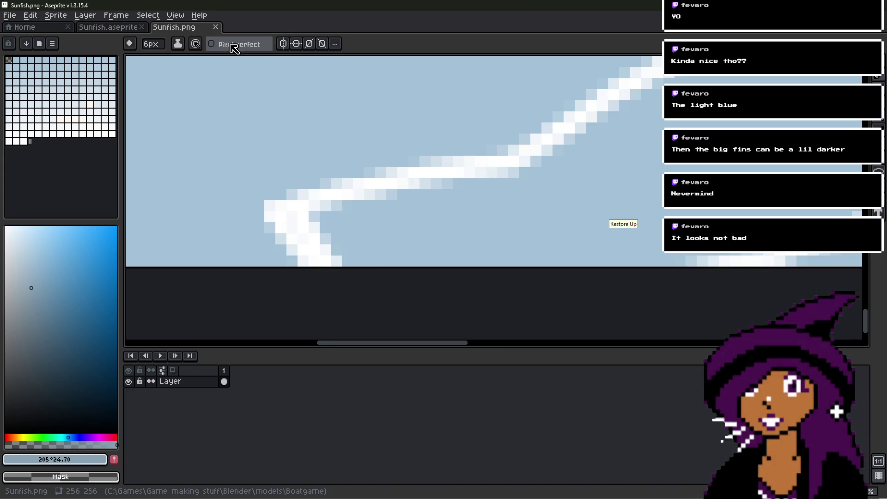
- Fill the lower fin area with darker blue using Paint Bucket at tolerance 21
key("g")
left_click(301, 227)
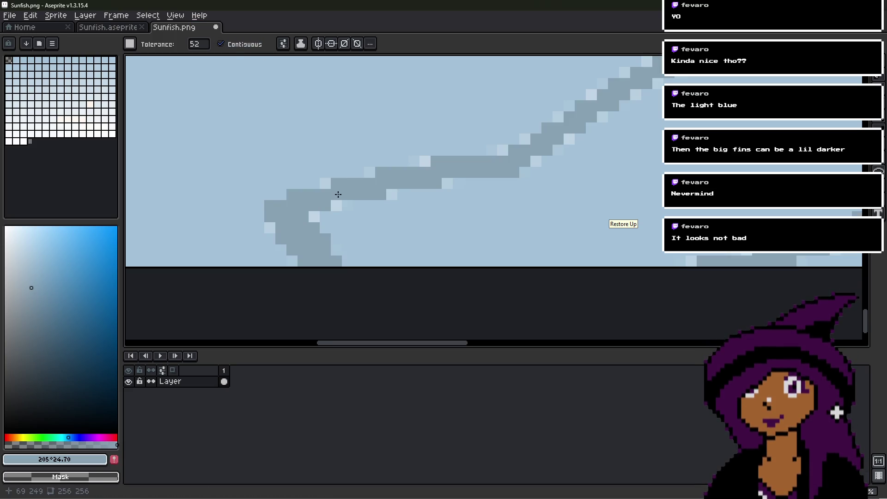
scroll(339, 218, "up", 3)
scroll(339, 218, "down", 2)
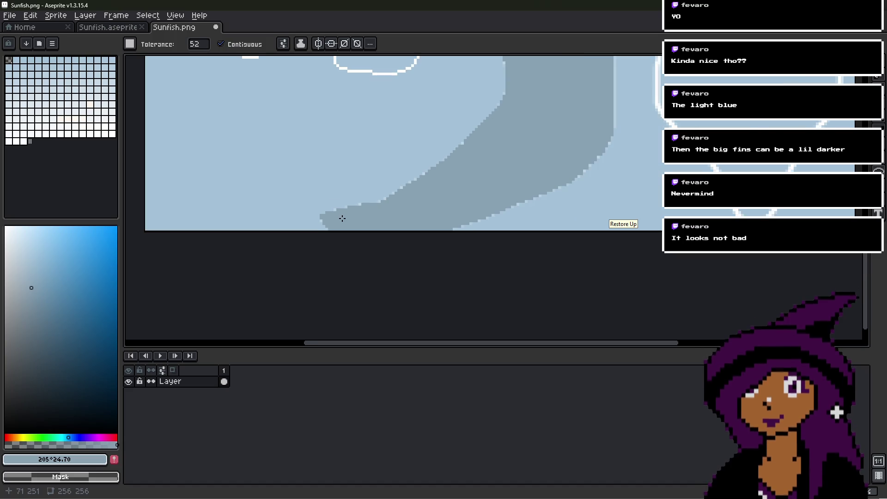
key("ctrl+z")
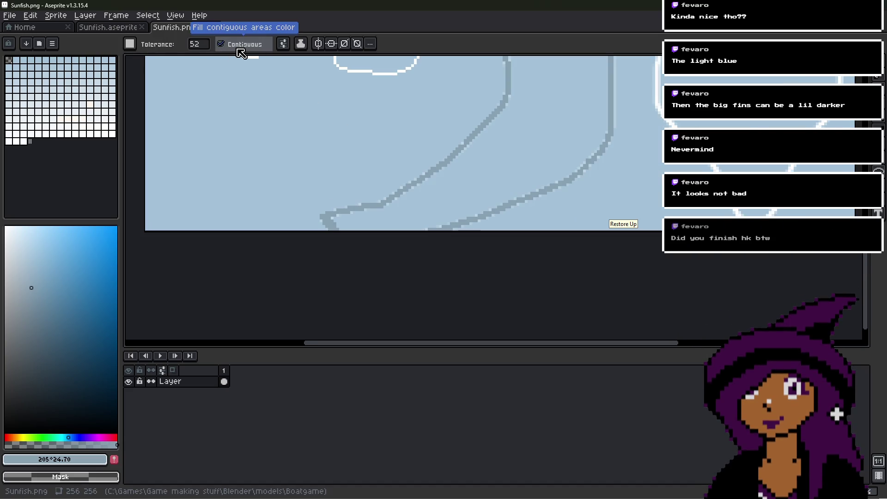
left_click(198, 45)
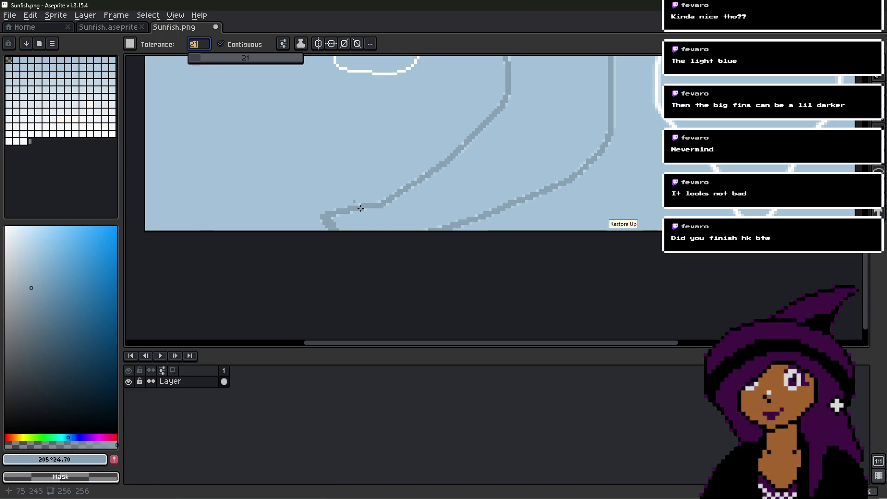
left_click(402, 221)
scroll(375, 216, "up", 6)
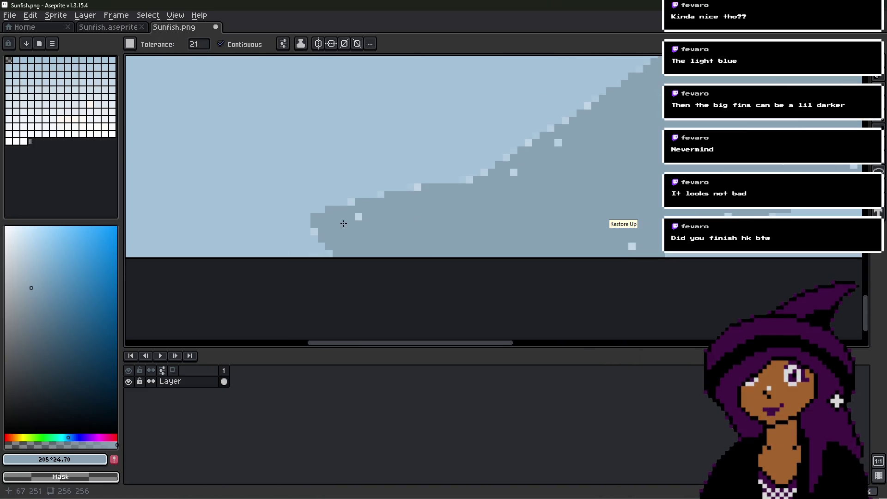
- Switch to a 1px Pencil and paint two stray fin-edge pixels darker blue
key("b")
key("minus")
key("minus")
key("minus")
left_click(358, 179)
left_click(373, 209)
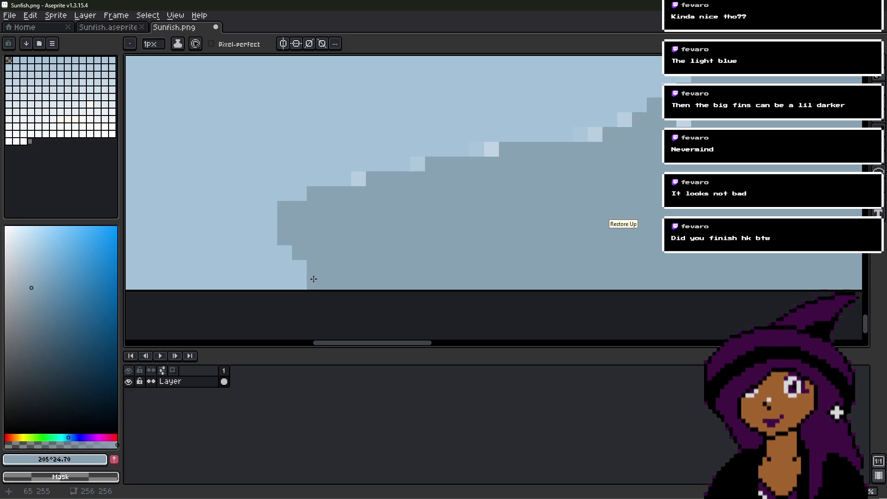
- Pan along the fin's stepped edge down to the sprite's bottom edge
key("space")
left_click_drag(466, 222, 425, 277)
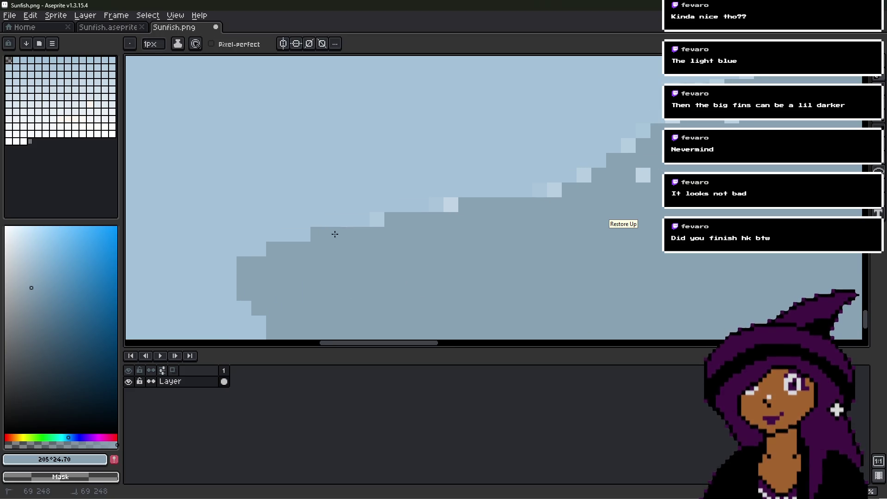
key("space")
mouse_move(438, 203)
left_mouse_down()
mouse_move(387, 253)
mouse_move(368, 223)
left_mouse_up()
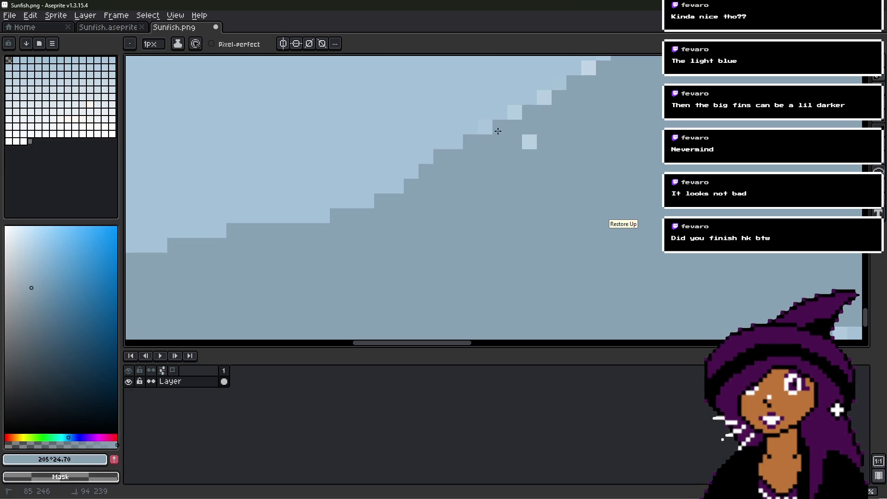
key("space")
mouse_move(534, 140)
left_mouse_down()
mouse_move(408, 226)
mouse_move(355, 224)
left_mouse_up()
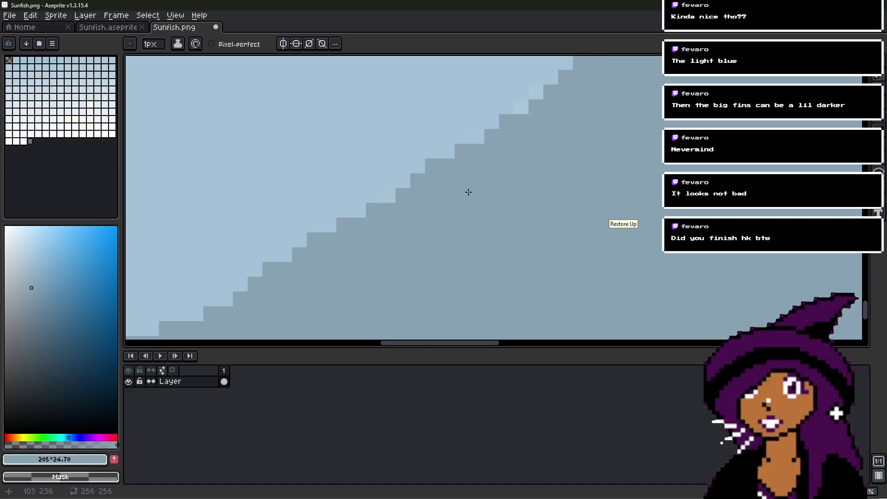
scroll(468, 192, "down", 1)
key("space")
left_click_drag(483, 188, 422, 251)
key("space")
scroll(599, 186, "up", 1)
mouse_move(600, 186)
left_mouse_down()
mouse_move(356, 229)
mouse_move(339, 248)
left_mouse_up()
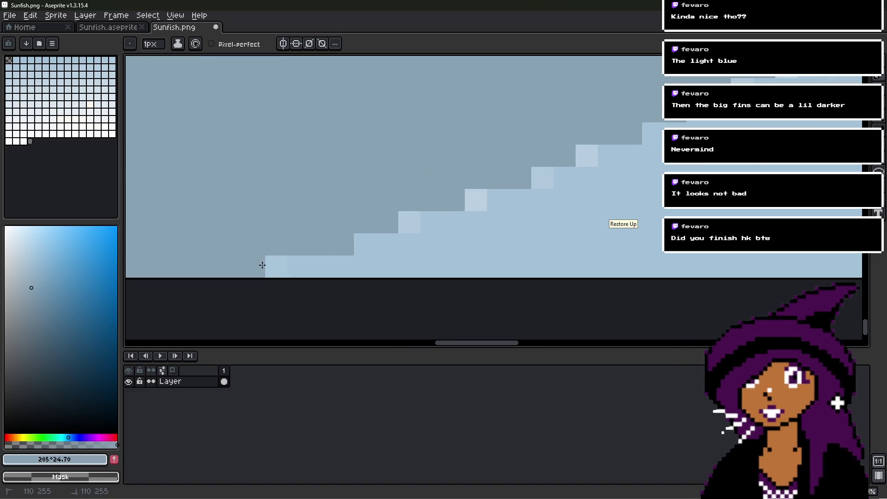
- Paint the first stray light pixels along the fin's stepped edge darker blue
left_click(277, 266)
left_click(418, 211)
left_click(464, 189)
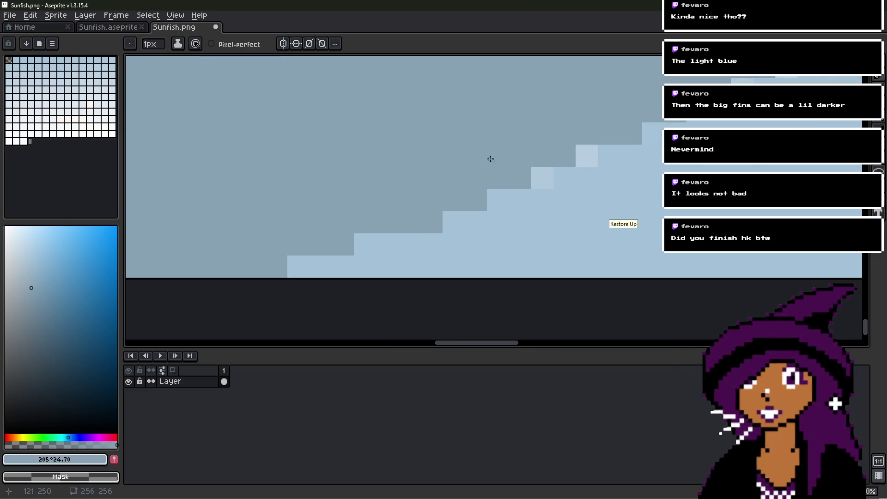
key("space")
left_click_drag(543, 153, 416, 237)
left_click(408, 252)
left_click(448, 238)
key("space")
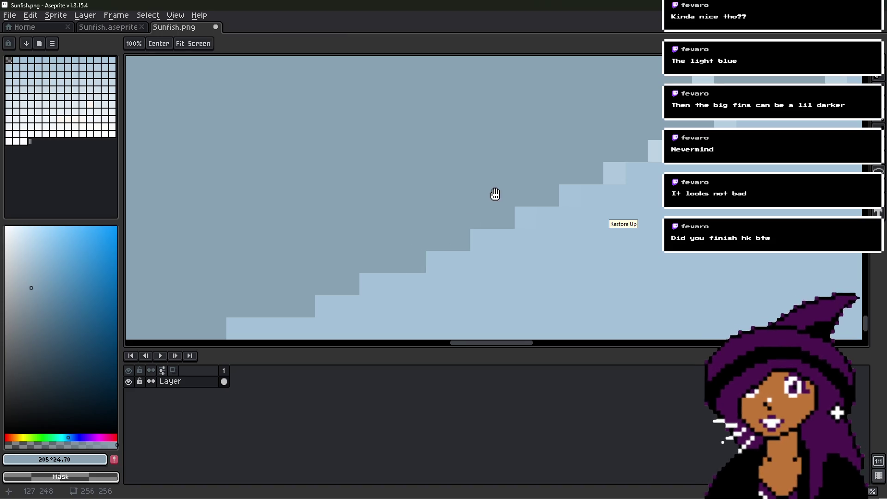
left_click_drag(495, 192, 344, 231)
left_click(458, 204)
left_click(504, 180)
left_click(525, 189)
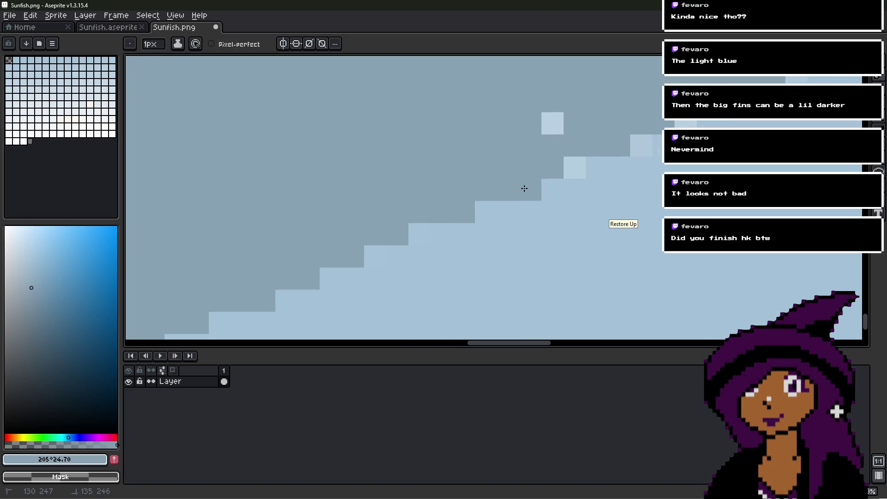
left_click(569, 161)
left_click(553, 123)
key("space")
left_click_drag(584, 127, 380, 191)
key("space")
left_click_drag(432, 197, 414, 212)
left_click(470, 230)
key("space")
mouse_move(477, 180)
left_mouse_down()
mouse_move(420, 204)
mouse_move(447, 196)
mouse_move(416, 227)
mouse_move(429, 208)
left_mouse_up()
left_click(433, 220)
left_click(458, 209)
- Paint the remaining light edge pixels dark, then check the fin edge near the eye outline
key("space")
left_click(432, 211)
left_click(428, 176)
left_click(479, 179)
key("space")
mouse_move(479, 180)
left_mouse_down()
mouse_move(442, 182)
mouse_move(416, 166)
mouse_move(440, 198)
left_mouse_up()
left_click(458, 191)
key("space")
left_click(457, 203)
left_click(478, 155)
key("space")
mouse_move(478, 153)
left_mouse_down()
mouse_move(406, 203)
mouse_move(410, 242)
mouse_move(402, 228)
left_mouse_up()
key("space")
scroll(408, 213, "up", 3)
left_click(410, 181)
mouse_move(410, 182)
middle_mouse_down()
mouse_move(329, 203)
mouse_move(400, 218)
mouse_move(321, 245)
mouse_move(450, 187)
mouse_move(352, 263)
middle_mouse_up()
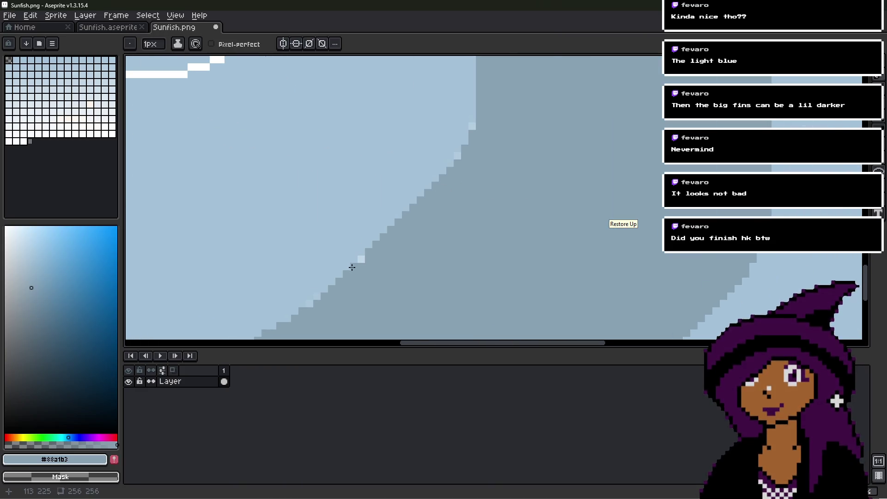
scroll(368, 252, "up", 2)
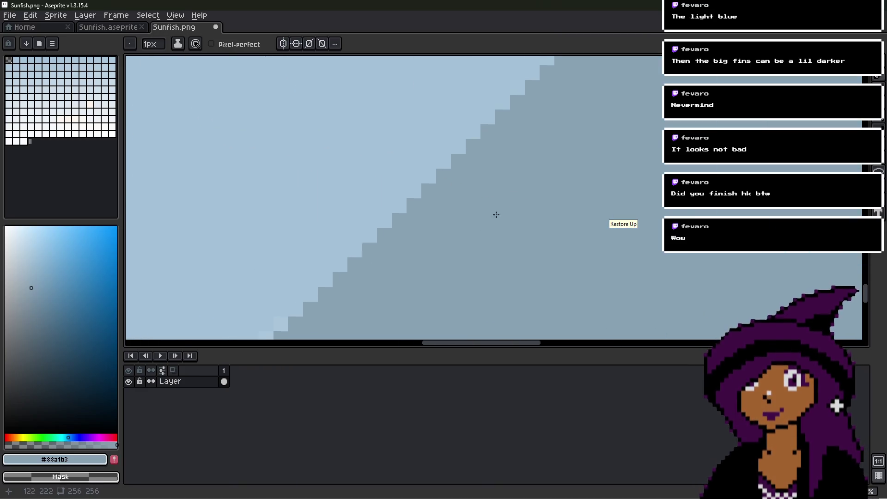
scroll(525, 190, "down", 2)
mouse_move(524, 190)
middle_mouse_down()
mouse_move(562, 170)
mouse_move(472, 262)
middle_mouse_up()
scroll(459, 218, "up", 1)
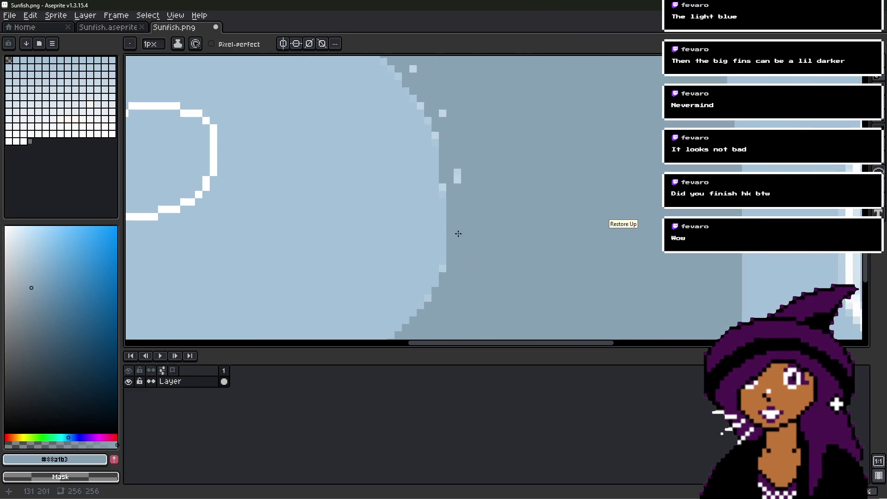
middle_click_drag(488, 204, 489, 256)
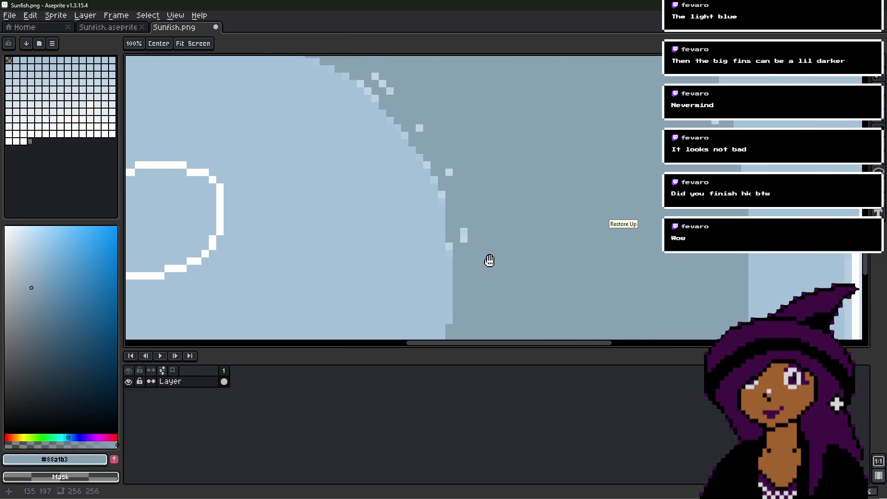
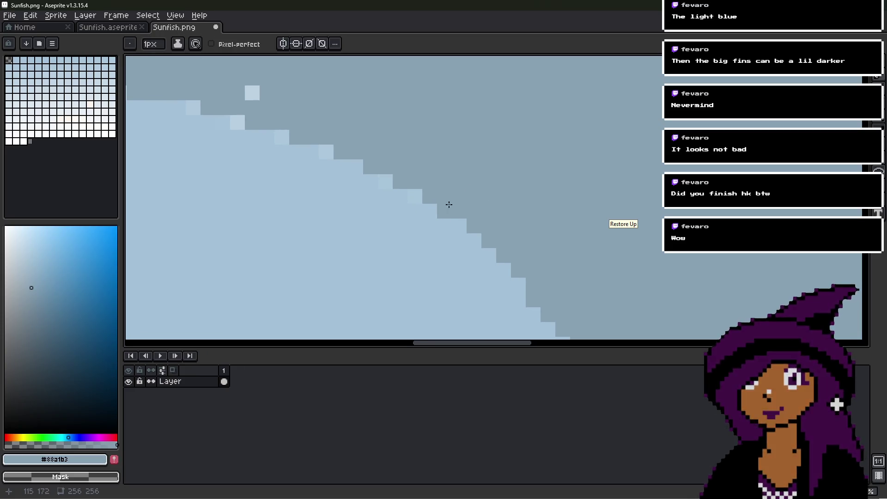
- Darken the stray light pixels and small light squares on the first stretch of fin edge
left_click(415, 196)
left_click(386, 182)
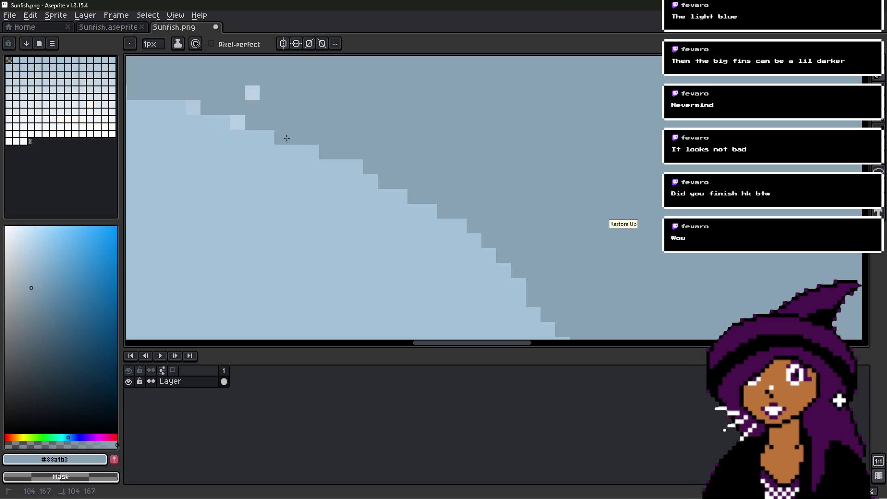
middle_click_drag(287, 138, 525, 190)
left_click(446, 207)
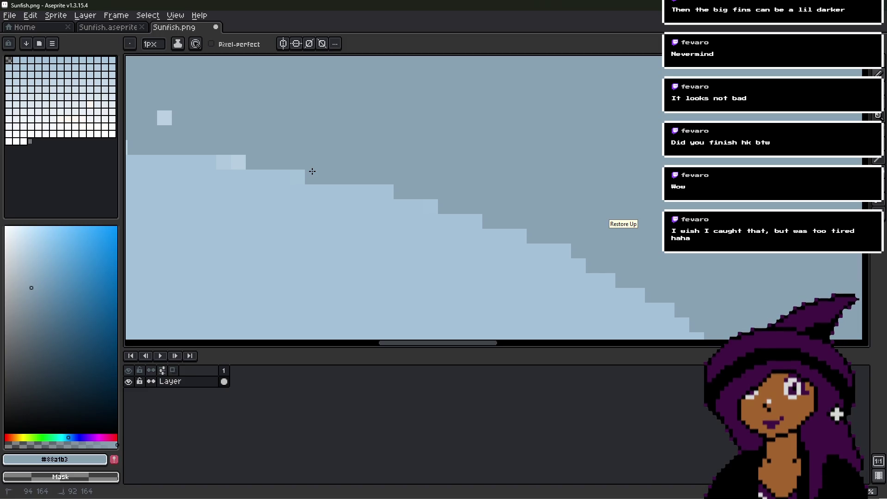
mouse_move(315, 165)
middle_mouse_down()
mouse_move(531, 150)
mouse_move(511, 185)
middle_mouse_up()
left_click_drag(435, 142, 401, 166)
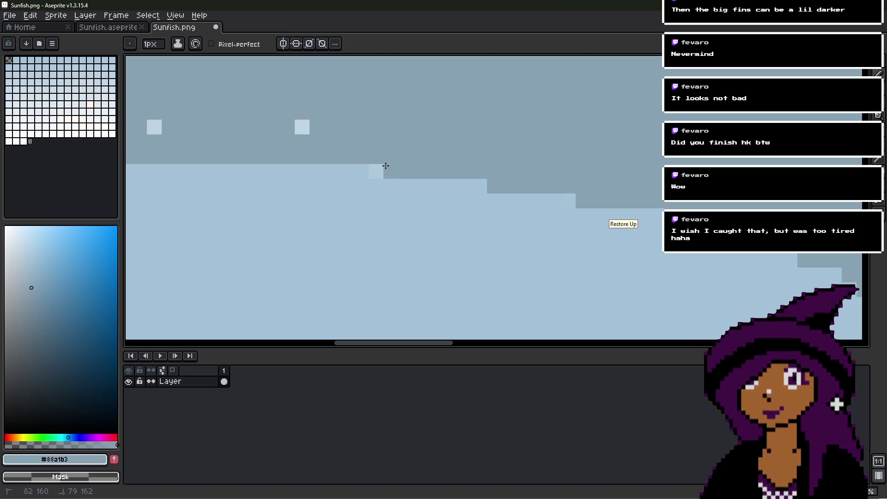
left_click(302, 126)
middle_click_drag(289, 121, 515, 185)
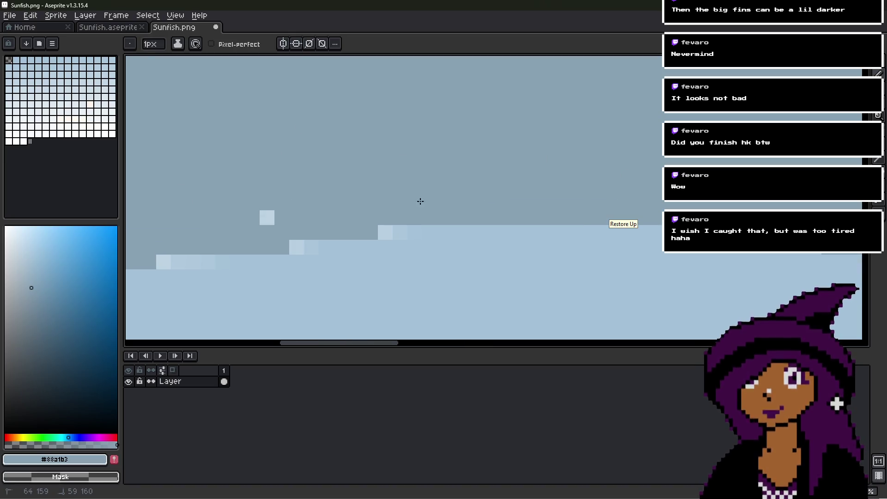
left_click_drag(296, 247, 309, 243)
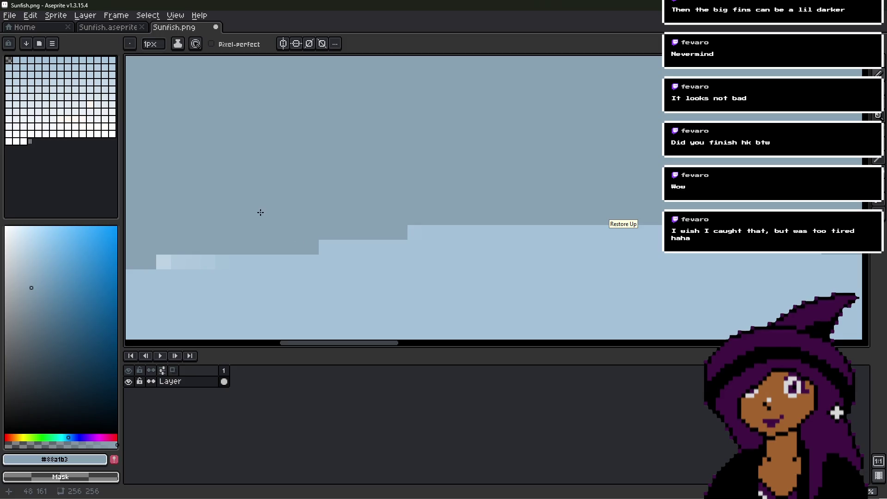
- Paint over the light blocks along the edge and fill a dark row beneath the fin
middle_click_drag(261, 212, 481, 193)
left_click_drag(476, 211, 415, 212)
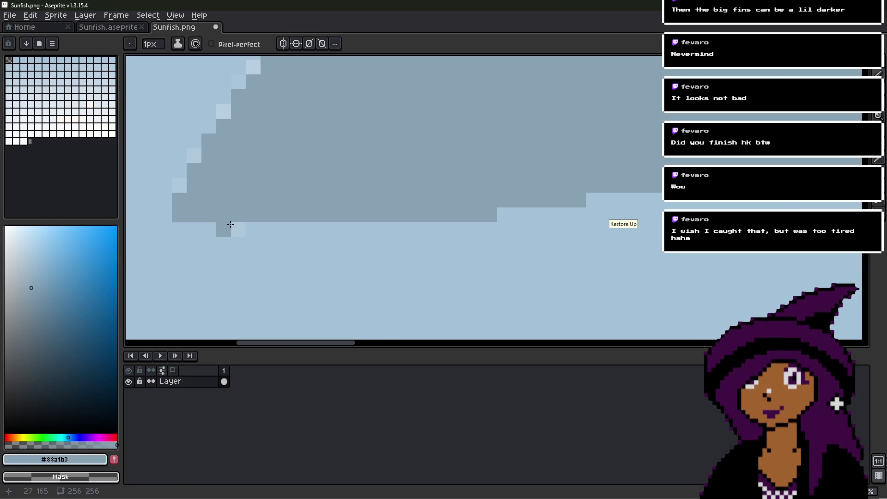
left_click_drag(234, 226, 413, 225)
scroll(413, 225, "down", 3)
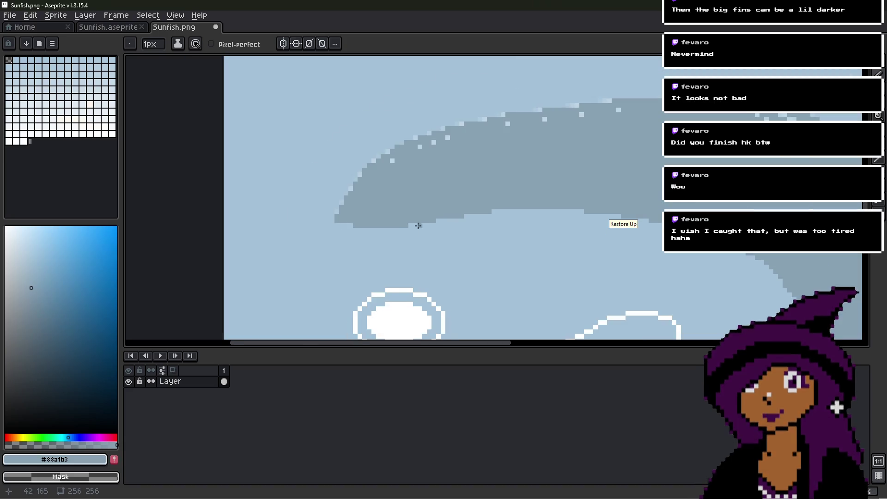
scroll(453, 236, "up", 5)
left_click_drag(299, 259, 318, 229)
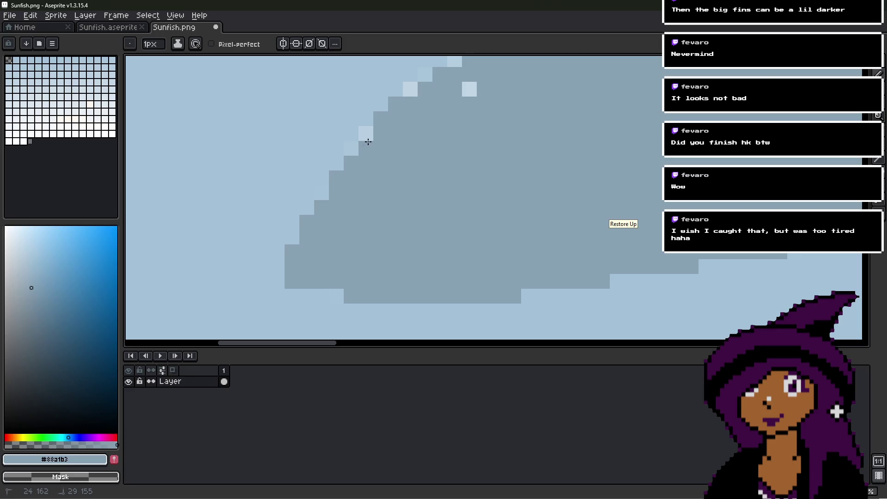
middle_click_drag(372, 150, 345, 214)
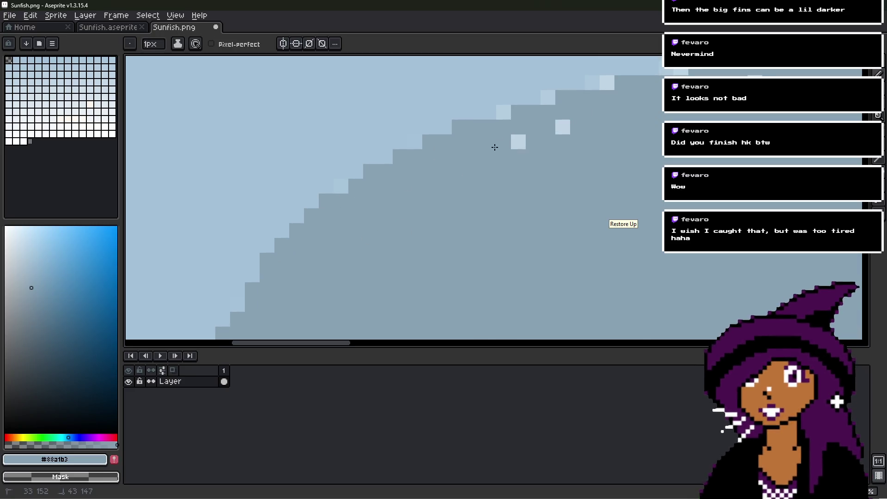
- Darken the remaining light edge pixels further along, plus a lone light pixel inside the fin
left_click(547, 104)
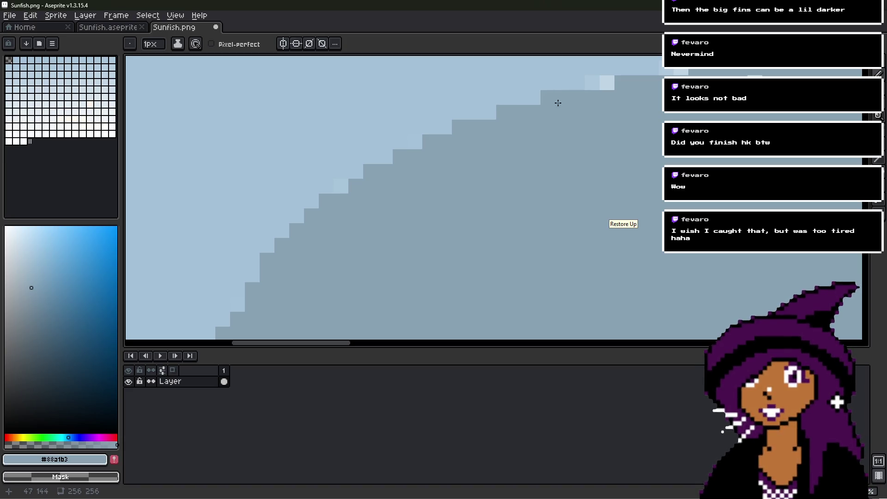
middle_click_drag(548, 99, 444, 210)
left_click(395, 184)
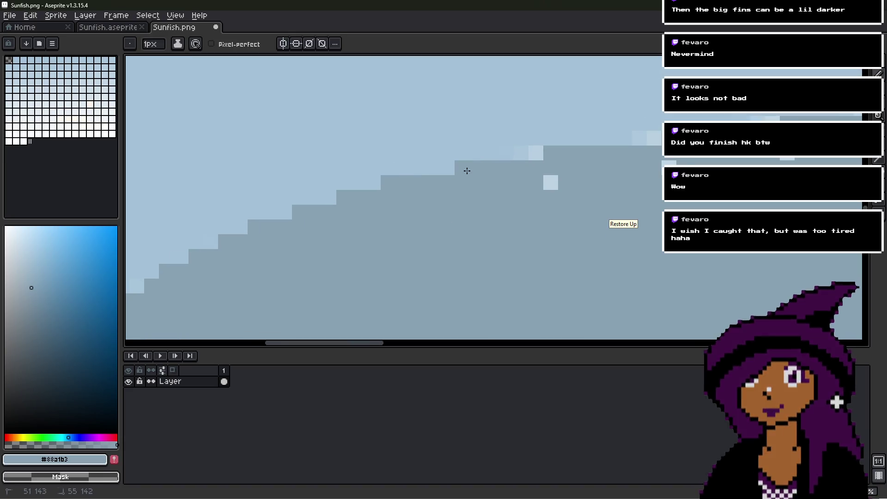
middle_click_drag(533, 163, 406, 206)
left_click(462, 201)
left_click_drag(451, 173, 432, 173)
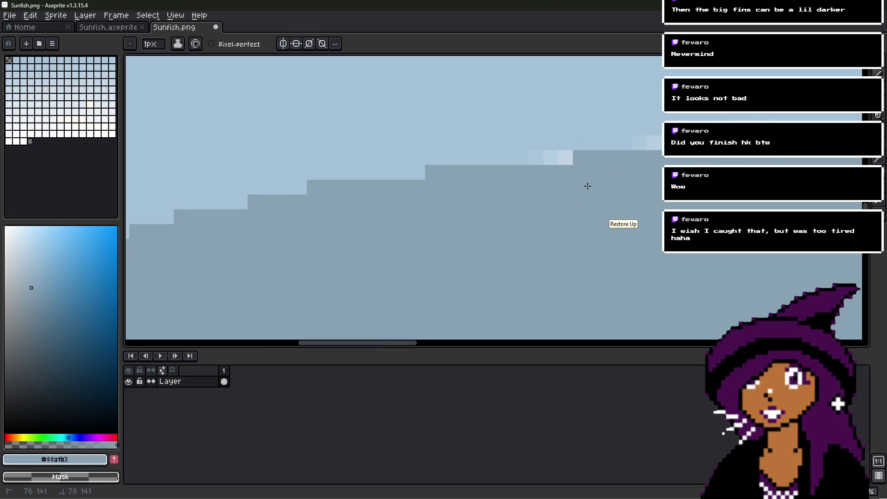
left_click_drag(554, 158, 541, 162)
middle_click_drag(540, 162, 491, 178)
left_click_drag(478, 157, 456, 159)
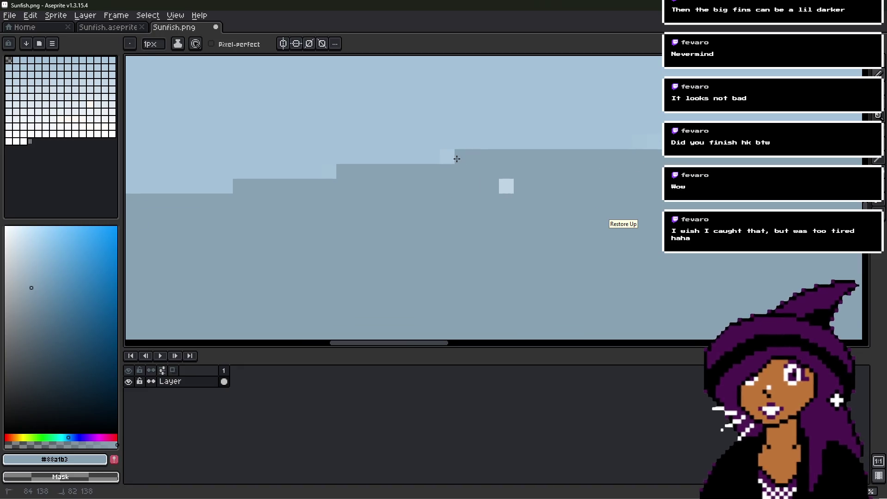
left_click(506, 186)
scroll(511, 184, "down", 2)
scroll(425, 208, "up", 3)
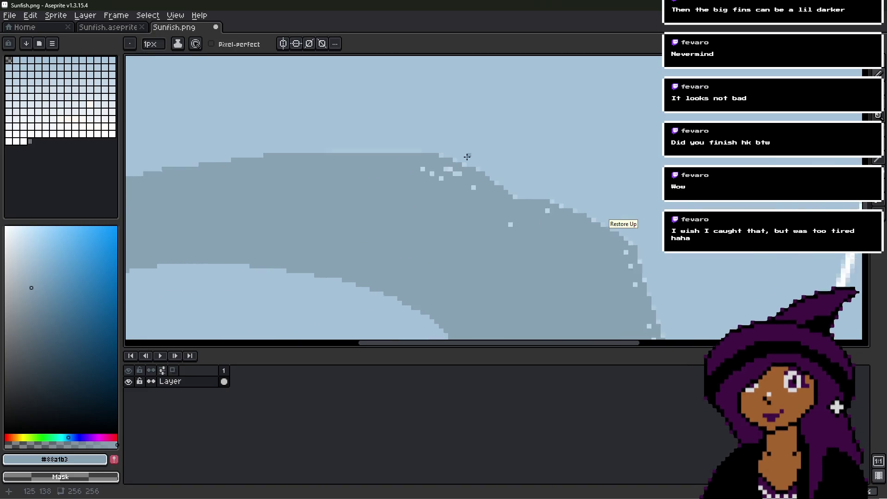
- Paint over the light pixel pairs on the next part of the curved fin edge
left_click_drag(388, 191, 368, 185)
left_click_drag(443, 191, 433, 180)
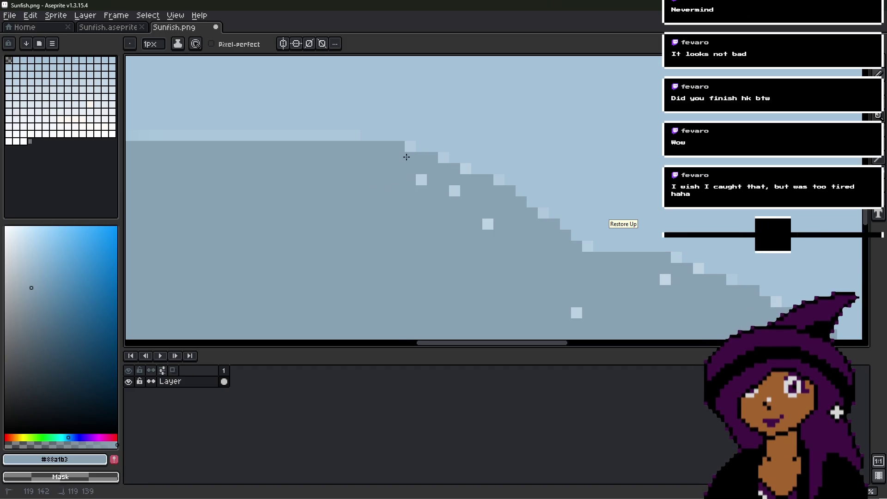
middle_click_drag(376, 174, 558, 223)
scroll(361, 205, "up", 1)
left_click(337, 190)
middle_click_drag(341, 194, 254, 228)
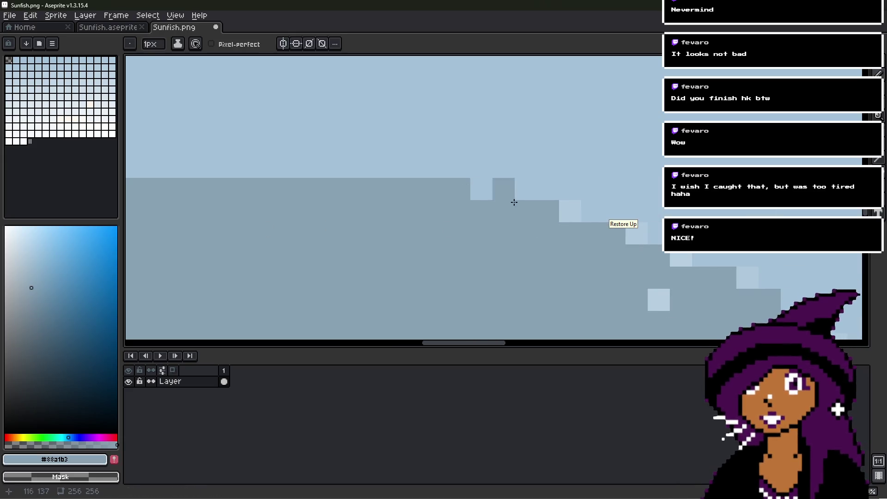
- Darken the stray light pixels down the diagonal edge and one inside the fin
middle_click_drag(499, 194, 375, 140)
left_click(447, 157)
left_click(513, 179)
left_click(552, 206)
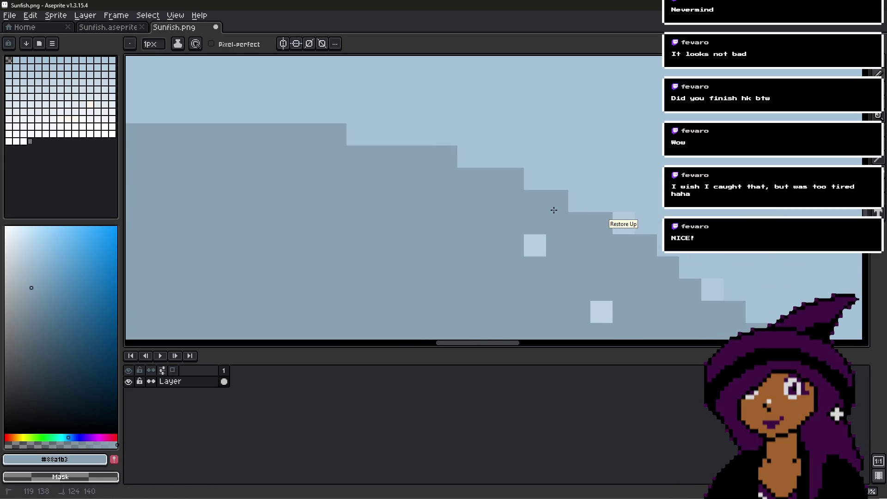
left_click(535, 245)
left_click(602, 312)
middle_click_drag(543, 242, 470, 153)
scroll(470, 154, "down", 1)
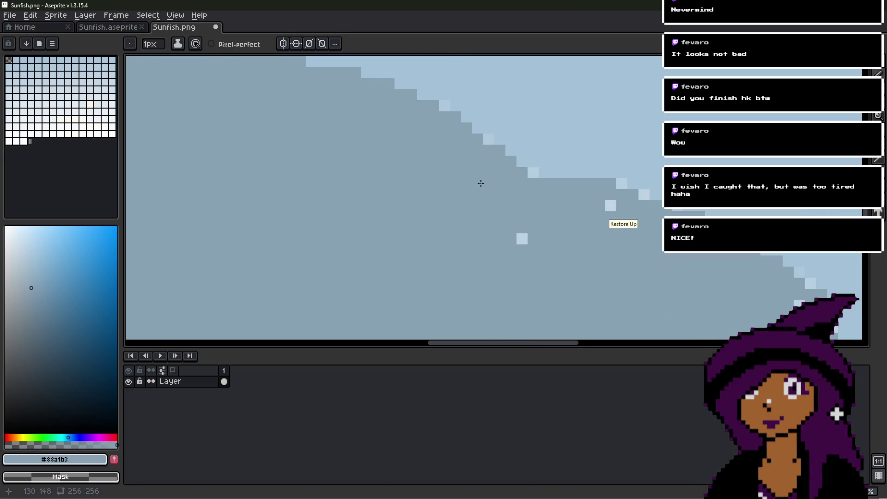
left_click(493, 140)
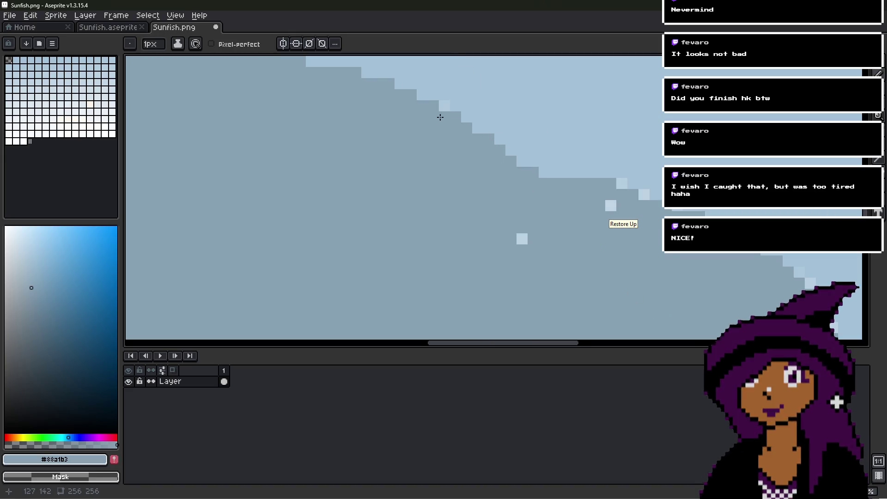
left_click(519, 234)
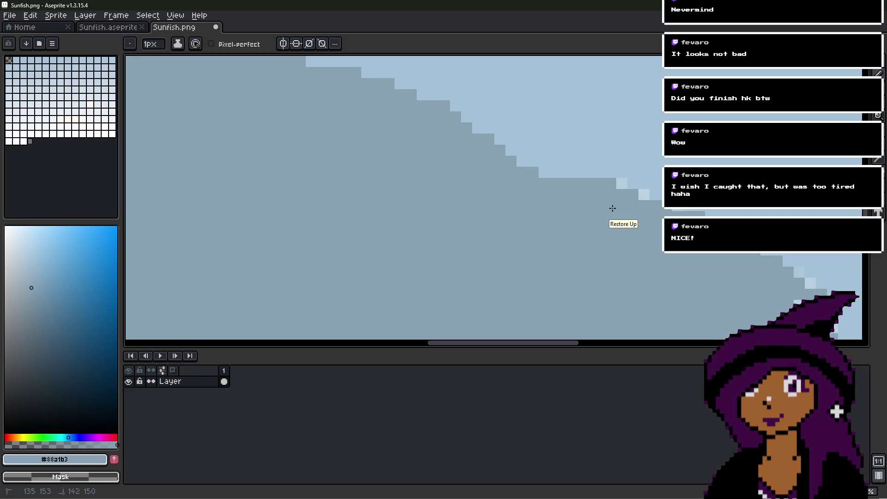
- Darken the last light pixels on the curved edge and frame the white-outlined peak shape
scroll(479, 193, "right", 5, "shift")
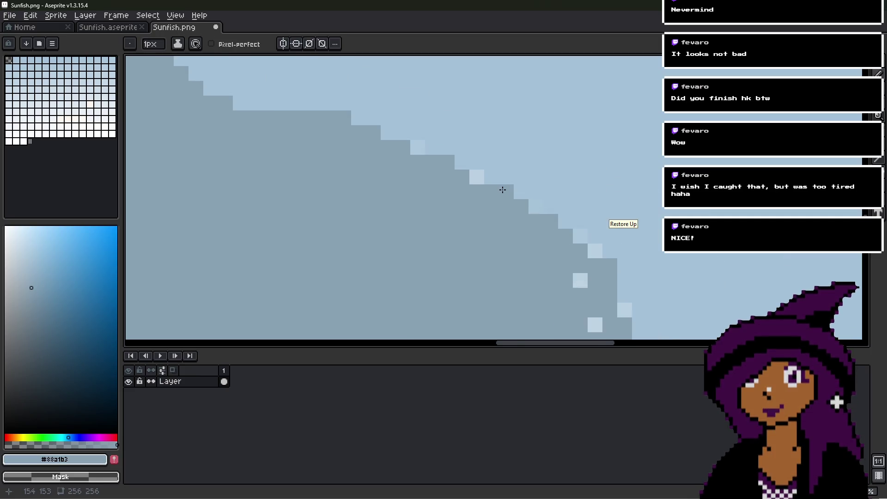
left_click(499, 203)
left_click(433, 169)
mouse_move(557, 270)
middle_mouse_down()
mouse_move(508, 231)
mouse_move(474, 186)
middle_mouse_up()
left_click(474, 186)
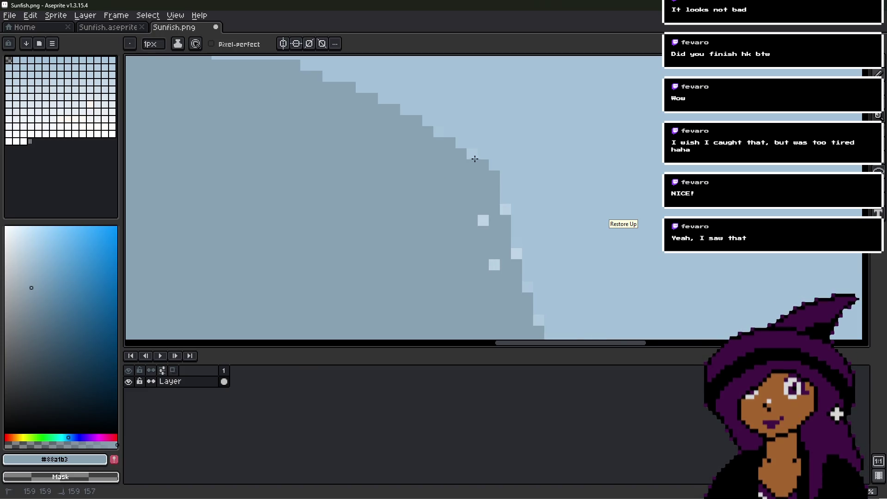
mouse_move(514, 254)
middle_mouse_down()
mouse_move(445, 198)
mouse_move(452, 174)
middle_mouse_up()
left_click(451, 245)
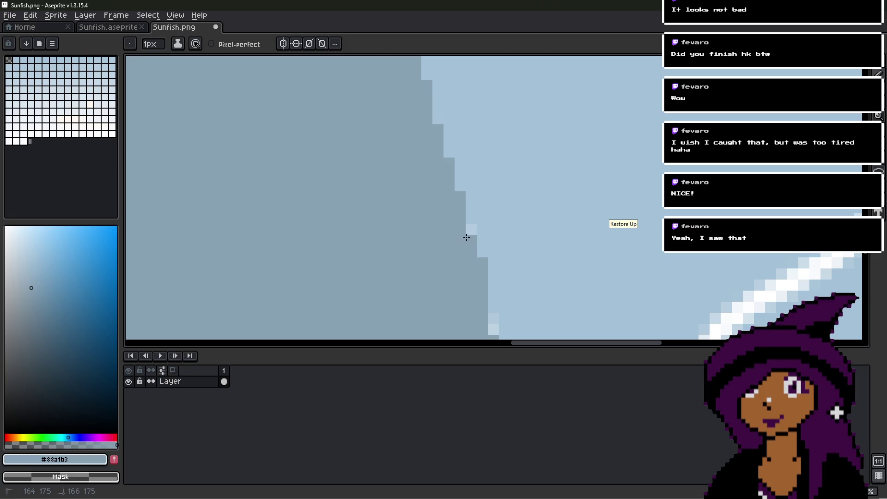
mouse_move(469, 229)
middle_mouse_down()
mouse_move(458, 265)
mouse_move(437, 204)
mouse_move(453, 179)
mouse_move(459, 201)
middle_mouse_up()
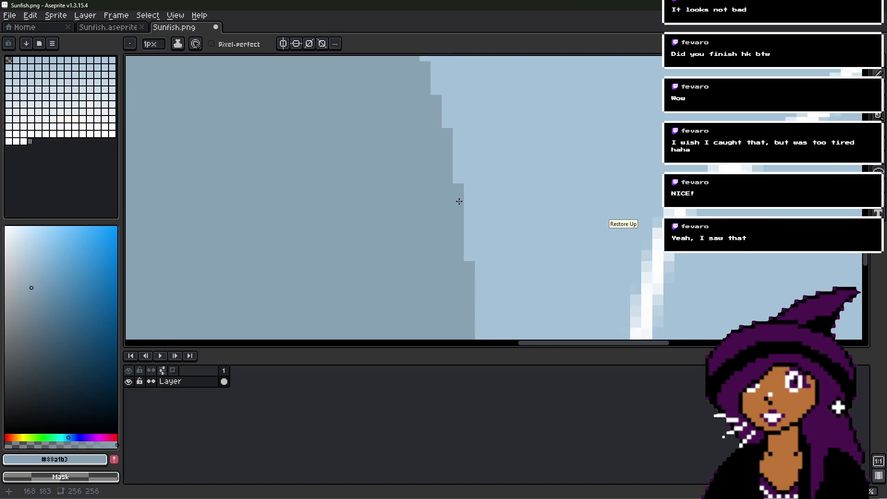
scroll(459, 201, "down", 8)
scroll(499, 198, "up", 4)
middle_click_drag(486, 162, 424, 218)
scroll(441, 147, "up", 2)
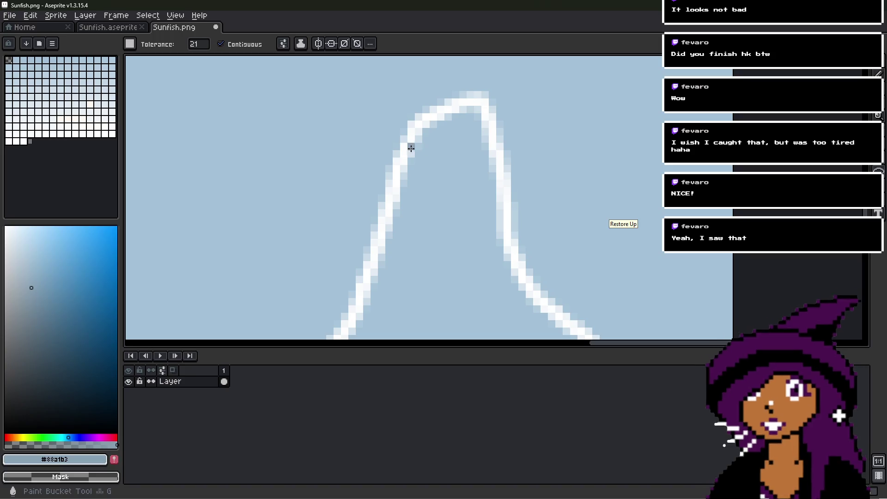
- Try bucket-filling the white stripe at tolerance 128 and 95, undoing the overreaching fills
mouse_move(196, 43)
left_mouse_down()
mouse_move(223, 68)
mouse_move(253, 65)
mouse_move(223, 65)
mouse_move(235, 64)
left_mouse_up()
left_click(406, 148)
key("ctrl+z")
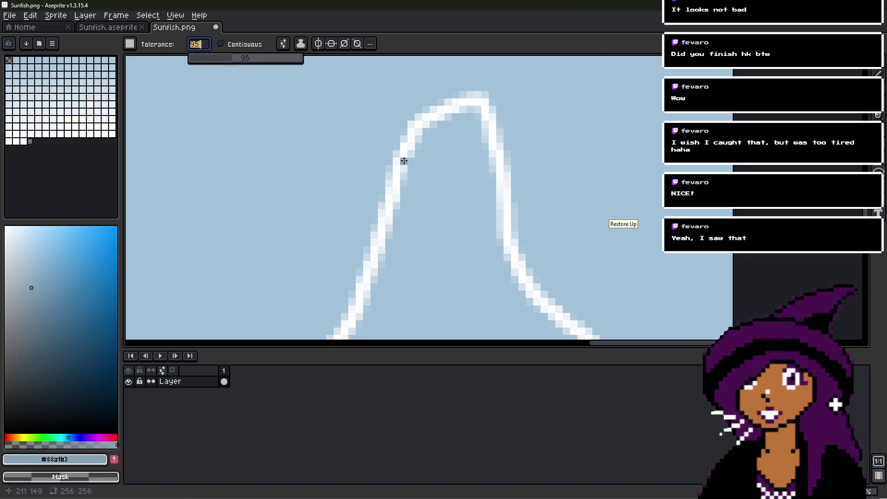
left_click(406, 158)
key("ctrl+z")
scroll(422, 132, "up", 3)
left_click(366, 159)
key("ctrl+z")
- At tolerance 62, recolour the white stripe outline grey-blue, then undo the fill
mouse_move(199, 44)
left_mouse_down()
mouse_move(228, 71)
mouse_move(223, 64)
left_mouse_up()
left_click(345, 169)
left_click(373, 171)
scroll(371, 171, "down", 3)
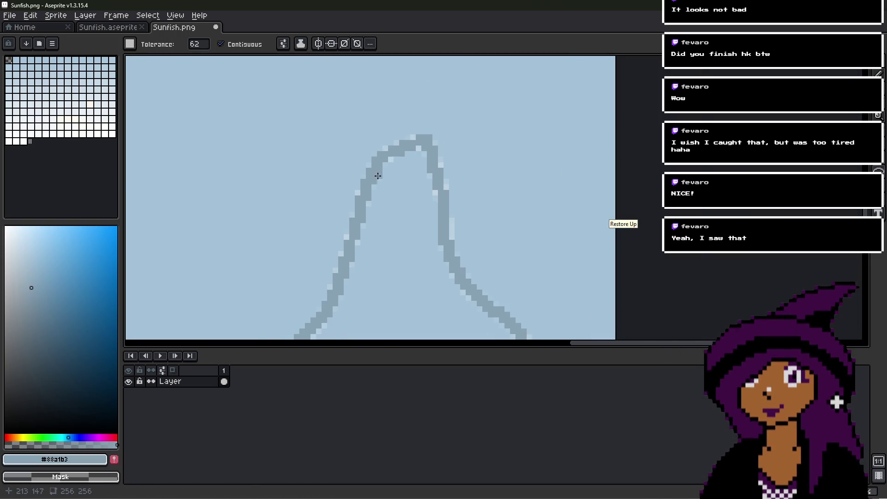
scroll(376, 175, "up", 2)
mouse_move(400, 260)
middle_mouse_down()
mouse_move(406, 103)
mouse_move(350, 79)
middle_mouse_up()
scroll(370, 138, "up", 3)
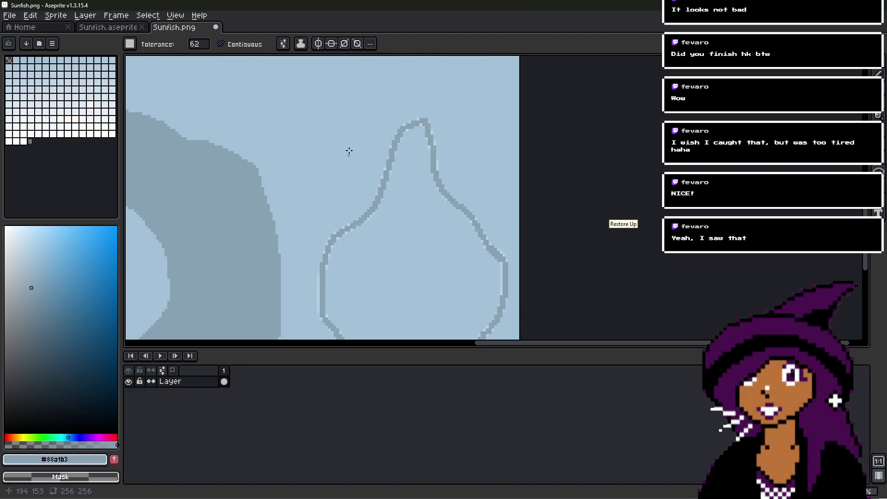
key("v")
key("ctrl+z")
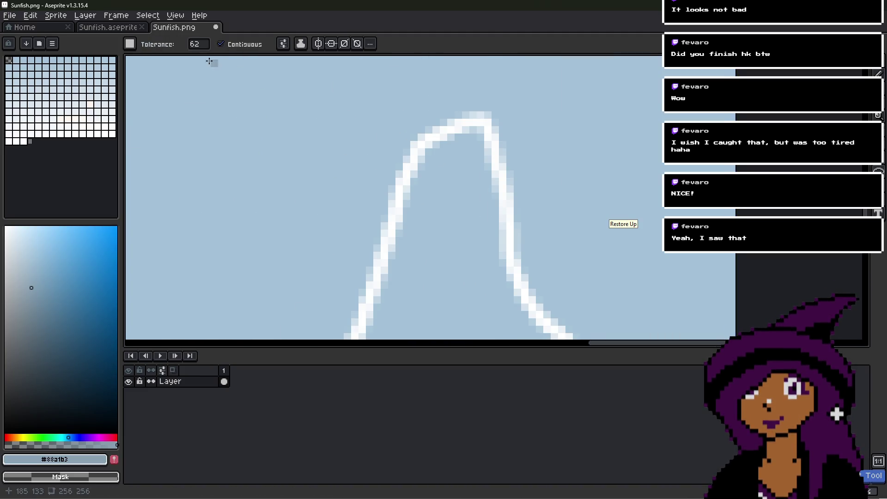
- Retry filling the white outline grey-blue at tolerance 70, then undo it
left_click(202, 46)
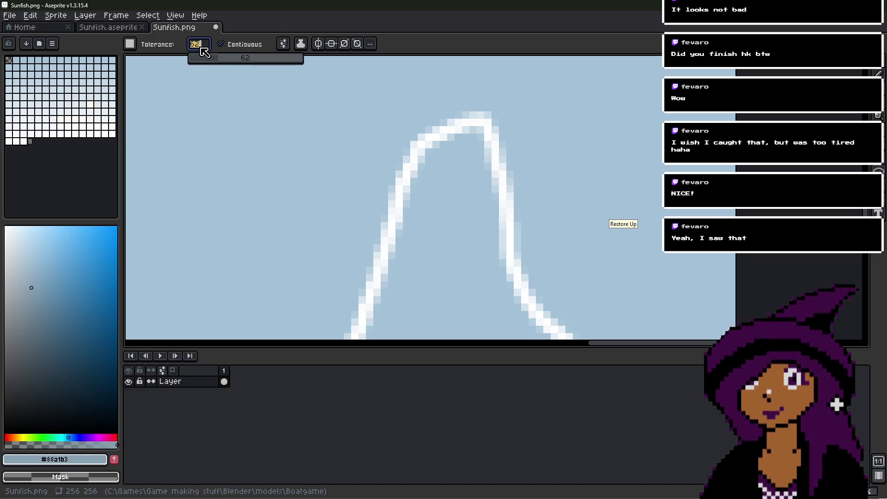
type("70")
key("Return")
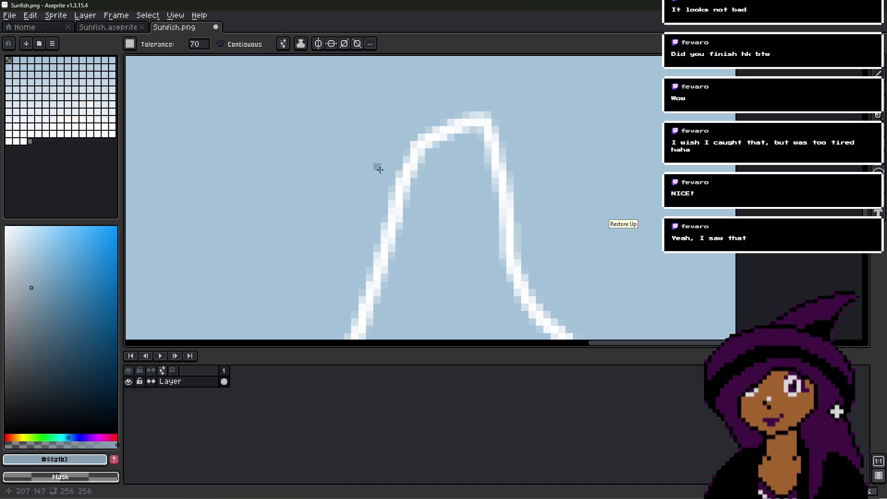
scroll(397, 173, "up", 2)
left_click(406, 239)
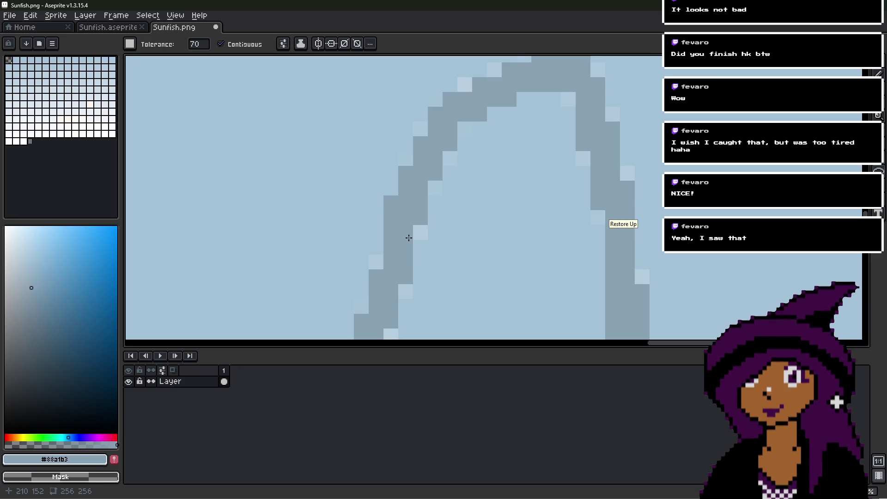
scroll(407, 239, "down", 3)
scroll(448, 174, "up", 2)
key("ctrl+z")
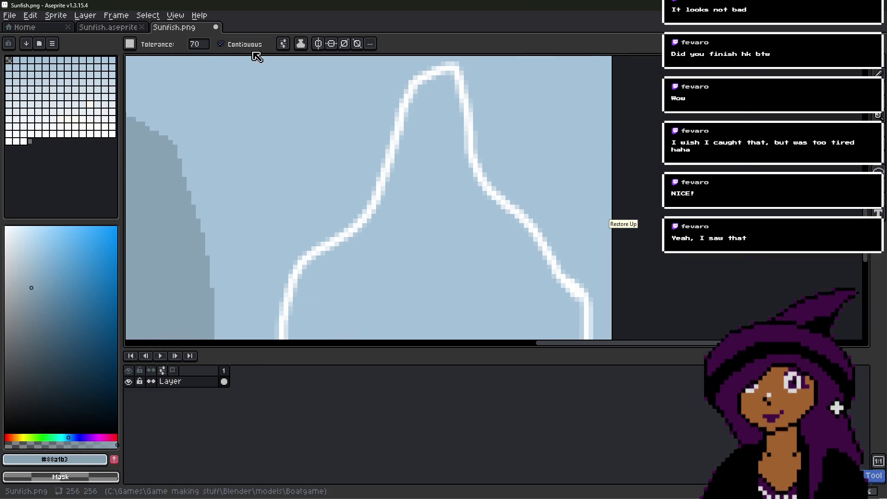
- Set tolerance to 80 and fill the white outline pixels with grey-blue
left_click(202, 45)
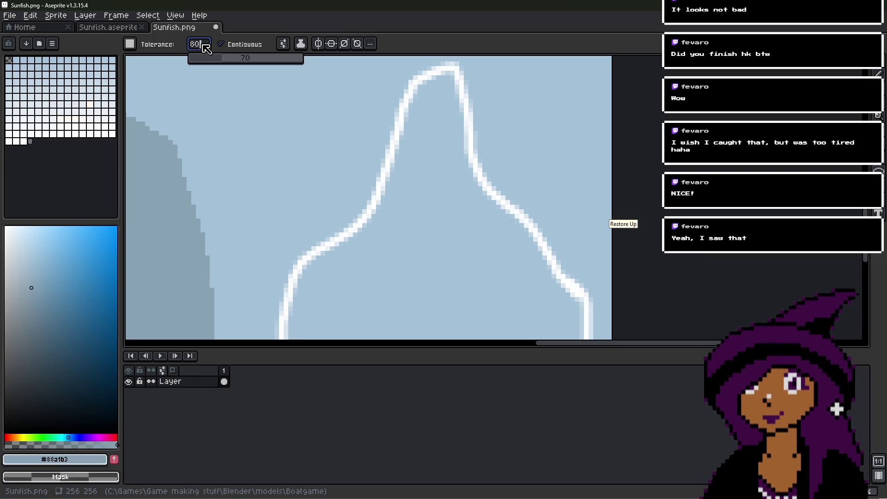
key("Return")
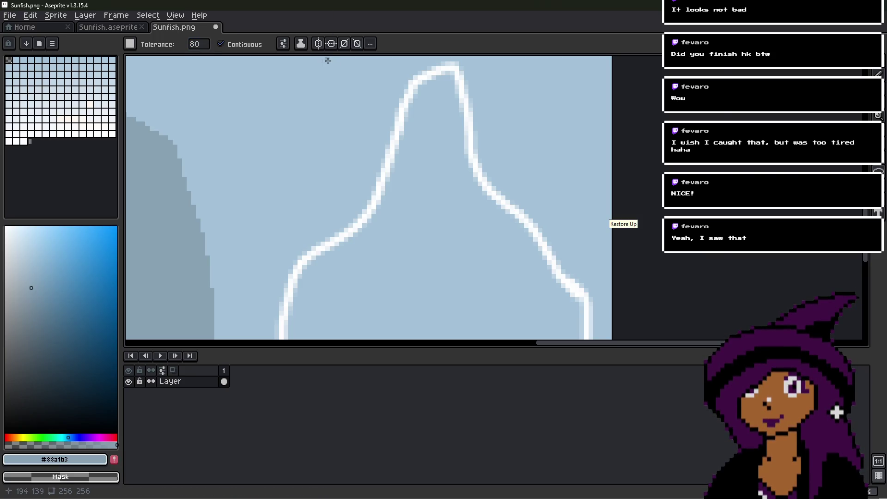
scroll(392, 122, "up", 4)
left_click(350, 156)
scroll(350, 156, "down", 3)
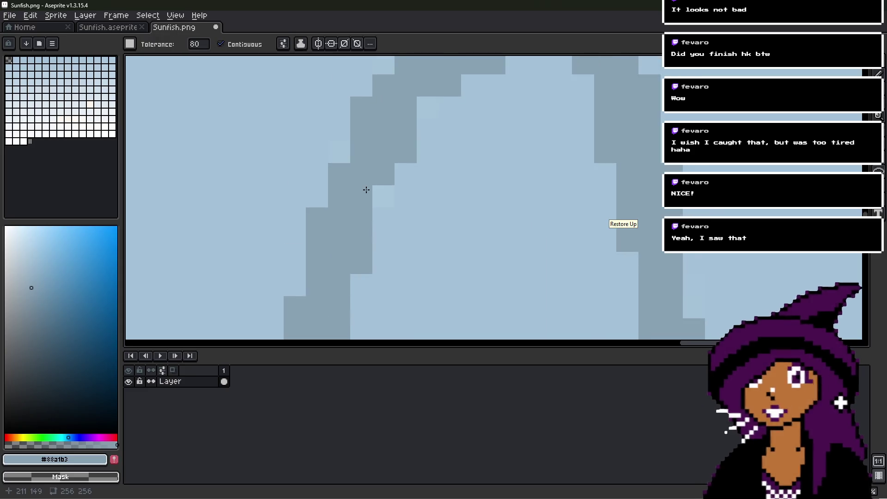
scroll(370, 206, "up", 2)
mouse_move(370, 206)
middle_mouse_down()
mouse_move(367, 131)
mouse_move(394, 211)
mouse_move(398, 91)
middle_mouse_up()
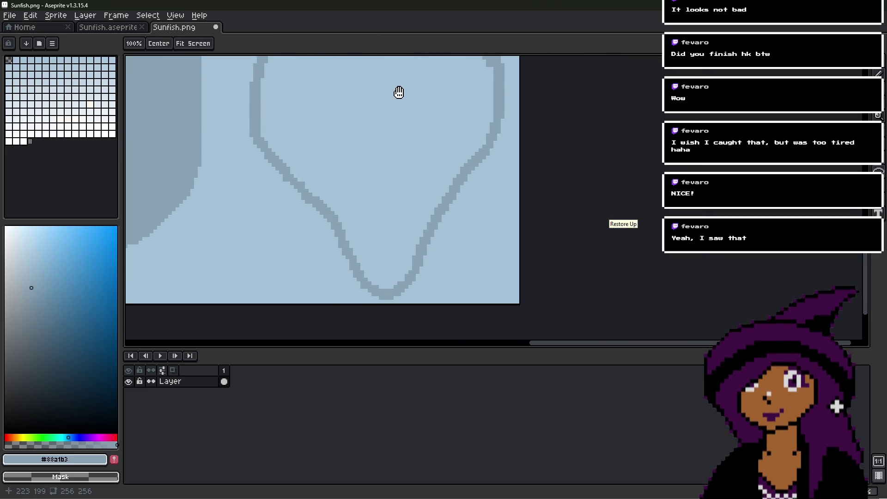
- Lower the tolerance, fill the fin interior grey-blue, then undo that fill
mouse_move(202, 45)
left_mouse_down()
mouse_move(244, 74)
mouse_move(188, 64)
left_mouse_up()
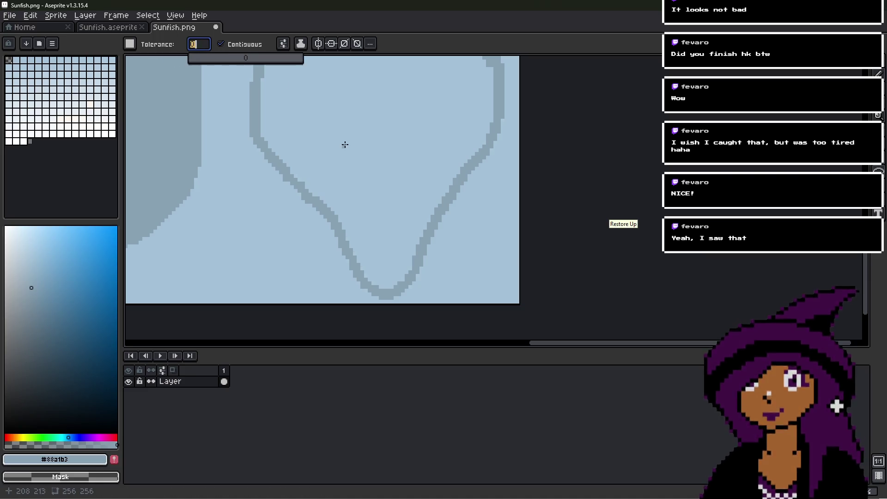
left_click(345, 144)
scroll(345, 144, "down", 1)
scroll(356, 205, "up", 3)
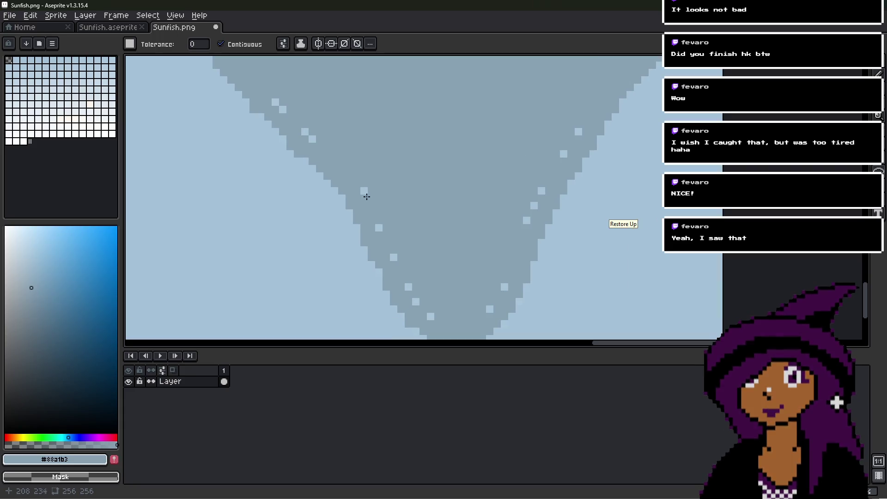
key("ctrl+z")
- Drop the fill tolerance to 0 and pick the light blue background colour
left_click(205, 48)
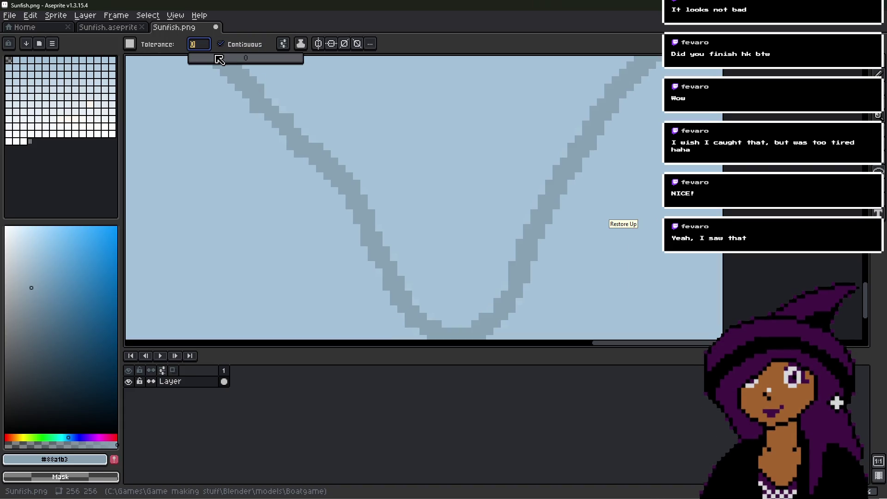
left_click_drag(216, 60, 204, 60)
scroll(438, 162, "down", 3)
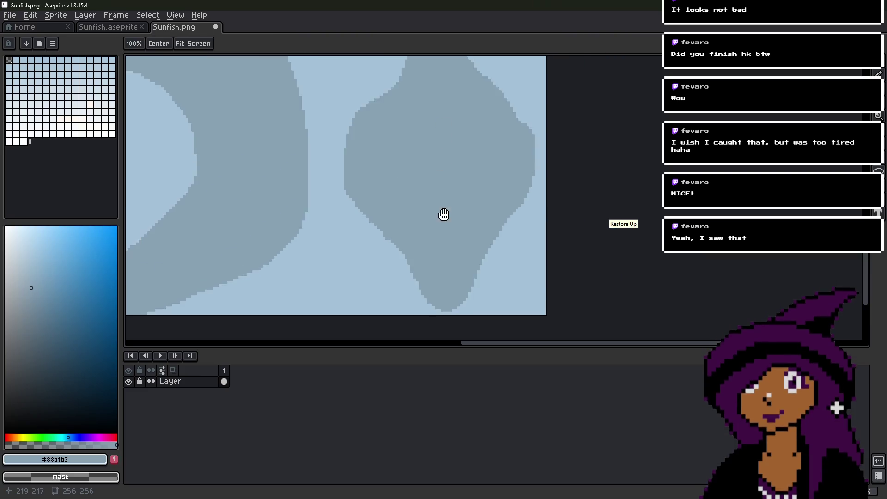
mouse_move(206, 44)
left_mouse_down()
mouse_move(211, 59)
mouse_move(194, 61)
left_mouse_up()
scroll(425, 226, "up", 2)
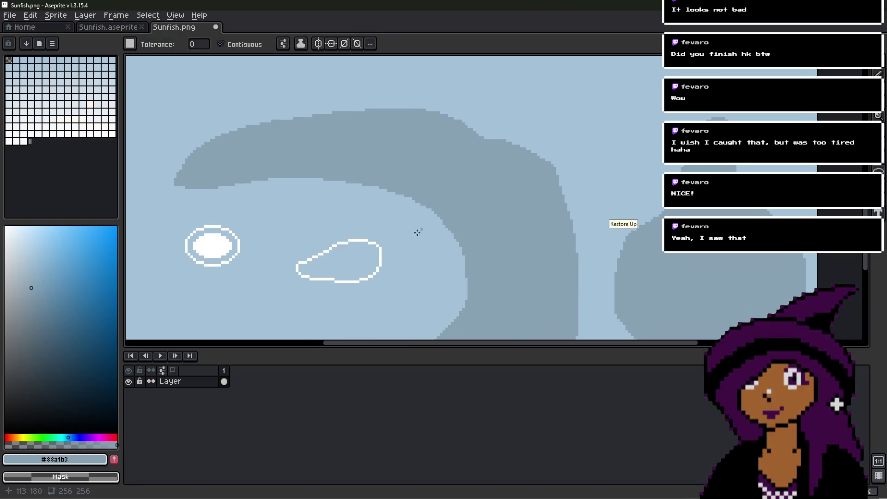
left_click(368, 210, "alt")
- With the Pencil, stamp six light-blue spots along the first grey-blue fin
key("b")
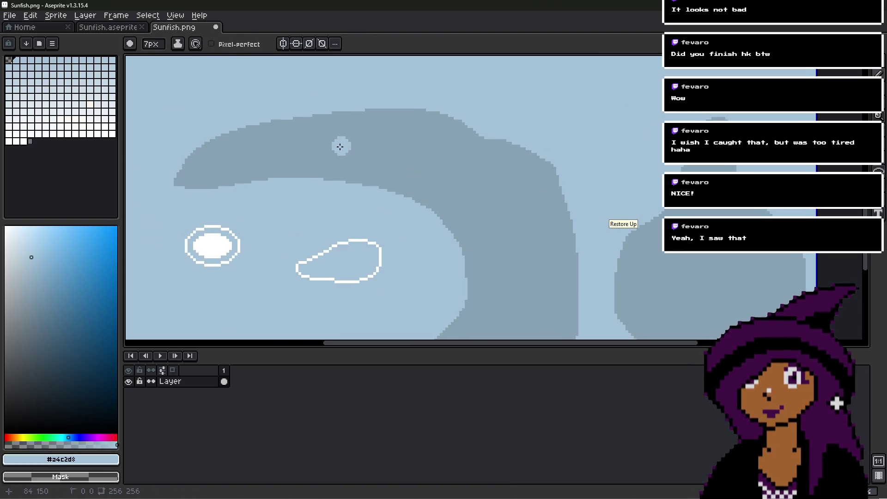
left_click(268, 162)
key("v")
key("e")
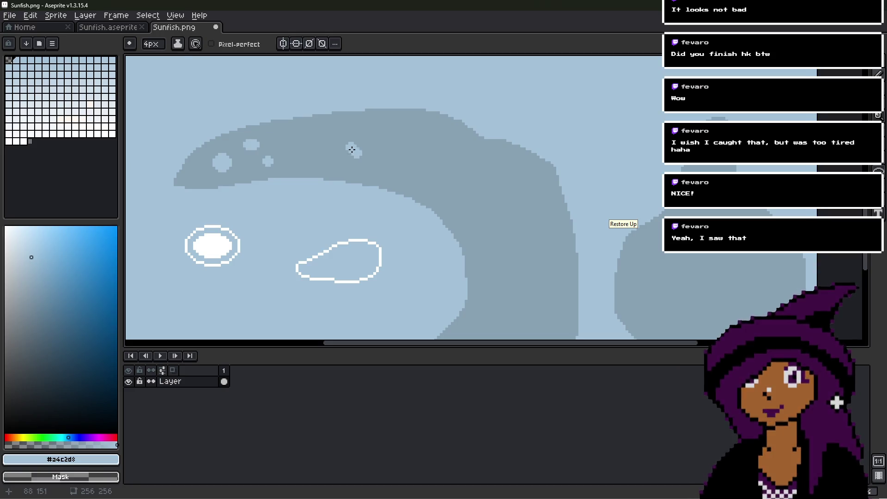
left_click(246, 144)
left_click(318, 159)
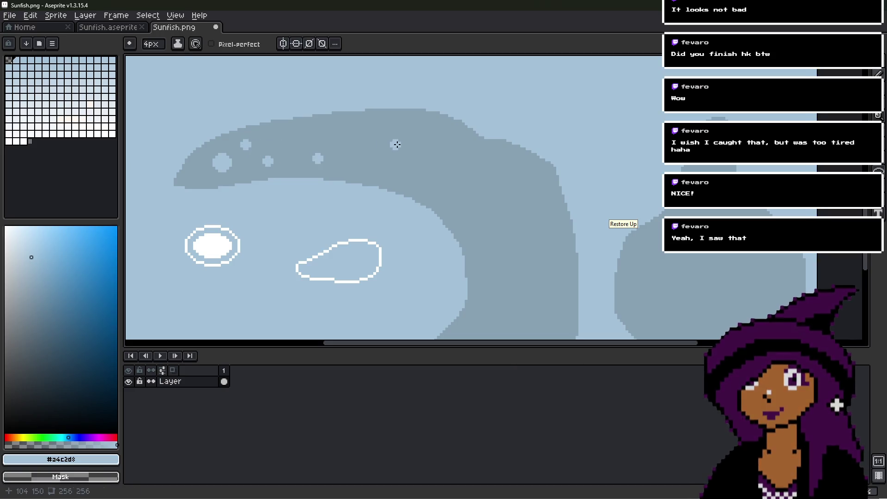
left_click(540, 177)
left_click_drag(540, 177, 500, 77)
left_click(497, 210)
left_click(447, 223)
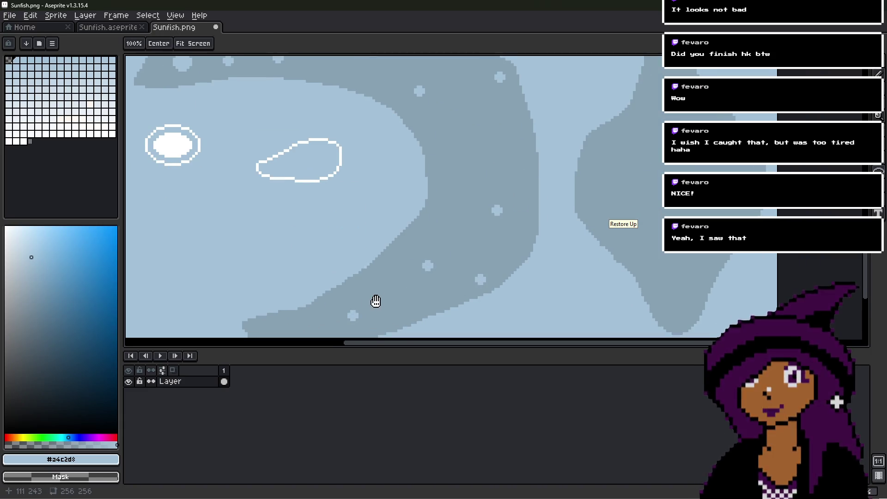
- Stamp five more light-blue spots across the darker fin on the other side
left_click_drag(374, 301, 398, 255)
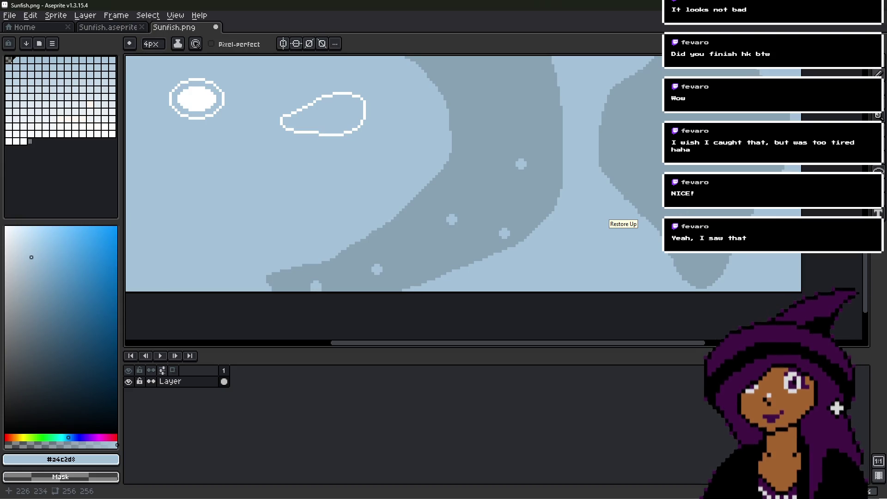
scroll(610, 188, "right", 5)
scroll(610, 188, "up", 2)
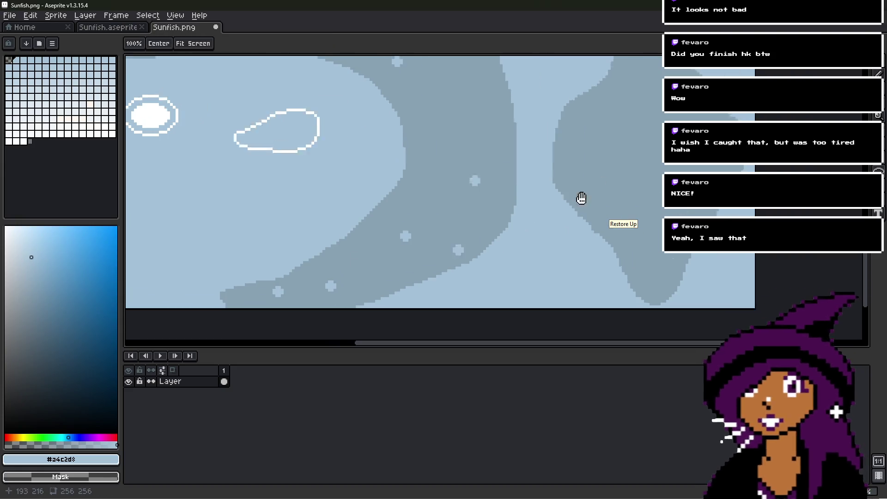
left_click(521, 248)
left_click(587, 226)
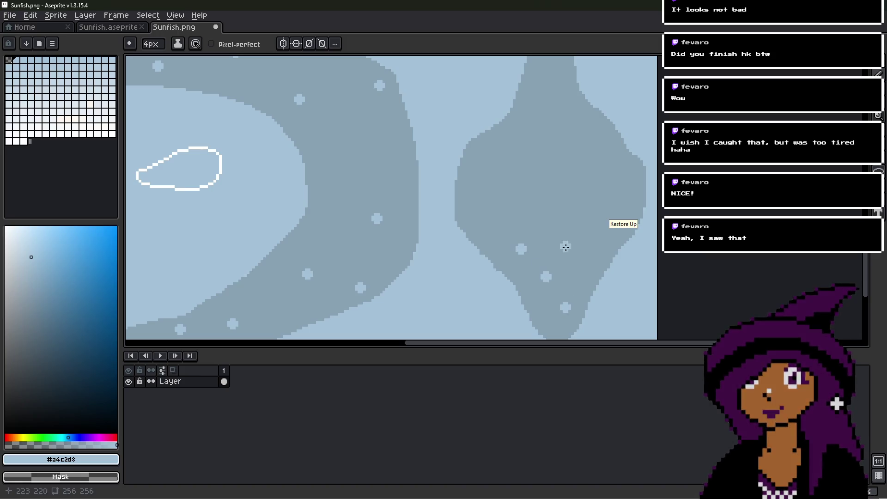
left_click(530, 188)
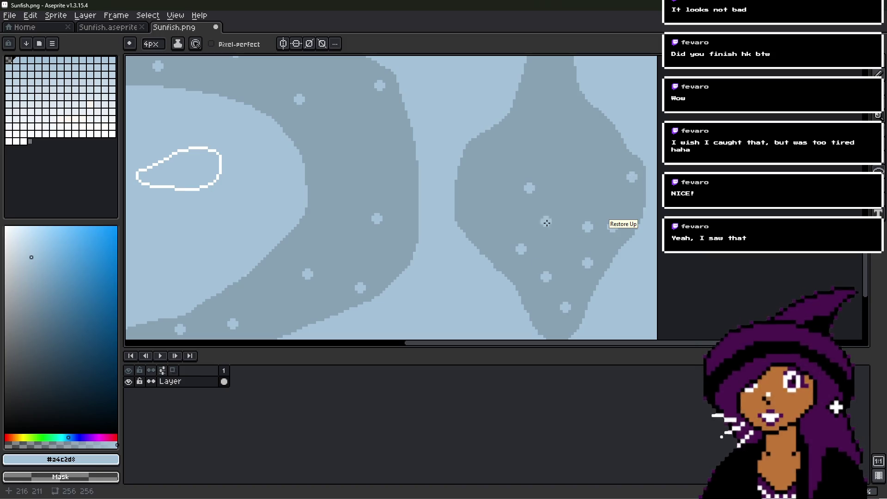
left_click(548, 230)
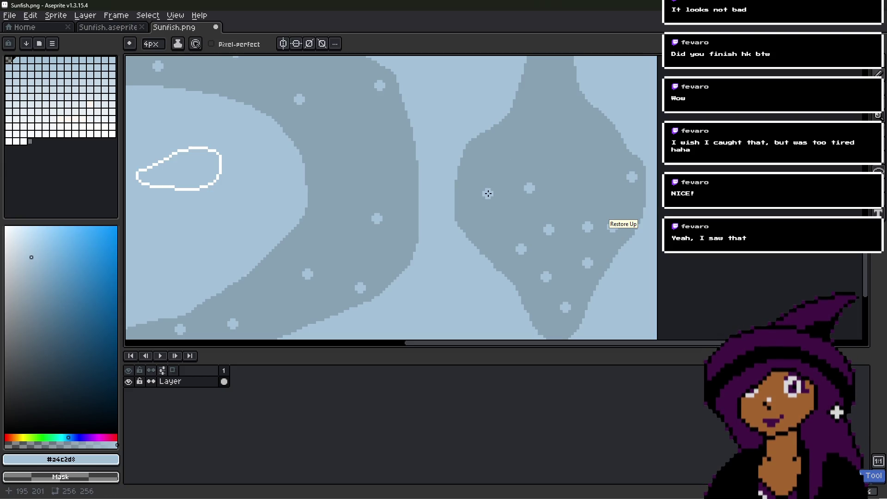
left_click(483, 192)
scroll(571, 169, "up", 3)
- Enlarge the brush and stamp large light-blue #a4c2d8 spots across the fin band
left_click(545, 150)
key("plus")
key("plus")
key("plus")
key("plus")
key("plus")
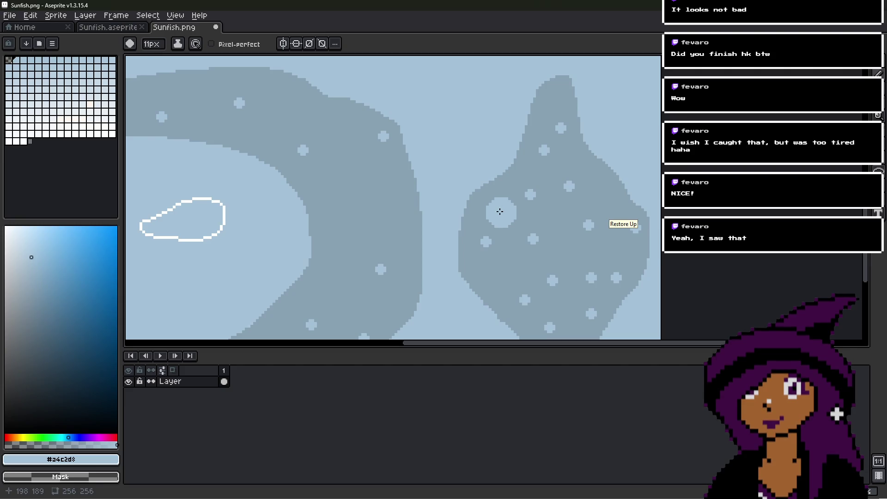
left_click(500, 212)
left_click(553, 275)
left_click(590, 221)
- Shift the view and add more large light-blue spots to the middle of the fin band
middle_click_drag(588, 257, 582, 220)
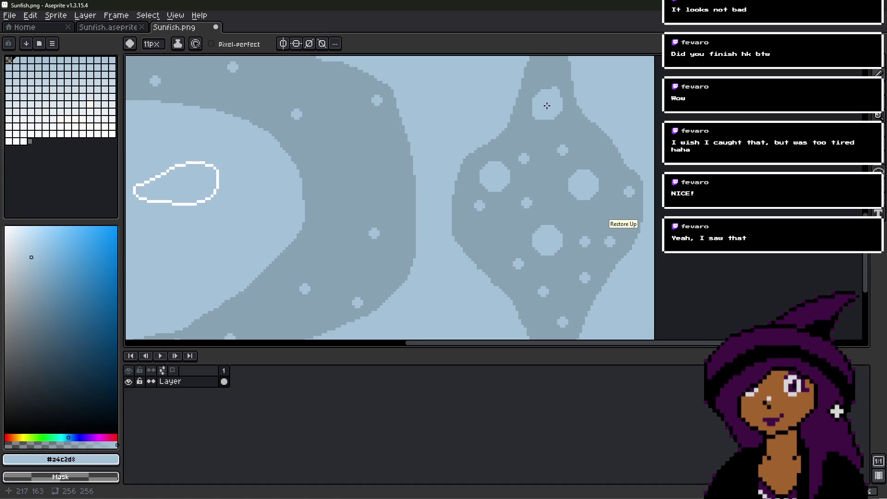
key("v")
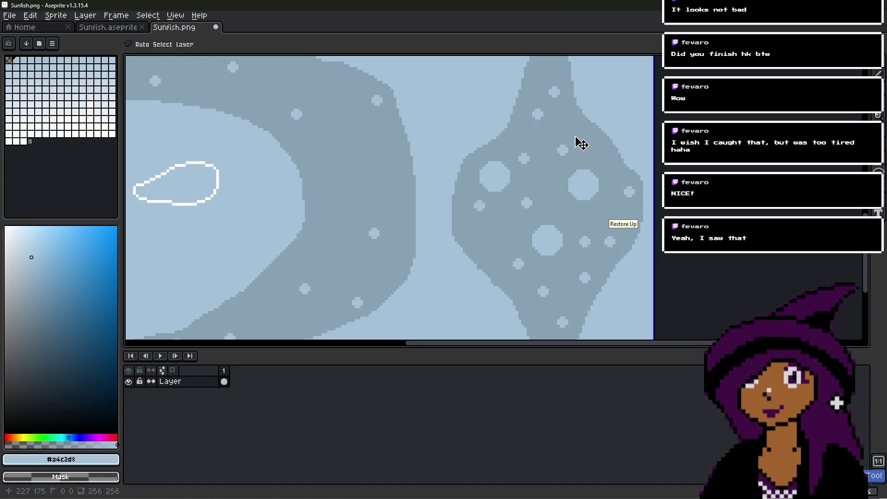
key("b")
scroll(564, 164, "down", 3)
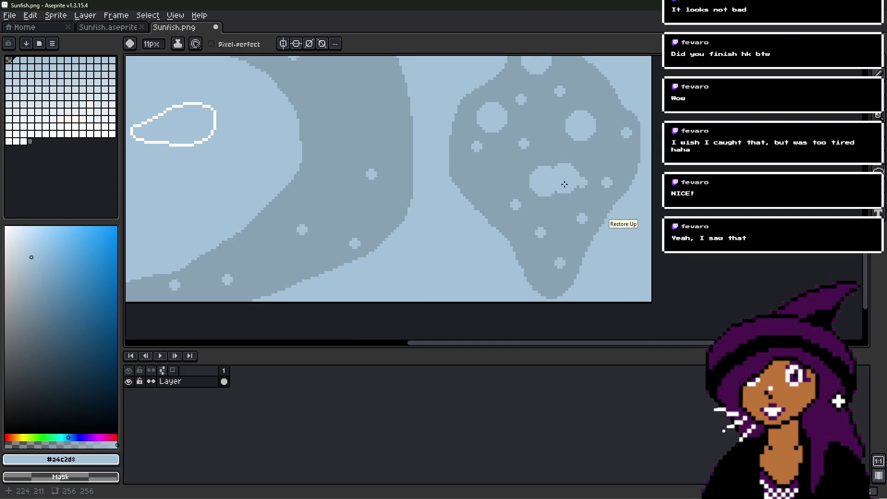
left_click(556, 266)
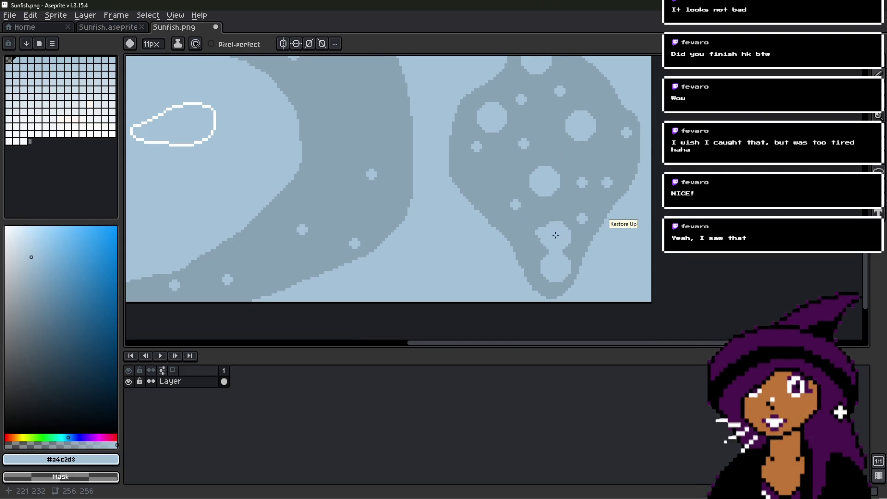
scroll(525, 155, "down", 5)
scroll(475, 217, "up", 6)
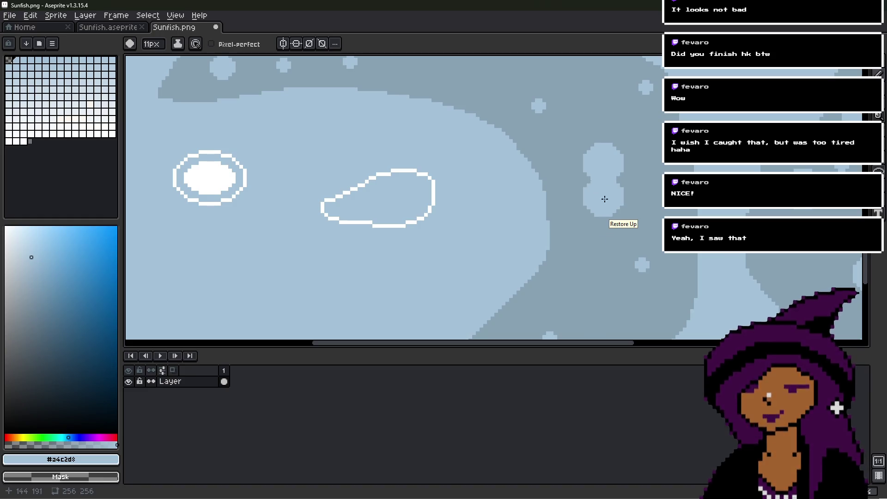
scroll(620, 198, "down", 3)
middle_click_drag(614, 223, 531, 198)
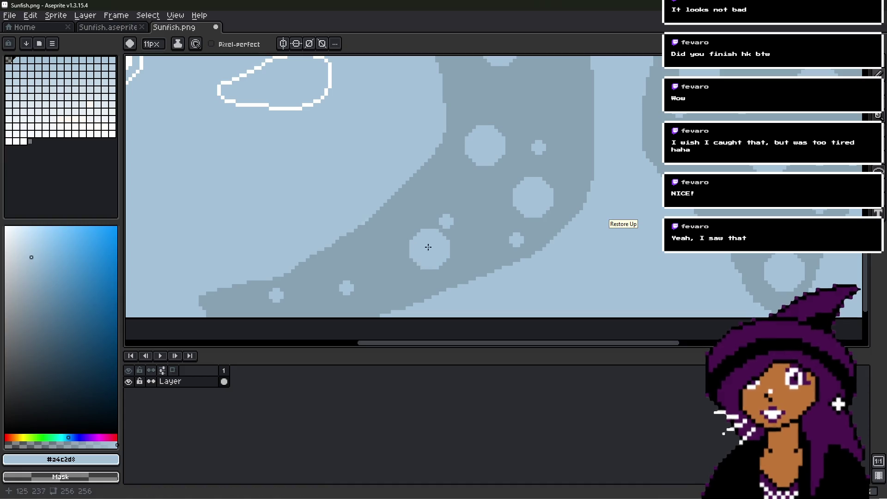
left_click(418, 260)
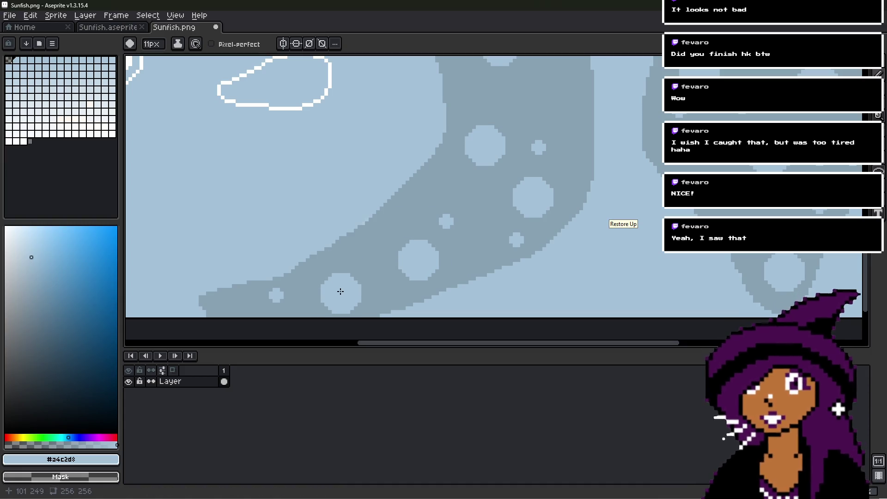
- Stamp large spots along the upper fin band, then shrink the brush to 4px for a small dot
scroll(475, 206, "down", 1, "ctrl")
scroll(504, 206, "up", 3)
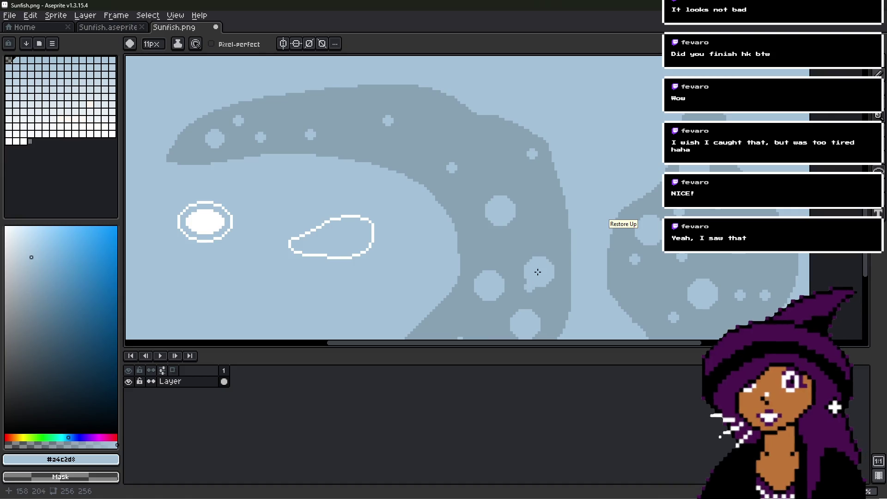
left_click(544, 260)
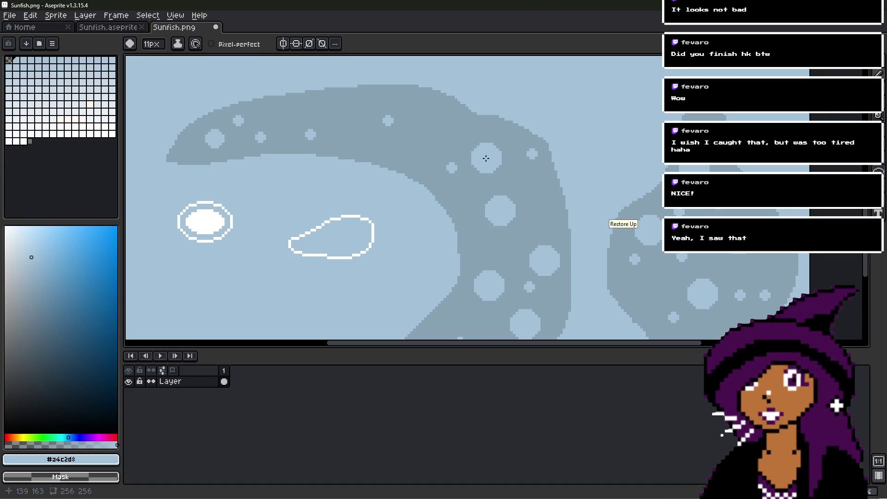
left_click(488, 165)
left_click(419, 113)
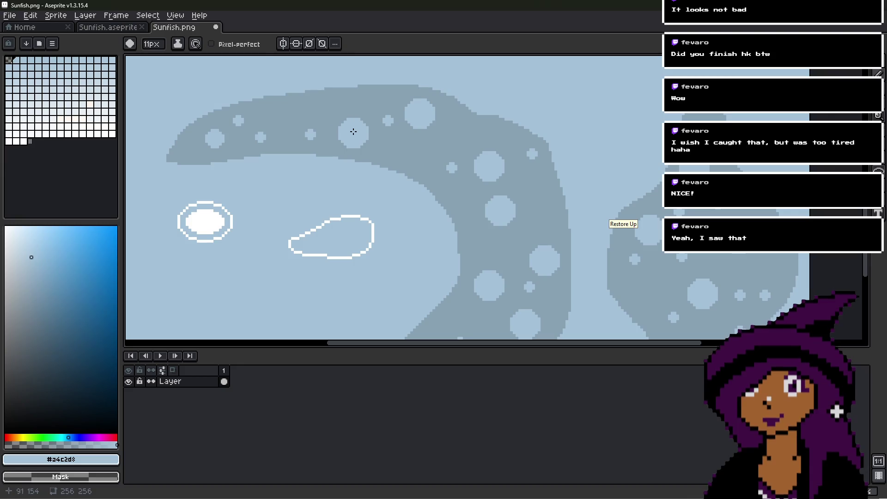
left_click(353, 133)
left_click(292, 116)
left_click(417, 152)
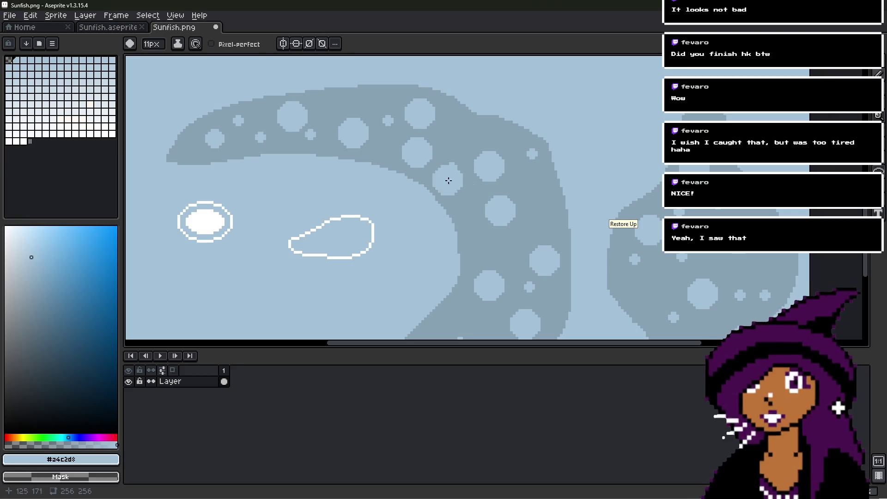
key("minus")
key("minus")
key("minus")
left_click(452, 168)
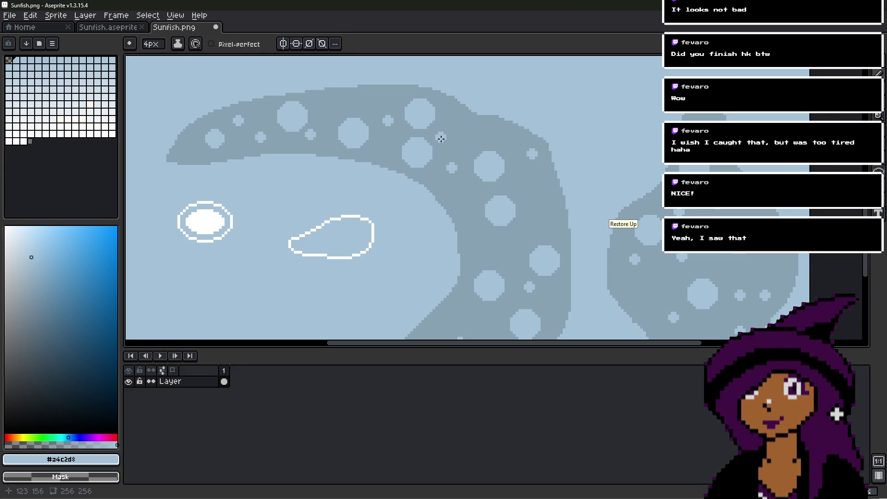
- Add small 4px light-blue dots between the large spots on the band
left_click(446, 121)
left_click(535, 195)
left_click(468, 190)
left_click(482, 236)
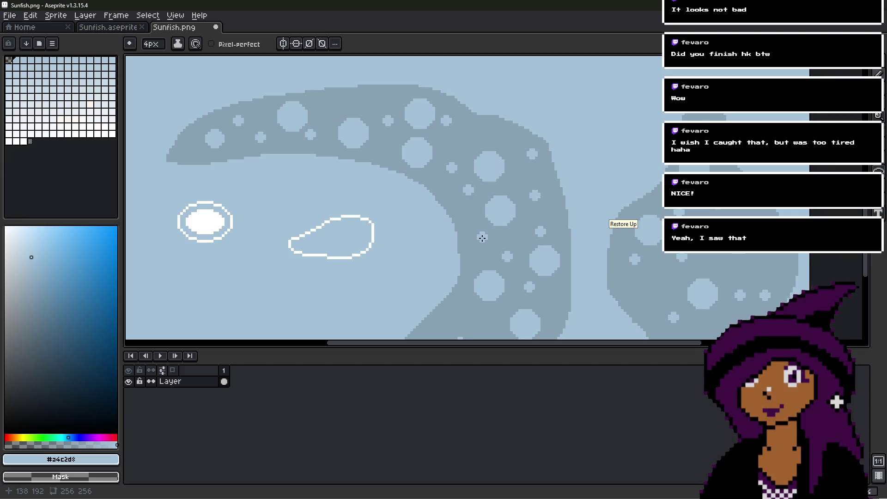
- Sprinkle small light-blue dots along the lower fin and its edge
middle_click_drag(479, 258, 492, 166)
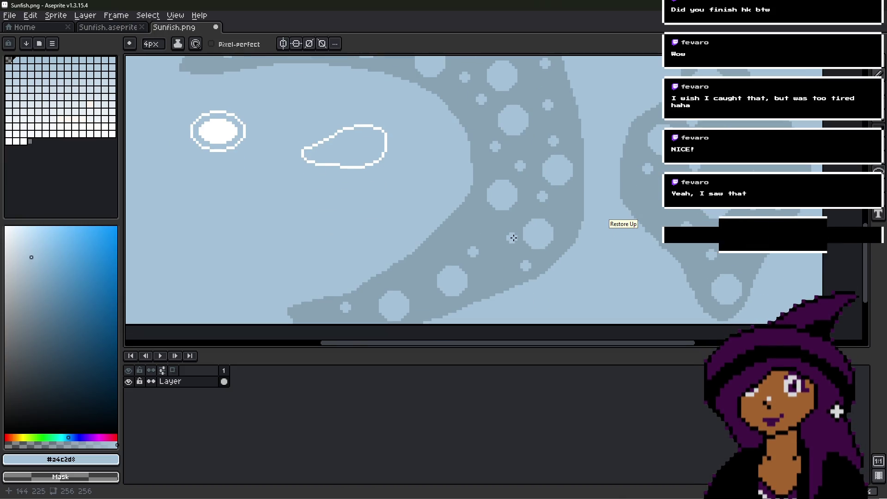
left_click(493, 273)
left_click(420, 293)
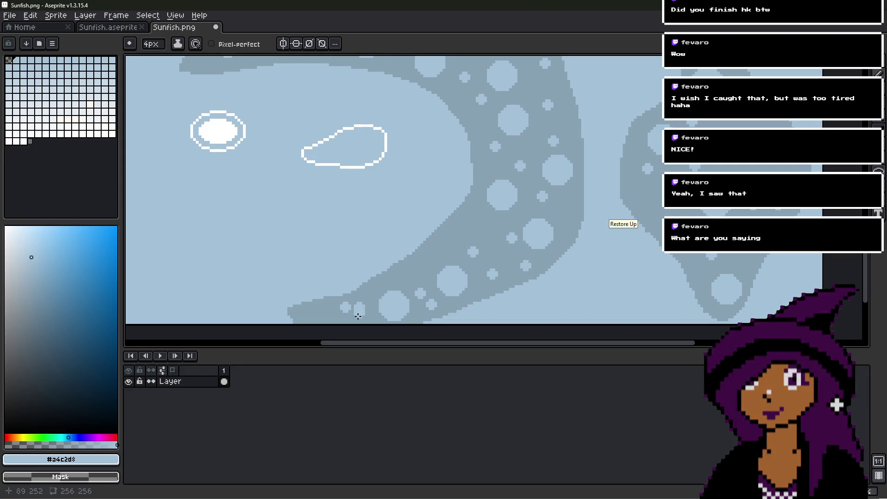
left_click(315, 318)
left_click(377, 318)
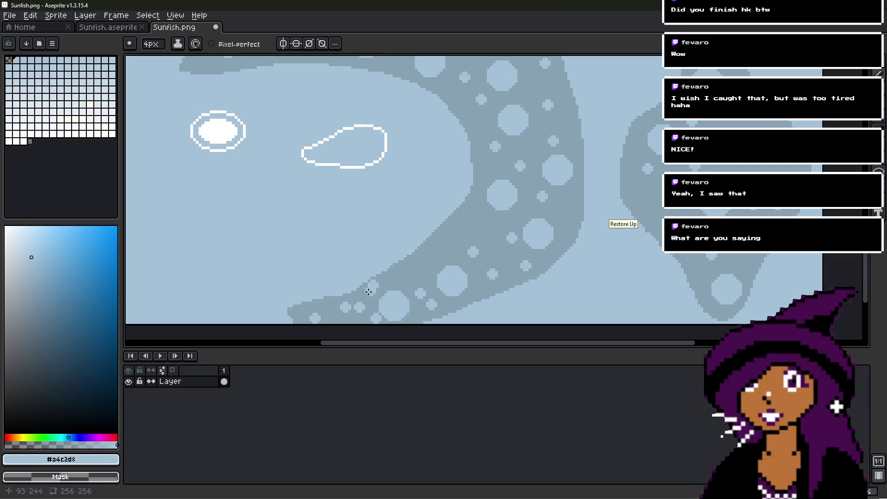
scroll(373, 289, "down", 3)
scroll(446, 199, "up", 3)
left_click(421, 306)
left_click(457, 290)
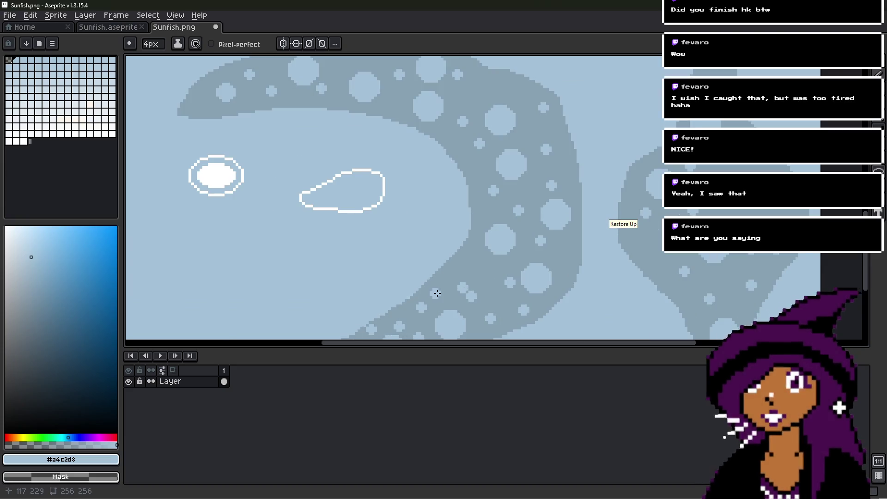
left_click(465, 265)
left_click(485, 281)
- Return to the upper band and darken part of a stray spot with grey-blue #88a1b3
middle_click_drag(489, 311, 474, 241)
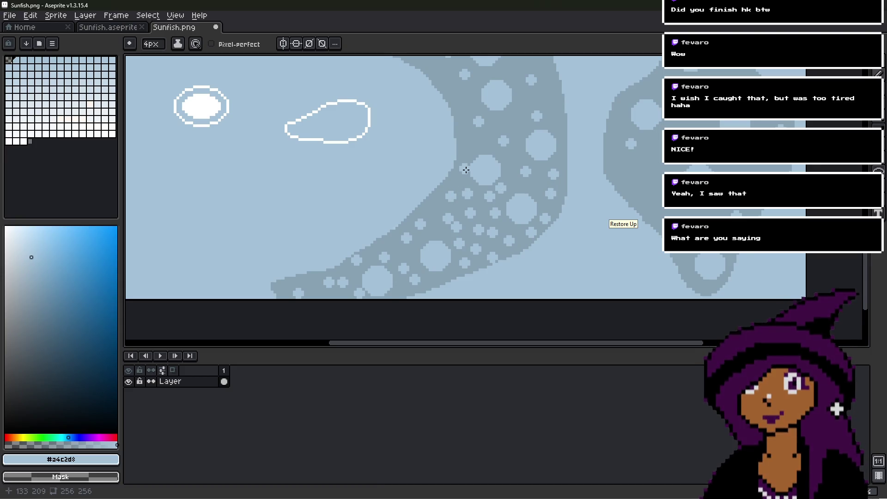
scroll(466, 154, "up", 3)
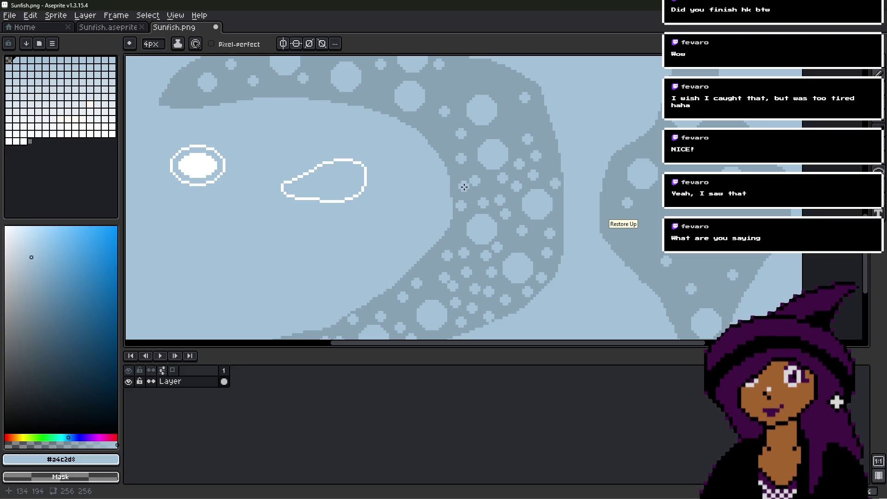
scroll(485, 161, "up", 2)
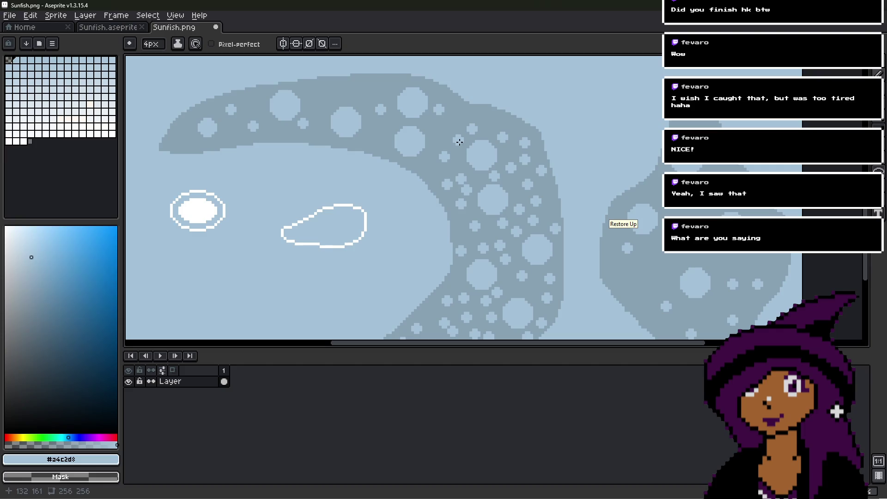
middle_click_drag(458, 142, 461, 182)
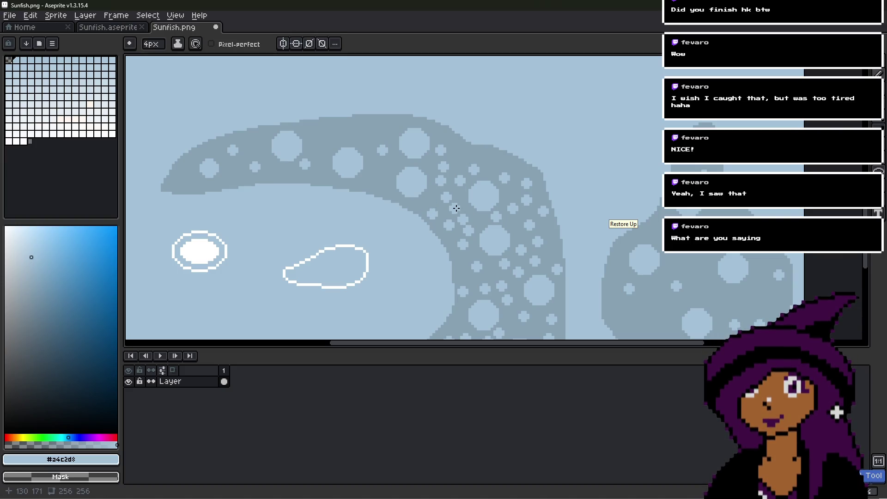
scroll(450, 206, "up", 2)
right_click_drag(444, 196, 447, 184)
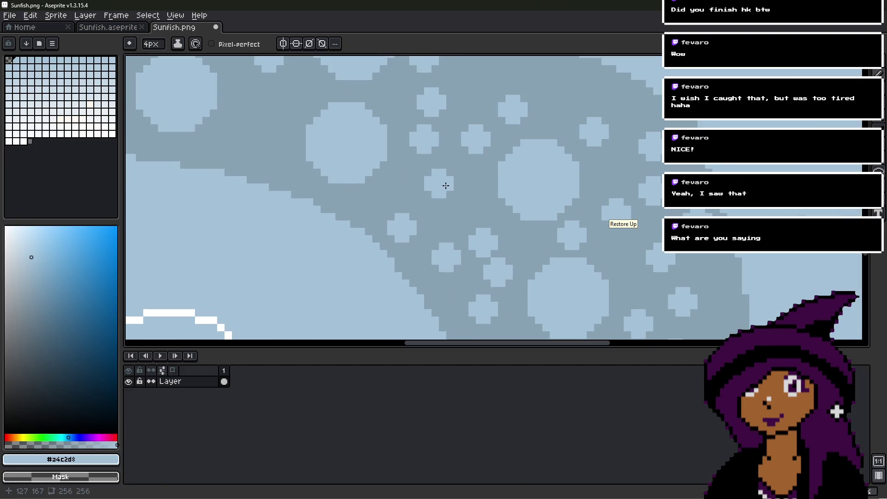
left_click(436, 190, "alt")
- Finish covering the stray spot in grey-blue, then add two light-blue round spots
left_click(437, 188)
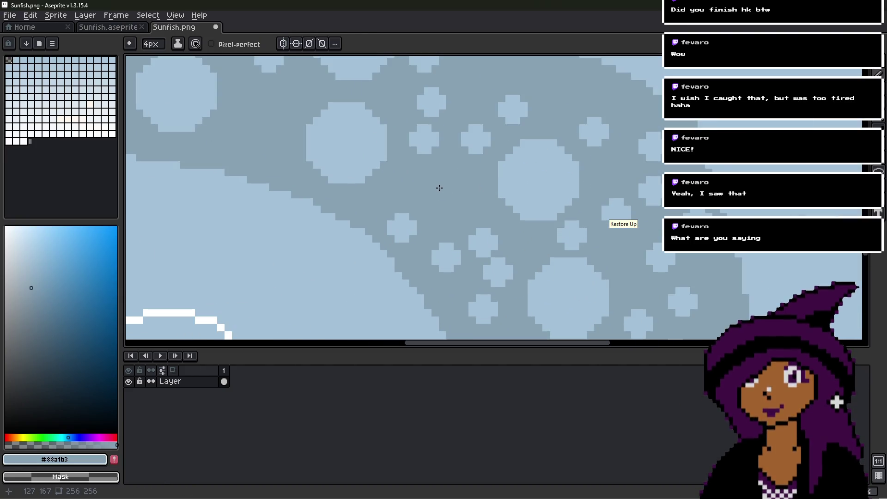
left_click(437, 141, "alt")
left_click(479, 209)
left_click(440, 202)
- Move around the band and eyedrop the dark fin colour #88a1b3
middle_click_drag(486, 100, 449, 167)
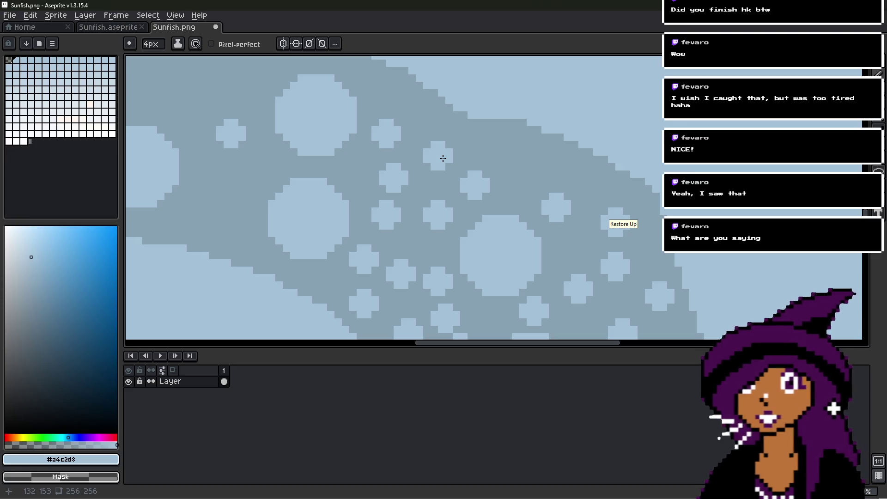
scroll(443, 159, "down", 2)
scroll(505, 148, "up", 1)
scroll(508, 184, "down", 1)
scroll(485, 174, "up", 1)
left_click(494, 213, "alt")
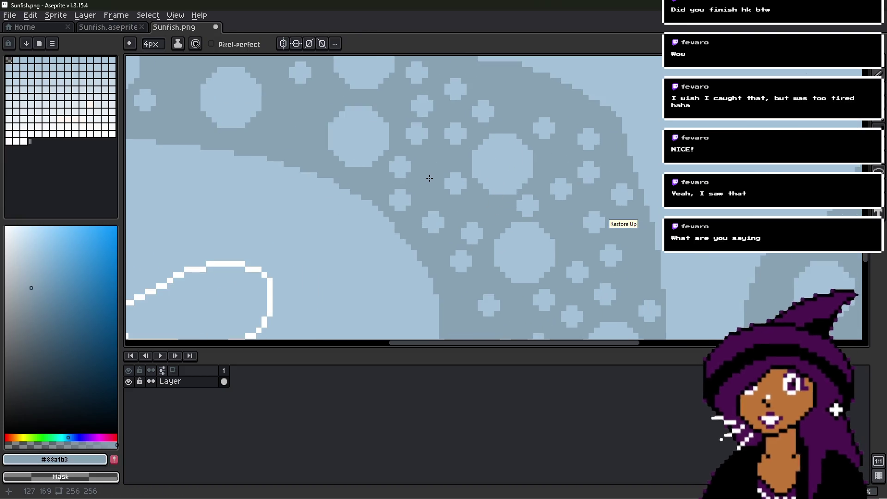
scroll(435, 184, "down", 1)
scroll(466, 212, "down", 5)
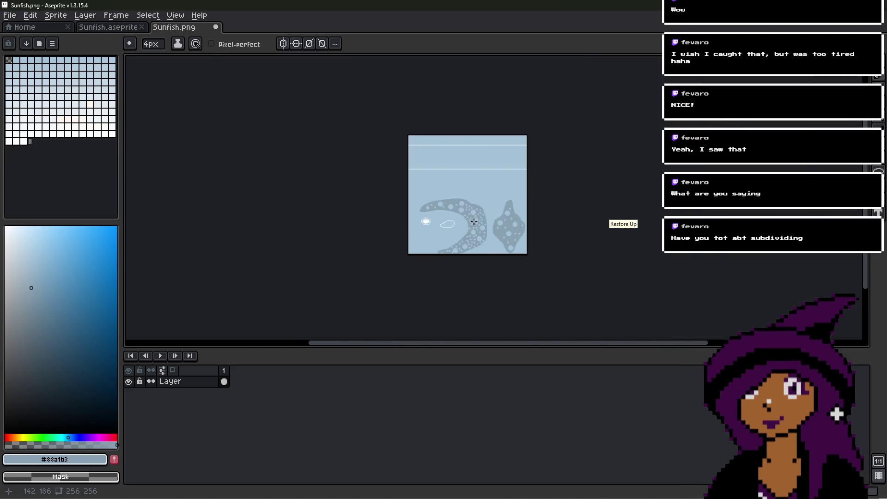
scroll(474, 222, "up", 3)
scroll(474, 222, "up", 1)
- Pick light-blue #a4c2d8 again and add five light dots across the fin band
key("alt")
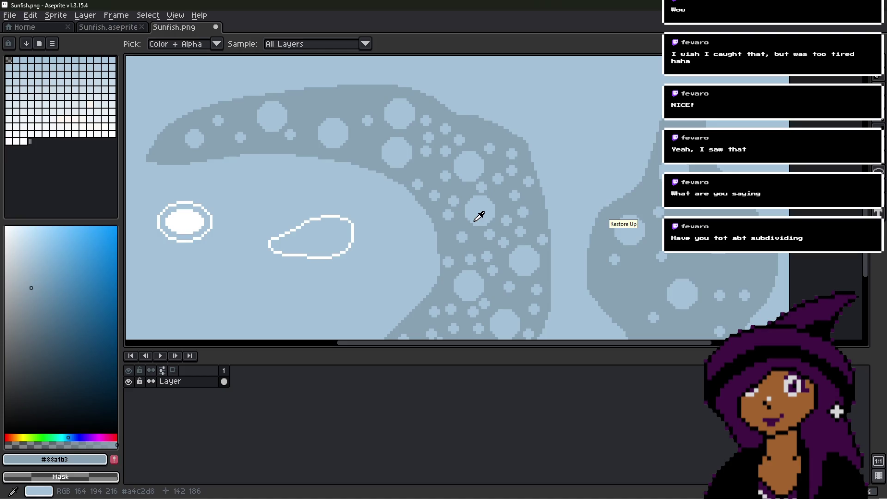
key("x")
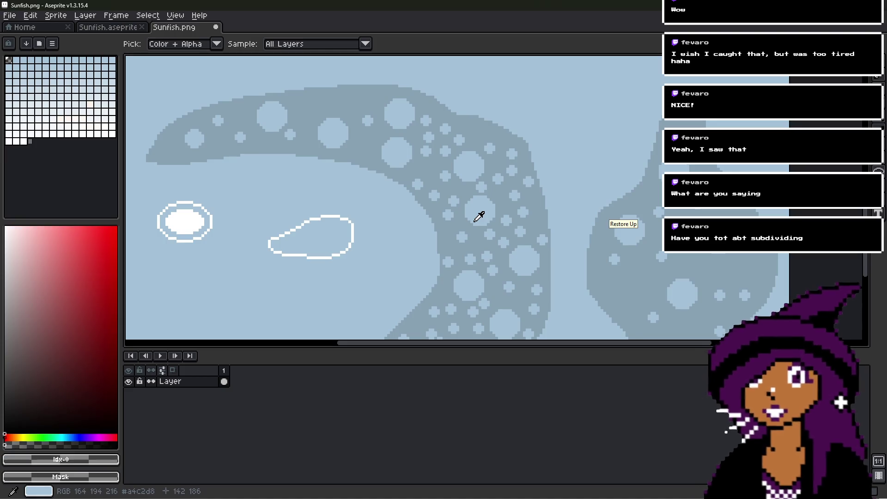
left_click(481, 208)
scroll(426, 170, "up", 2)
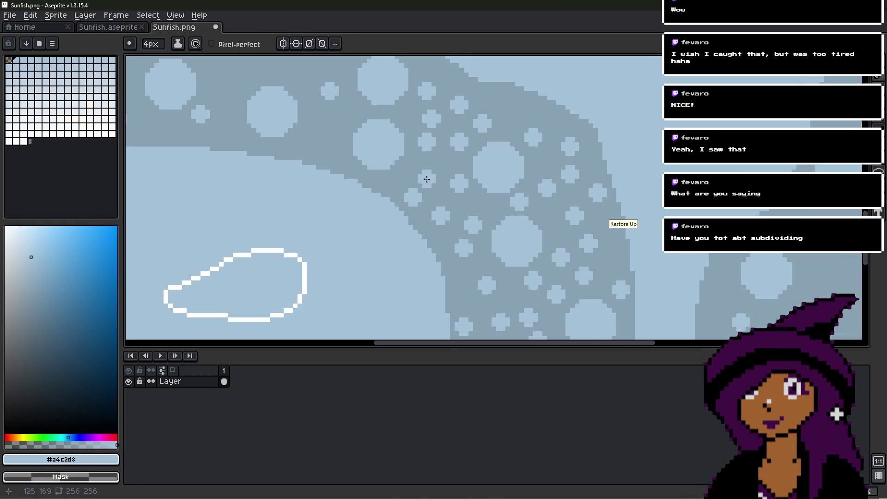
left_click_drag(368, 150, 469, 214)
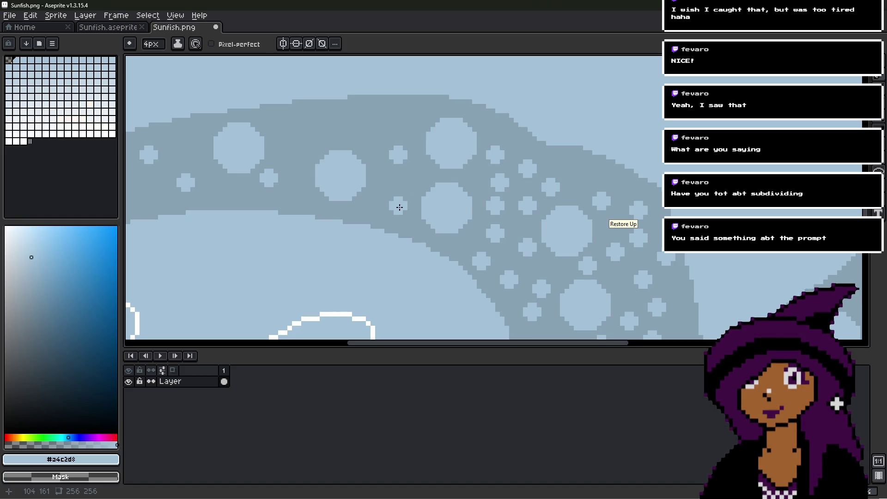
left_click(402, 219)
left_click(381, 197)
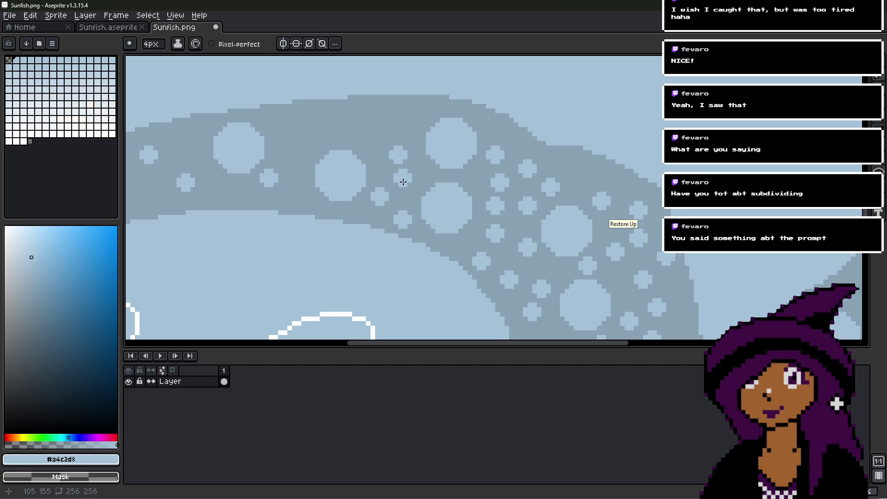
left_click(404, 182)
left_click(379, 134)
left_click(411, 112)
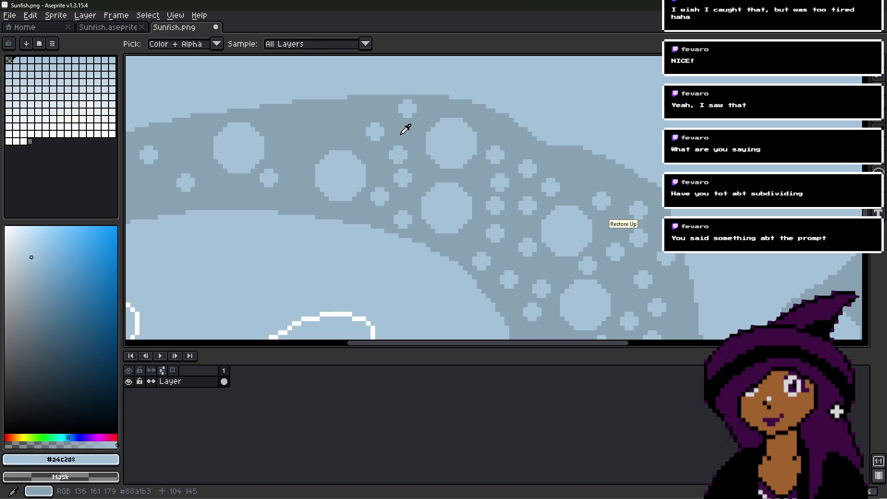
- Reposition the view and cover part of a small light spot with grey-blue #88a1b3
left_click(406, 132, "alt")
key("alt")
left_click(374, 129, "alt")
scroll(405, 144, "down", 3)
left_click_drag(447, 206, 482, 149)
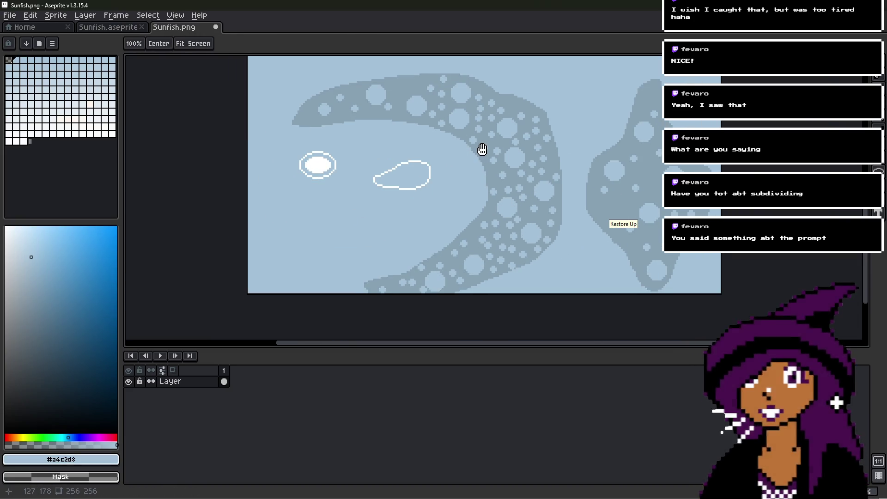
key("space")
scroll(401, 289, "up", 3)
scroll(590, 238, "down", 1)
scroll(520, 247, "up", 1)
scroll(520, 247, "up", 1)
left_click(499, 222, "alt")
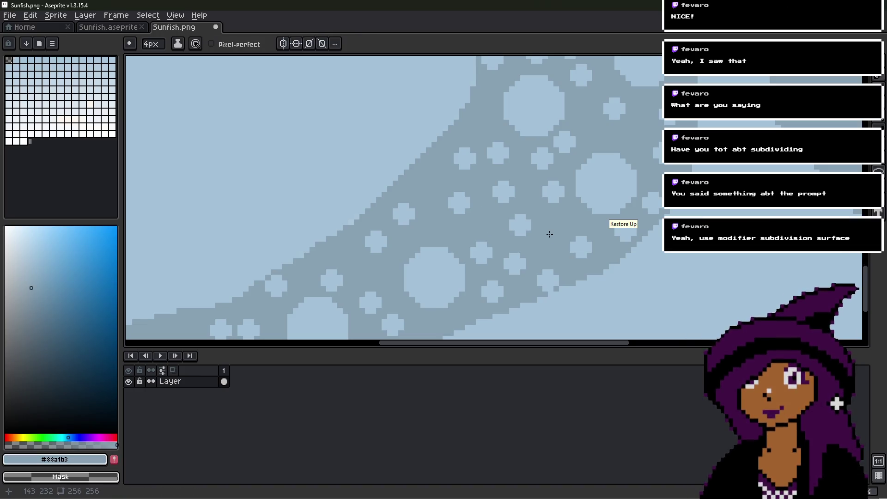
left_click(513, 194)
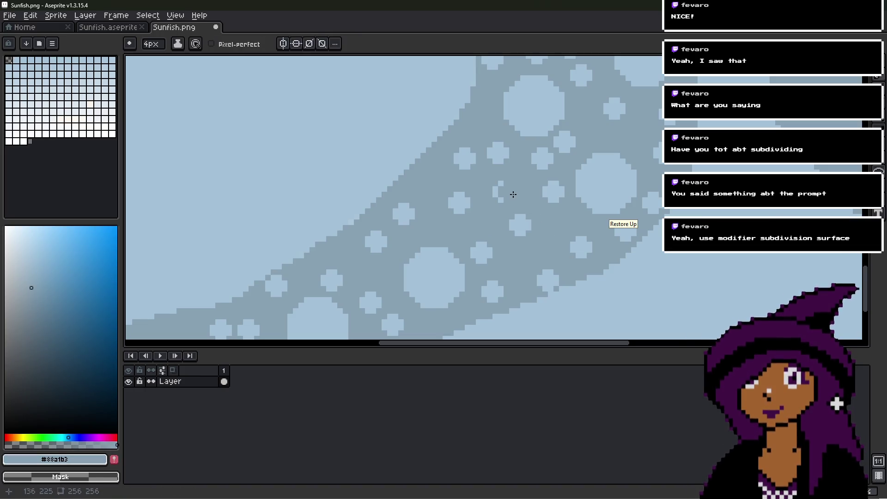
- Inspect the band and eyedrop the light-blue and darker grey-blue colours from the canvas
scroll(556, 245, "down", 3)
scroll(543, 198, "up", 3)
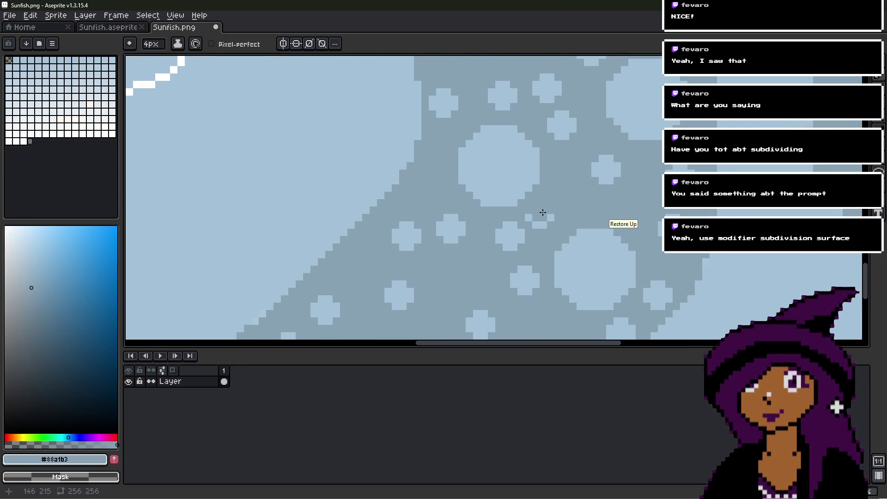
scroll(545, 206, "up", 1)
scroll(554, 185, "down", 3)
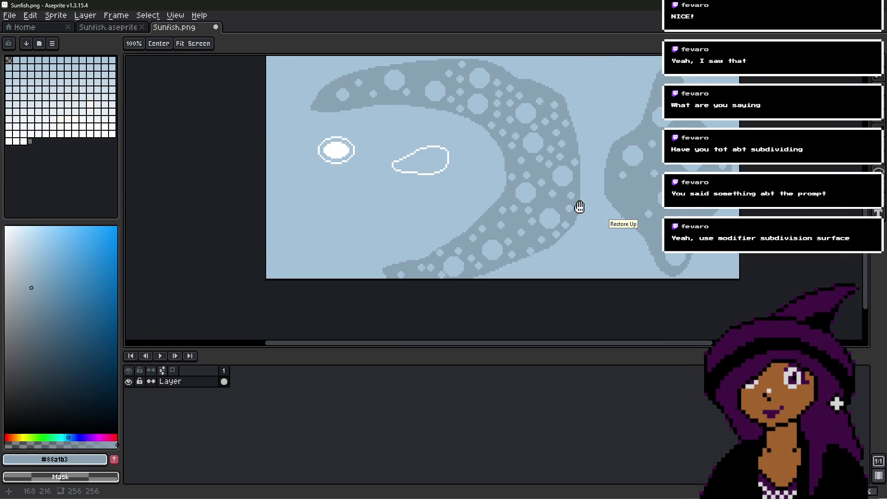
scroll(507, 145, "up", 2)
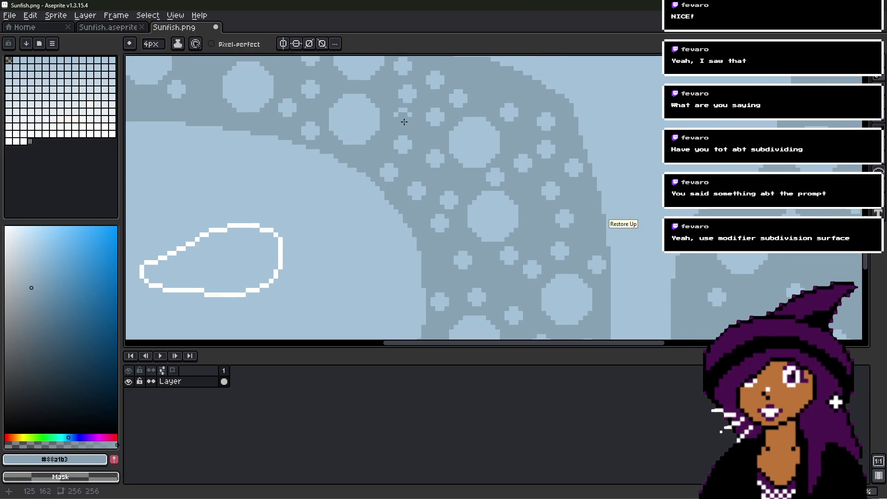
scroll(486, 177, "down", 2)
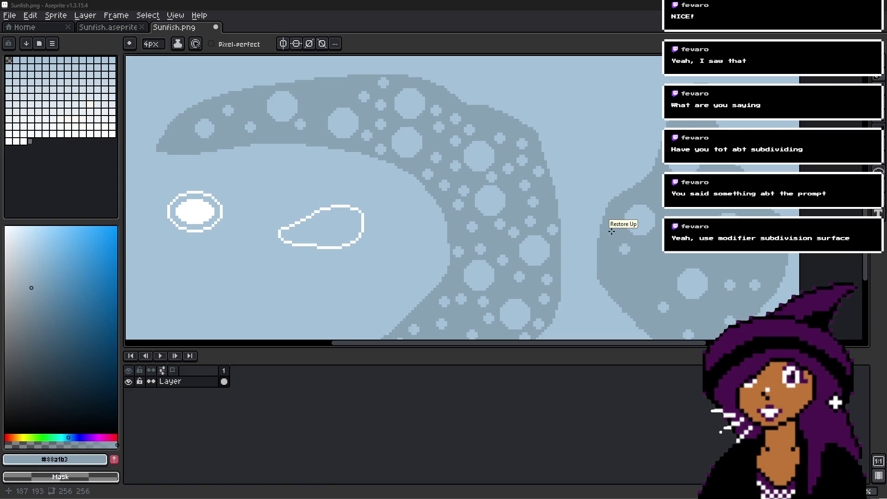
scroll(430, 194, "up", 1)
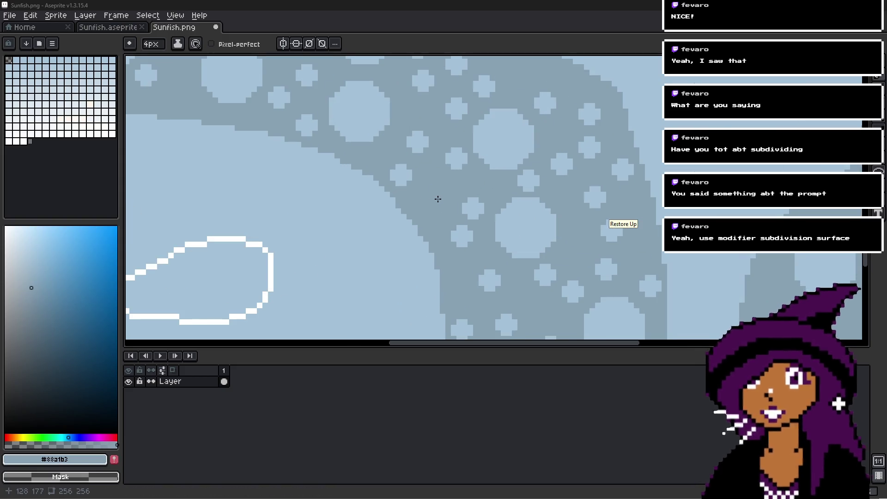
scroll(437, 198, "down", 1)
scroll(439, 194, "up", 2)
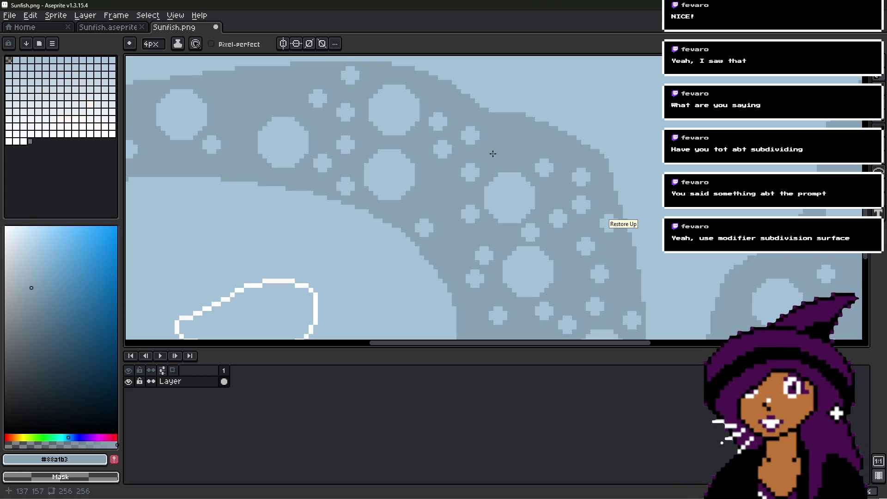
left_click(449, 184, "alt")
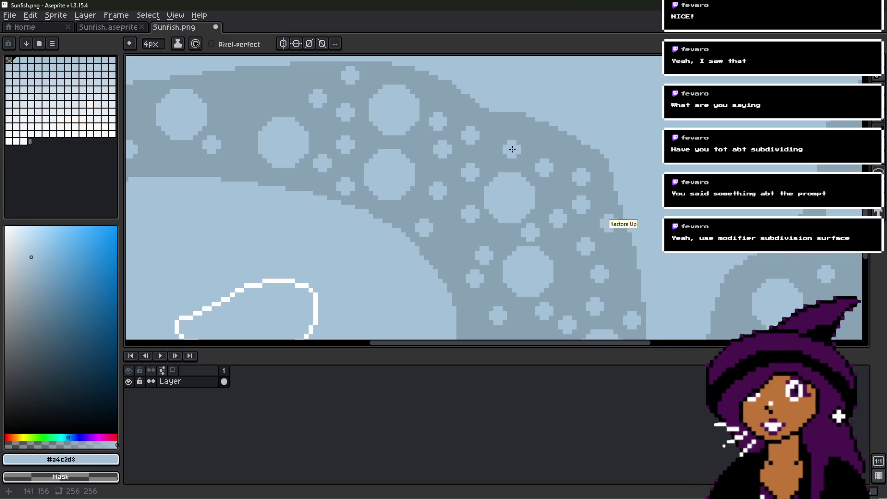
left_click(475, 128, "alt")
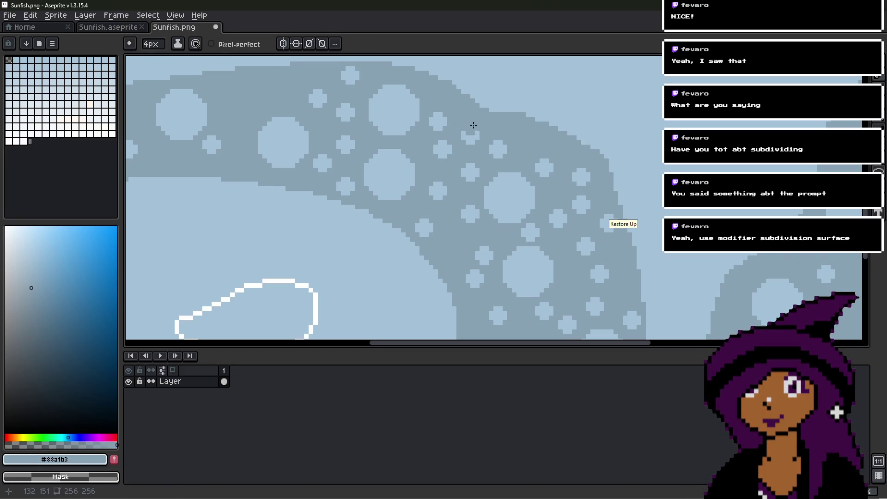
- Pick light-blue #a4c2d8 and stamp two spots near the band's tapering left tip
left_click_drag(394, 133, 467, 149)
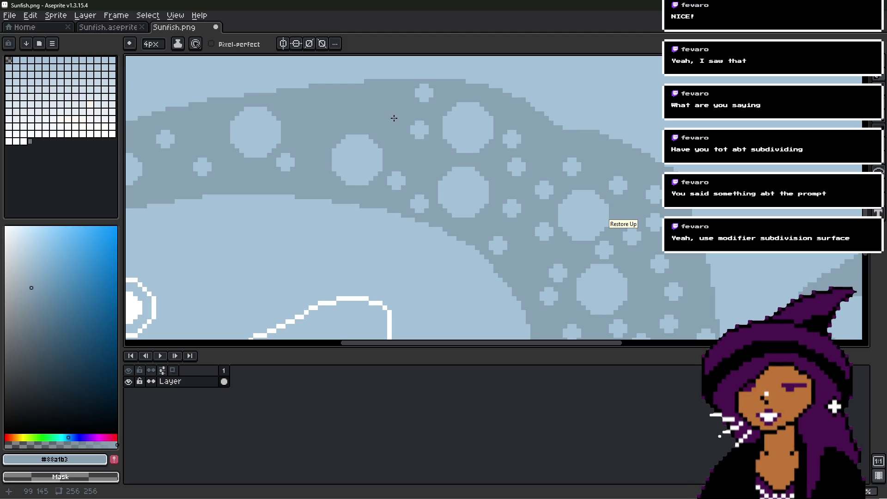
left_click_drag(363, 114, 478, 113)
key("alt")
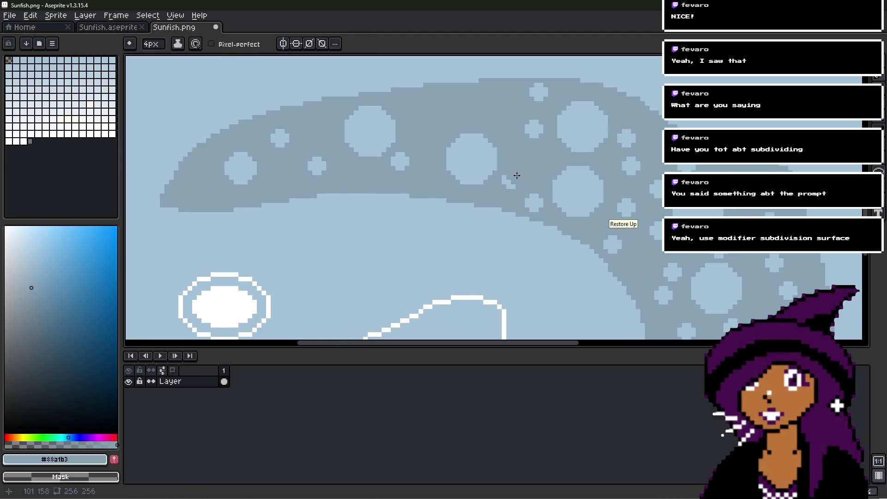
left_click(530, 198, "alt")
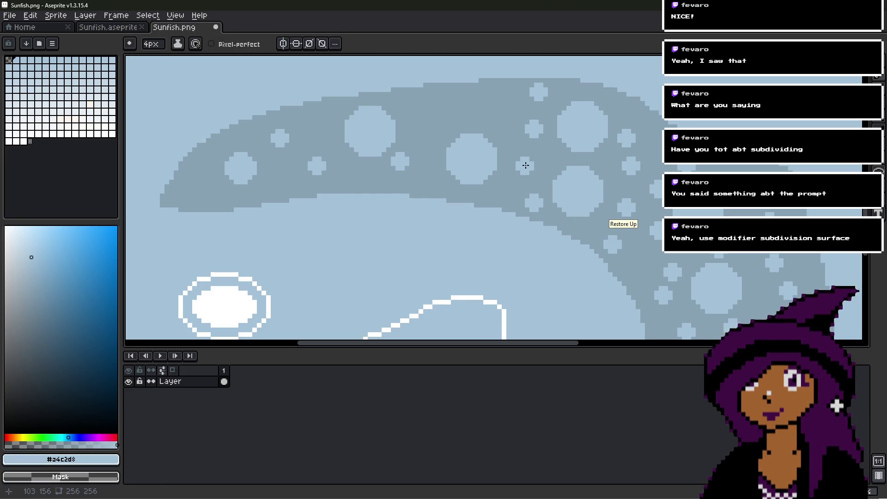
left_click_drag(505, 122, 513, 141)
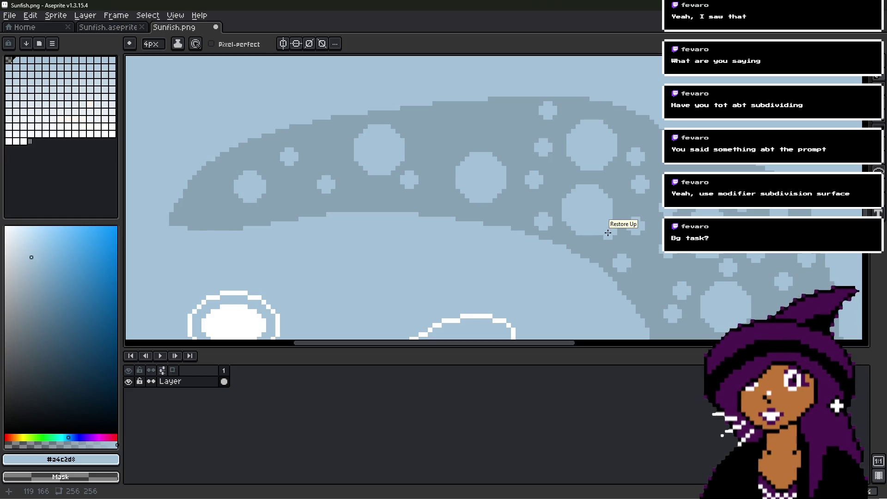
scroll(608, 233, "up", 1)
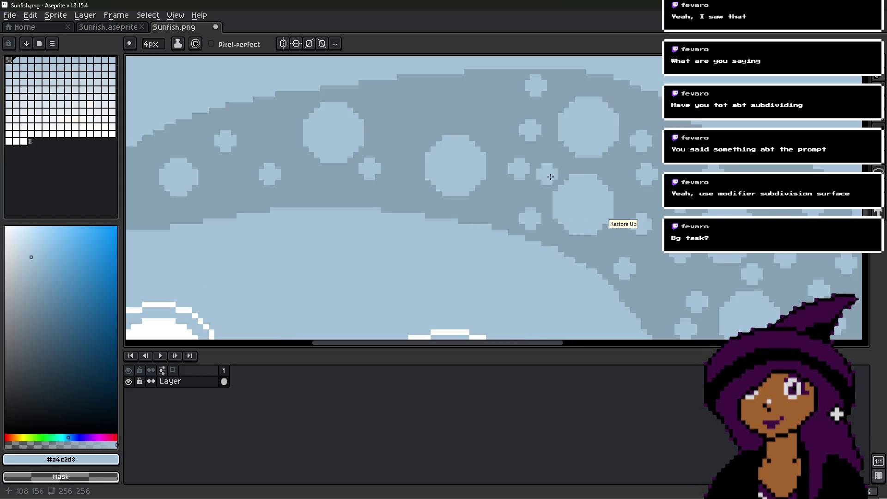
left_click_drag(578, 190, 498, 178)
left_click(436, 152)
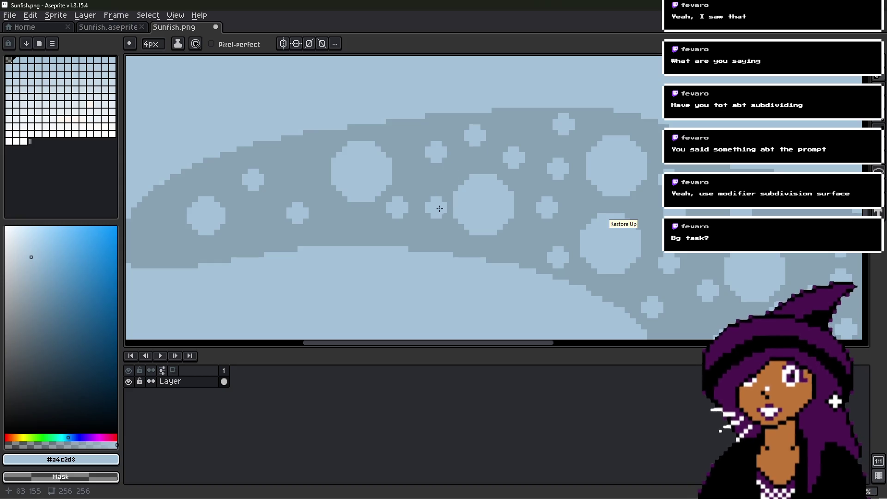
middle_click_drag(422, 184, 534, 164)
left_click(443, 162)
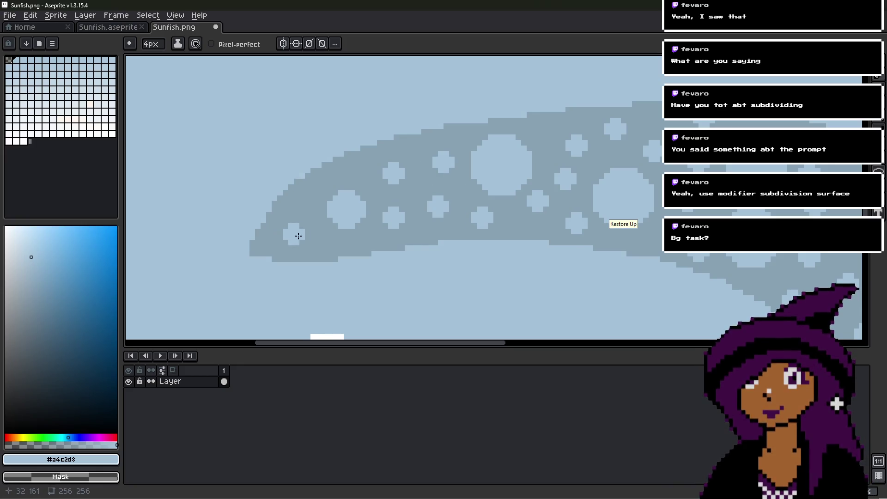
scroll(531, 222, "down", 6)
- Enlarge the pencil brush from 9px to 11px for bigger spots
middle_click_drag(541, 231, 501, 196)
scroll(501, 196, "up", 6)
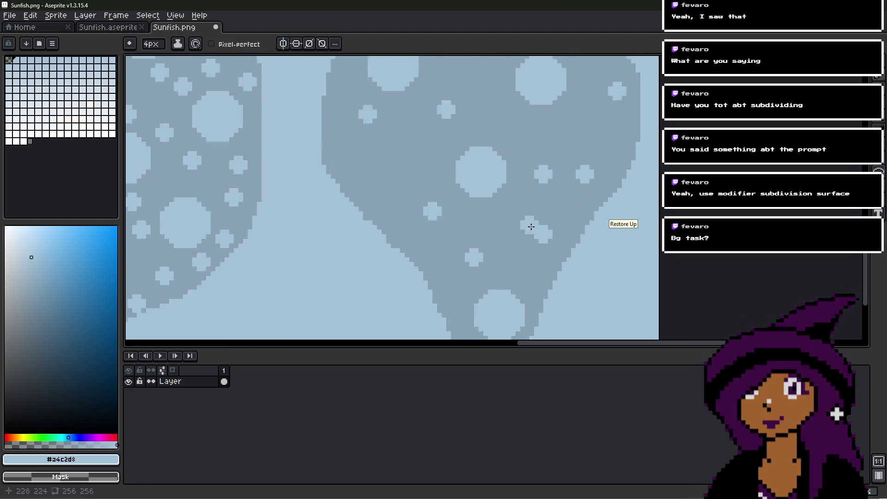
key("plus")
key("plus")
key("plus")
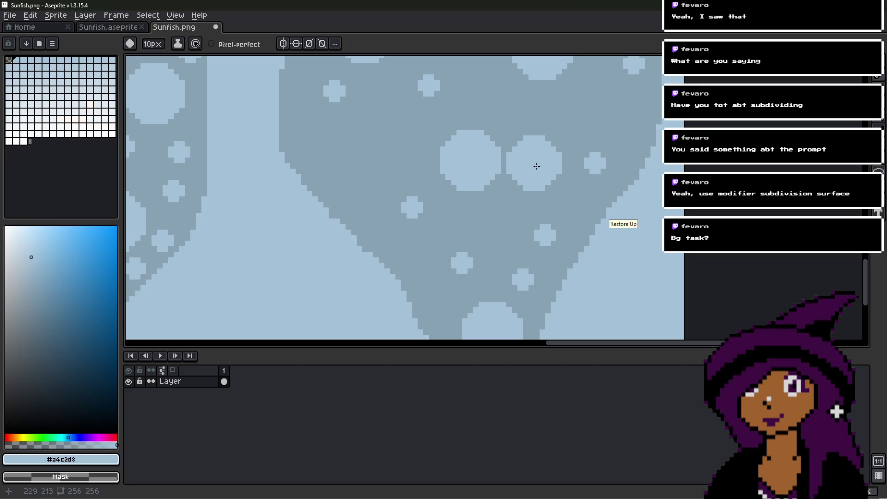
key("plus")
scroll(536, 161, "down", 1)
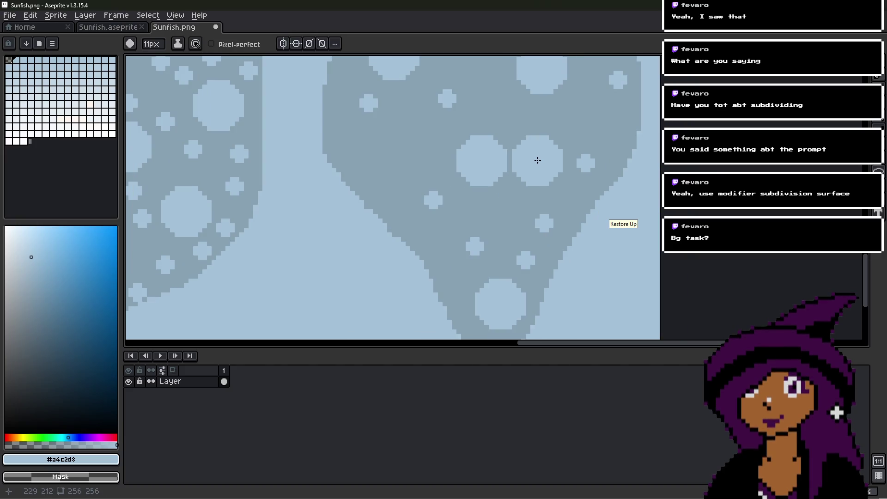
- Sample the dark grey-blue and paint over stray light gap pixels in the patch
middle_click_drag(475, 127, 437, 166)
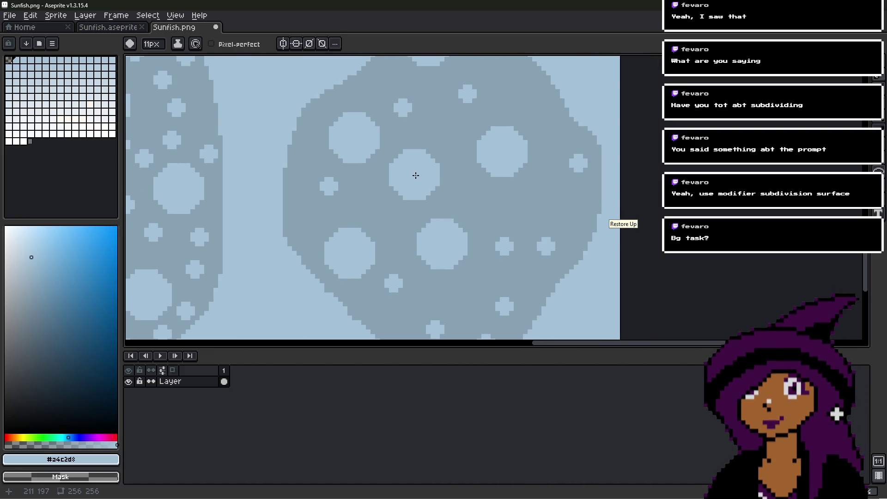
mouse_move(549, 231)
middle_mouse_down()
mouse_move(542, 174)
mouse_move(507, 157)
middle_mouse_up()
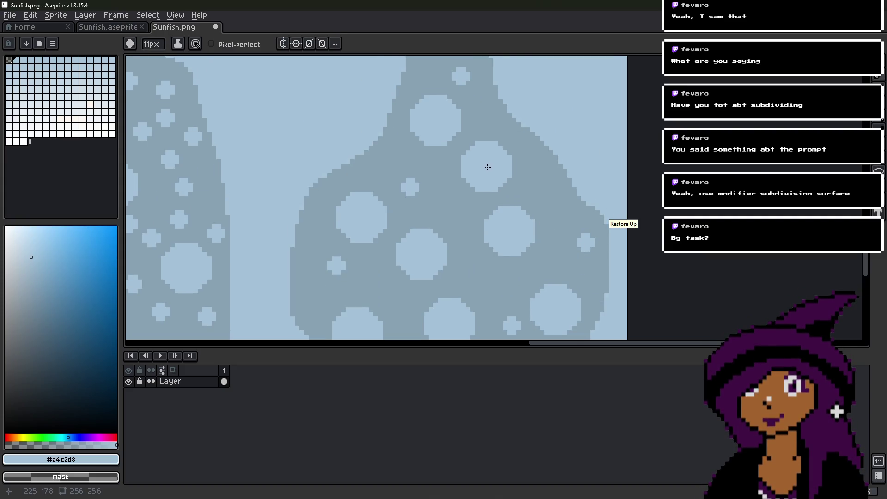
scroll(488, 168, "down", 4)
scroll(501, 127, "up", 4)
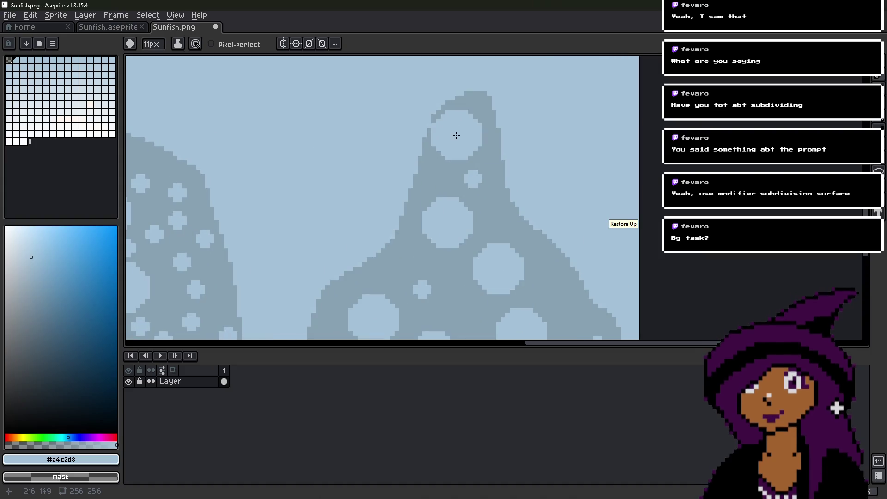
scroll(465, 146, "down", 2)
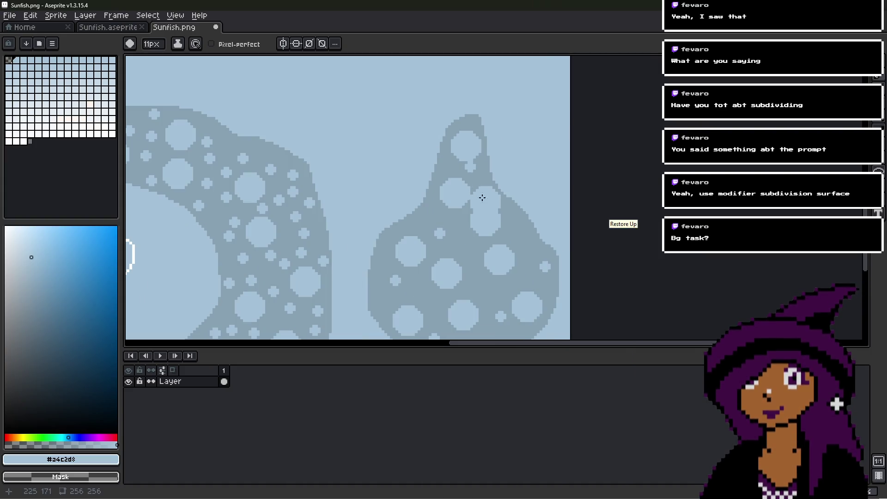
scroll(482, 194, "up", 2)
left_click(478, 178, "alt")
scroll(475, 155, "down", 9, "alt")
scroll(467, 143, "up", 1)
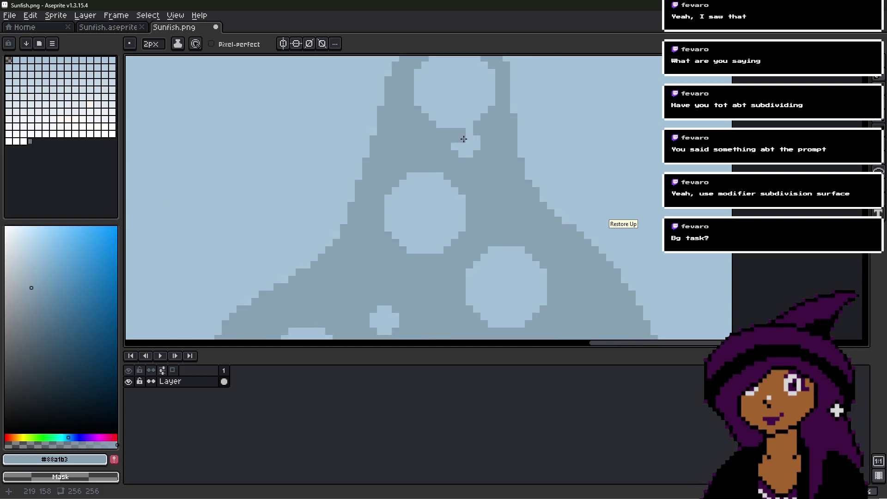
scroll(463, 138, "up", 1)
left_click(475, 152)
left_click_drag(479, 159, 454, 156)
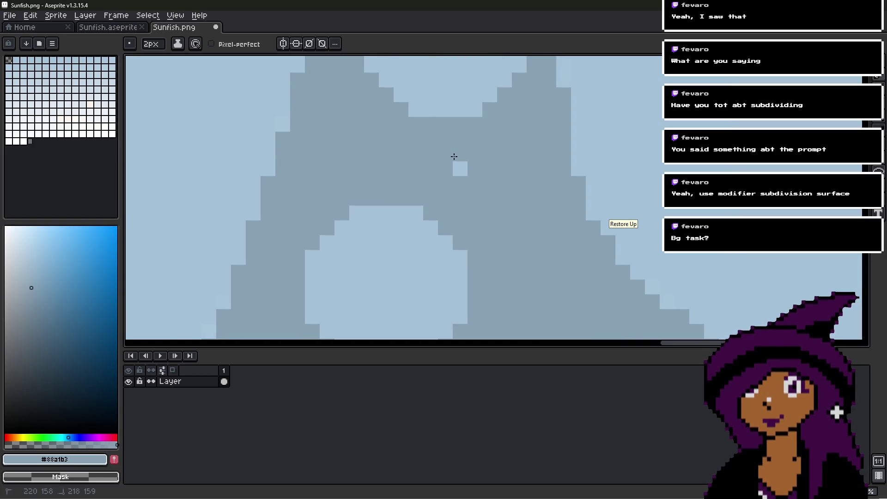
left_click(454, 156)
- Cover the unwanted light circle with grey-blue strokes, including its lower-right edge
scroll(471, 174, "down", 2)
scroll(485, 153, "up", 1)
scroll(444, 206, "up", 1)
mouse_move(443, 206)
left_mouse_down()
mouse_move(456, 212)
mouse_move(434, 185)
mouse_move(400, 212)
left_mouse_up()
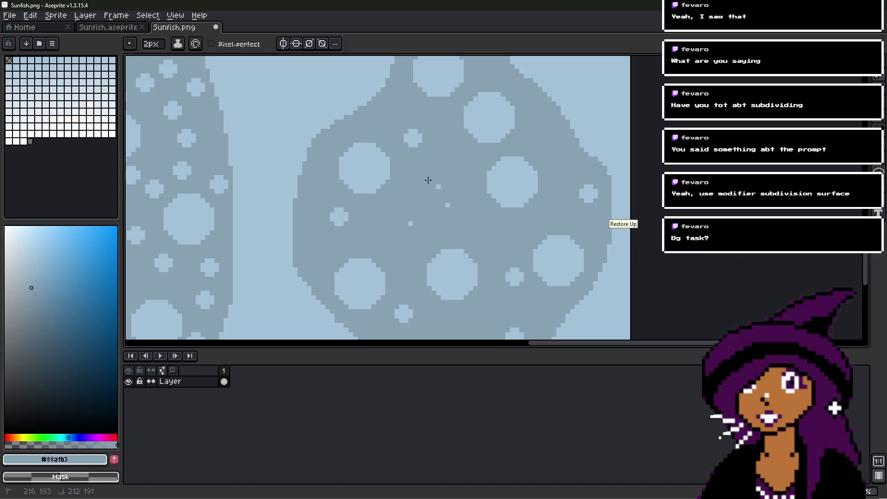
scroll(445, 207, "down", 1)
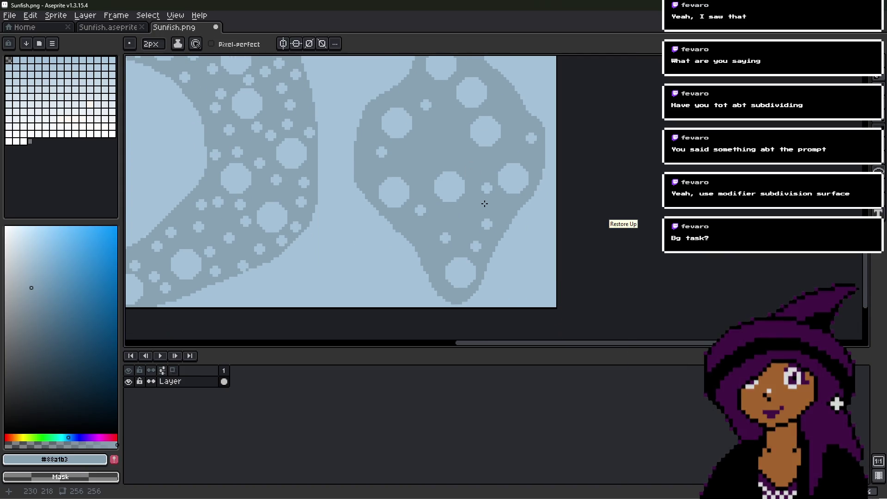
scroll(456, 187, "up", 1)
mouse_move(455, 188)
left_mouse_down()
mouse_move(475, 231)
mouse_move(451, 135)
mouse_move(414, 152)
left_mouse_up()
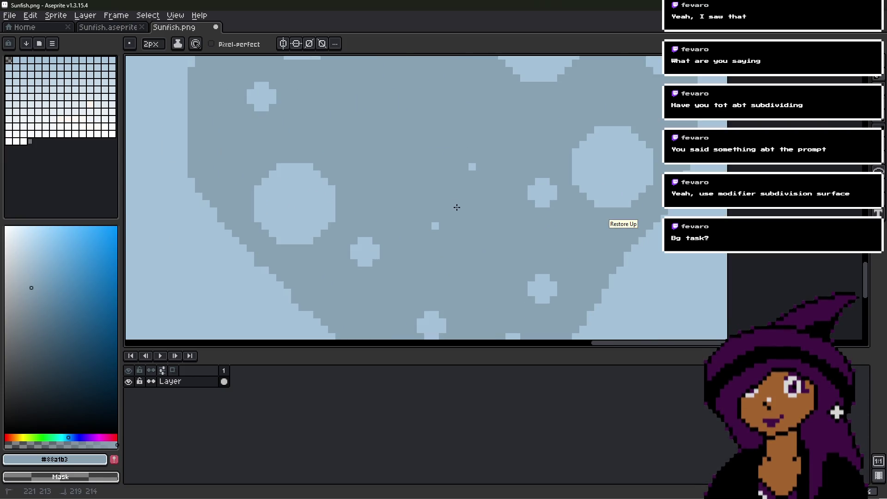
scroll(434, 231, "down", 1)
scroll(471, 175, "up", 1)
scroll(488, 141, "up", 1)
mouse_move(478, 176)
left_mouse_down()
mouse_move(490, 158)
mouse_move(439, 183)
mouse_move(437, 145)
mouse_move(455, 131)
left_mouse_up()
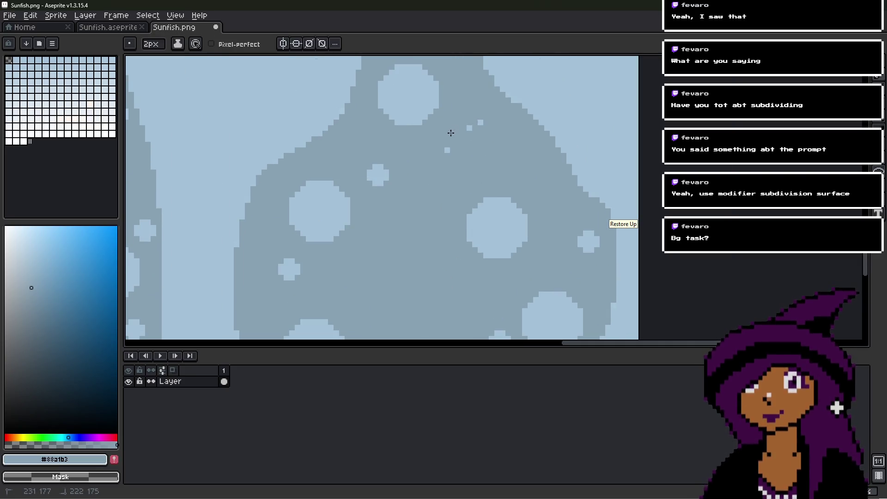
scroll(442, 164, "down", 1)
- Eyedrop the light blue #a4c2d8 from the canvas as the paint colour
left_click(445, 200, "alt")
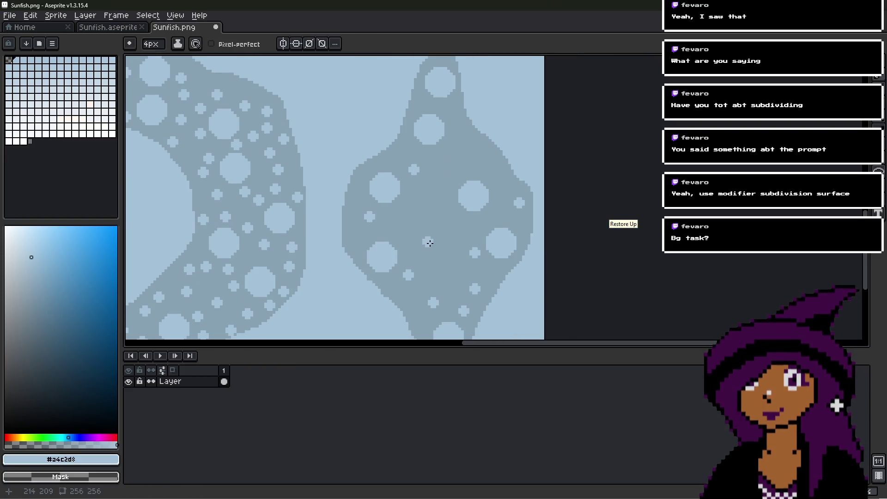
scroll(429, 243, "up", 5, "alt")
scroll(411, 259, "up", 3)
scroll(418, 261, "up", 1, "alt")
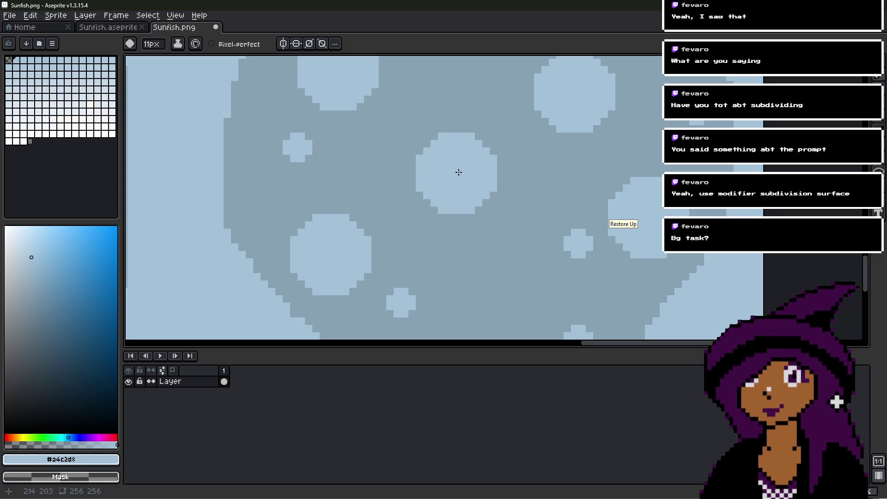
scroll(467, 194, "down", 2)
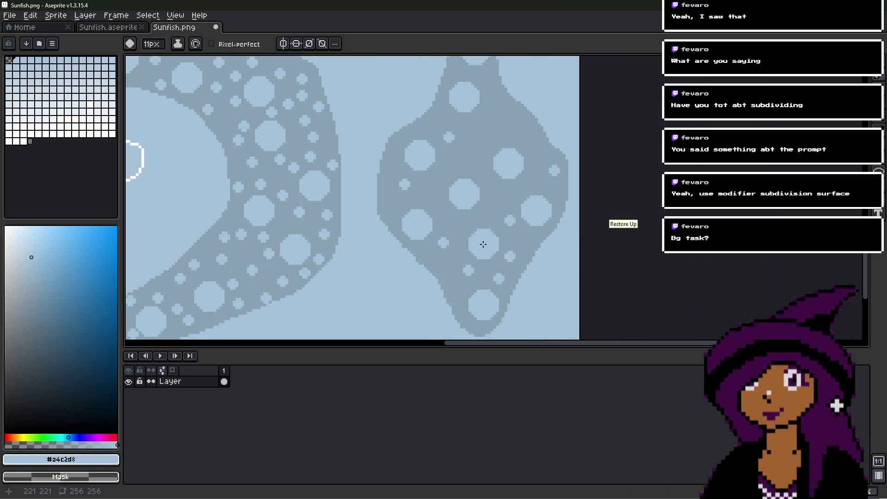
scroll(520, 232, "down", 4)
scroll(520, 203, "up", 4)
- Shrink the brush to 1px, then set it to 4px for small spots
key("minus")
key("minus")
key("minus")
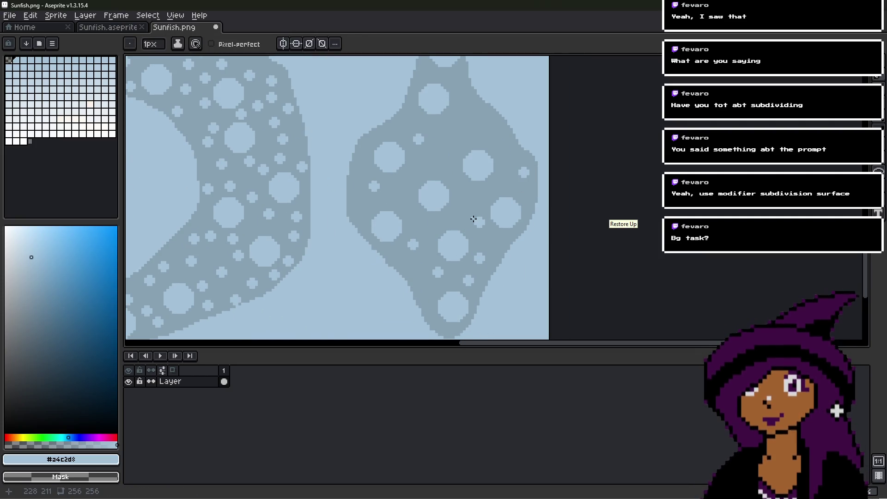
scroll(473, 219, "up", 4)
key("plus")
key("plus")
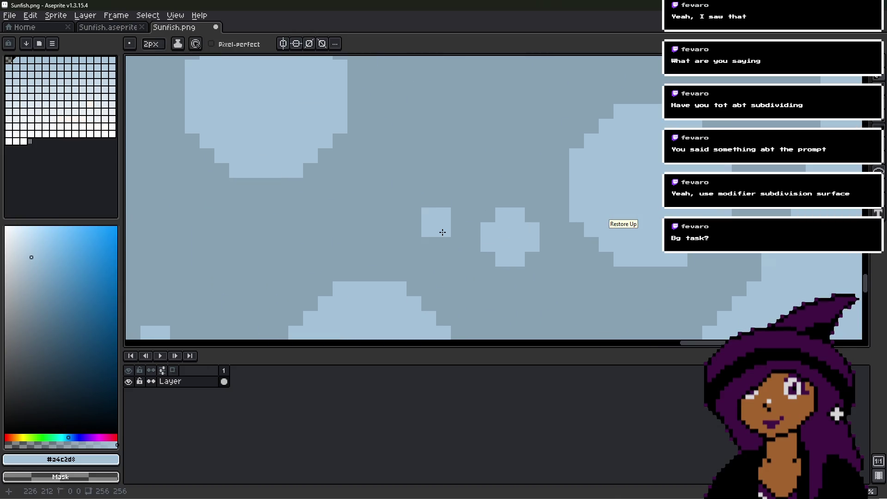
key("plus")
key("plus")
key("minus")
scroll(448, 222, "down", 2)
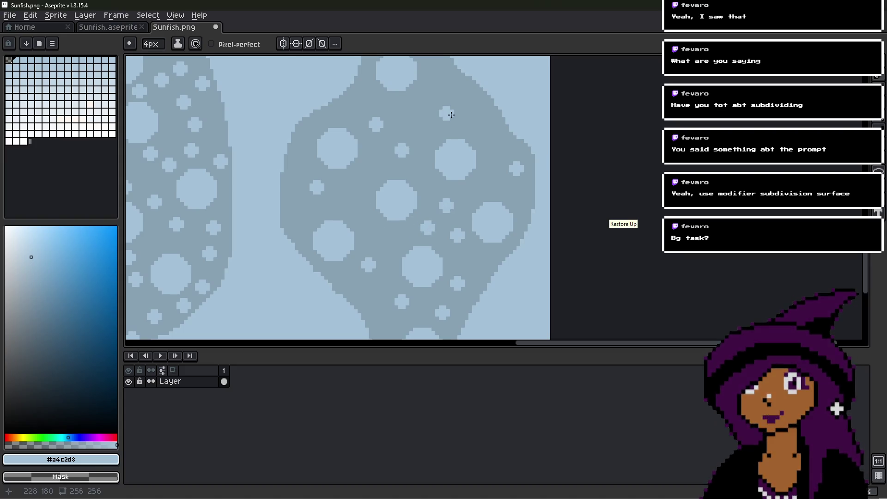
- Dot small 4px light-blue spots across the grey-blue fins, then save Sunfish.png
middle_click_drag(452, 109, 447, 152)
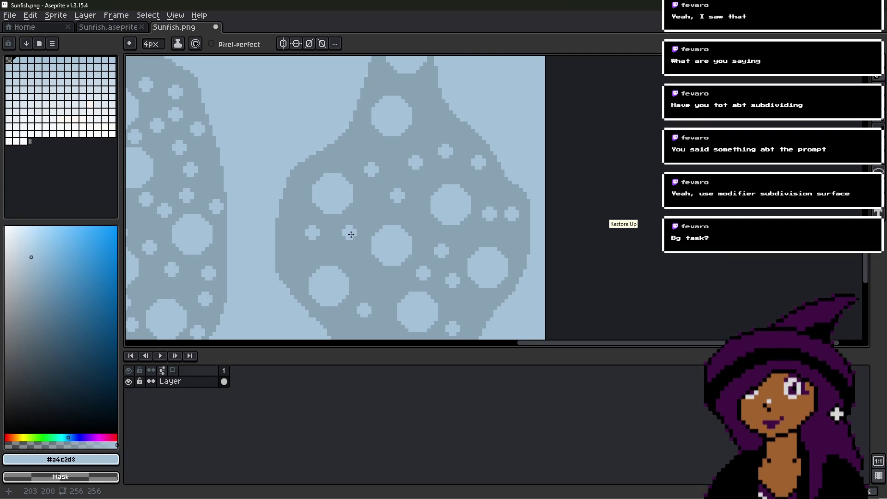
middle_click_drag(380, 227, 424, 214)
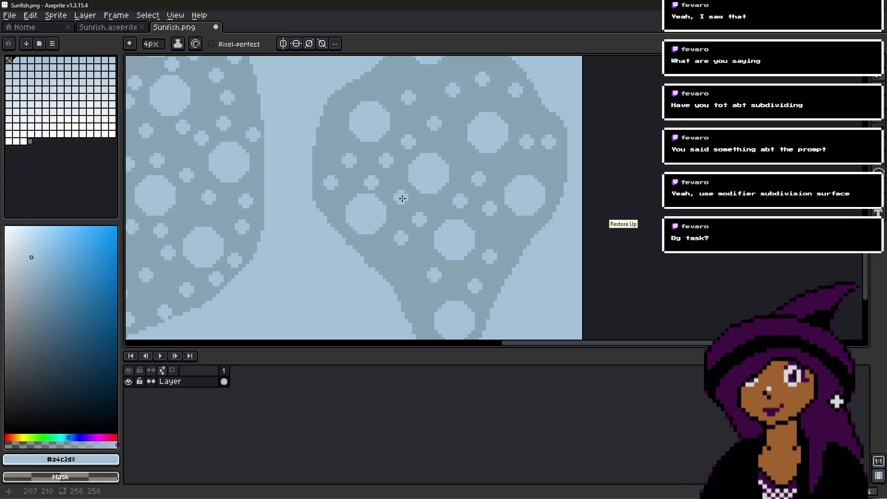
scroll(415, 234, "down", 3)
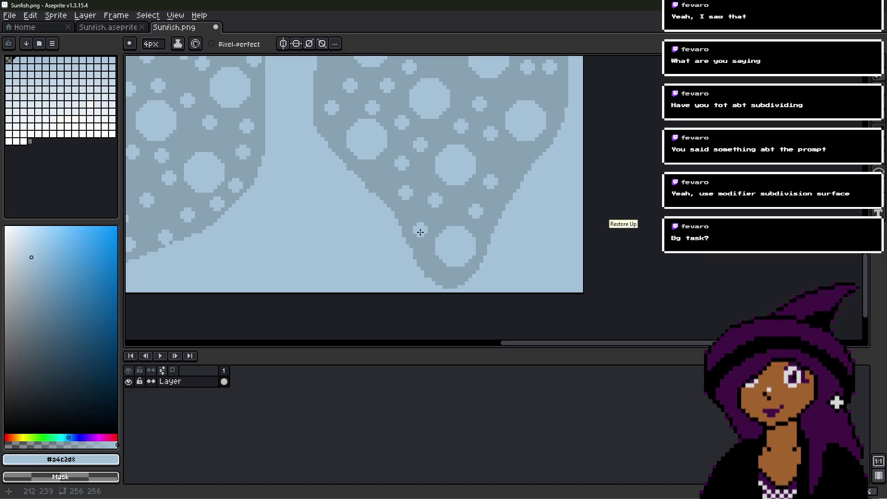
scroll(463, 227, "up", 3)
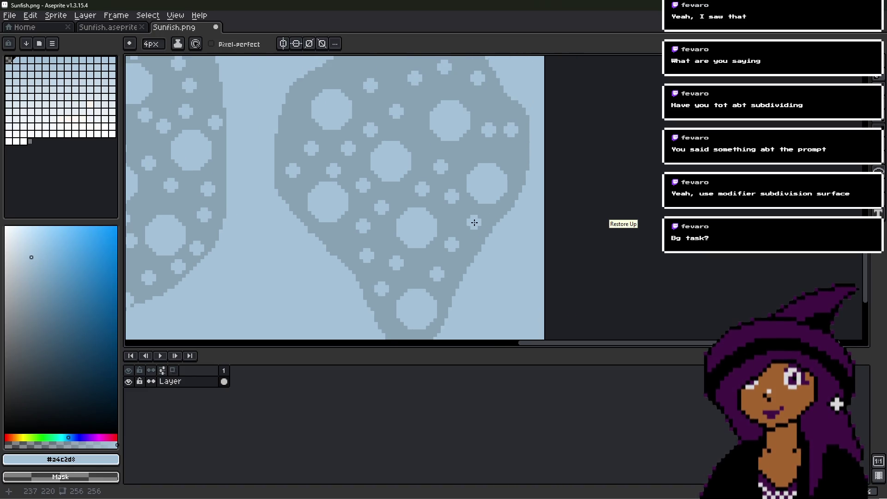
scroll(463, 185, "up", 2)
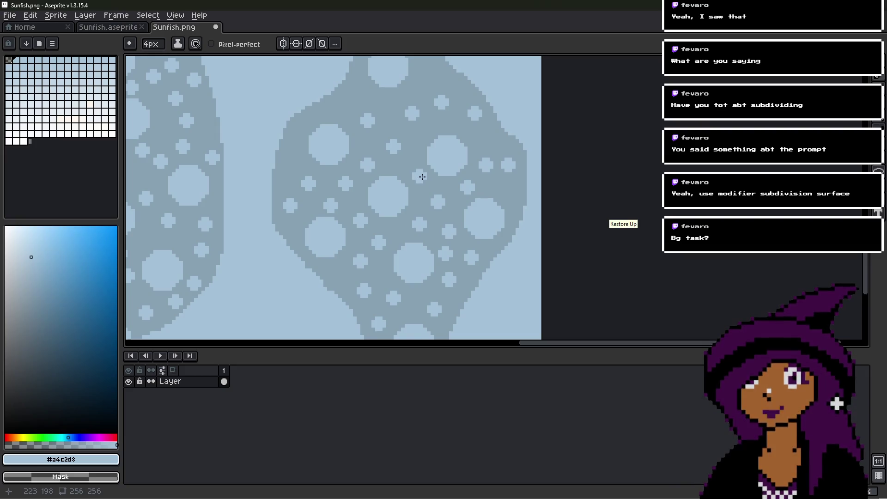
scroll(341, 166, "up", 3)
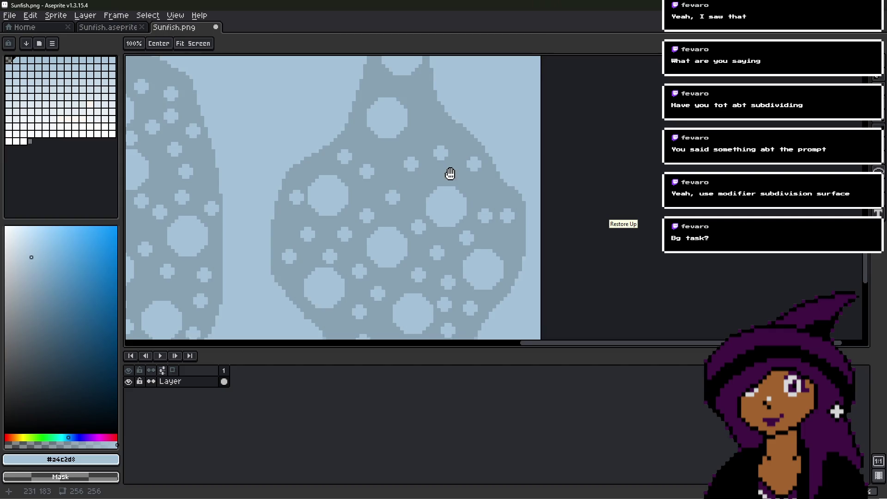
scroll(432, 167, "up", 2)
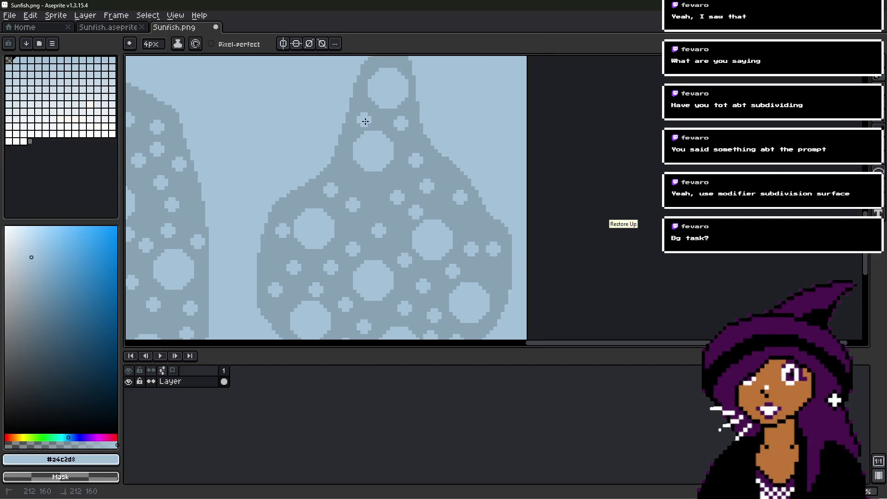
scroll(362, 119, "down", 8, "ctrl")
scroll(379, 145, "up", 3, "ctrl")
key("ctrl+s")
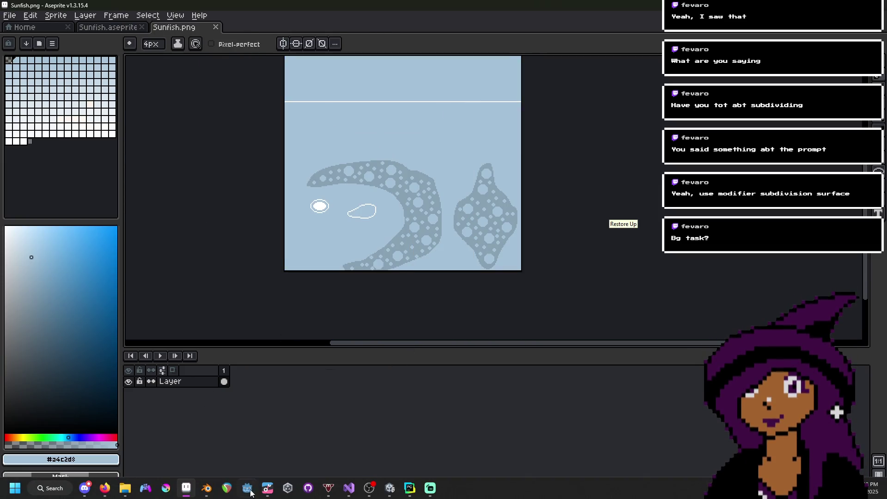
left_click(207, 489)
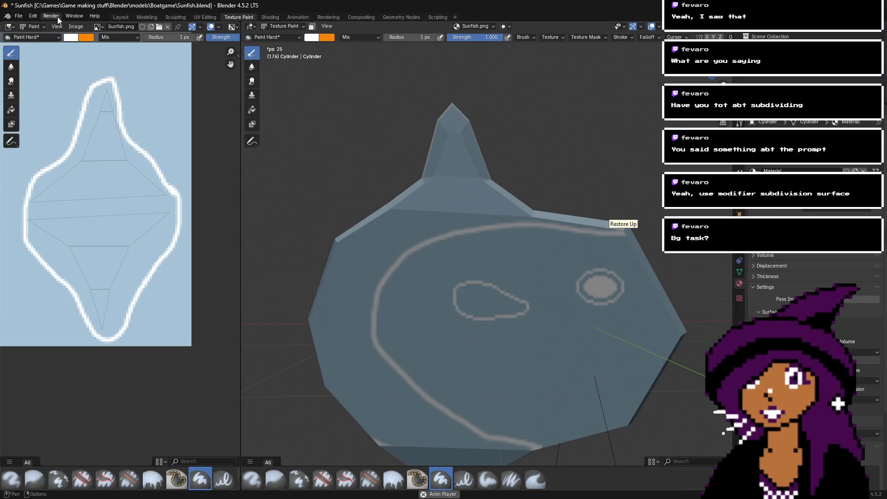
- Reload the updated Sunfish.png as the sunfish model's texture image
left_click(158, 26)
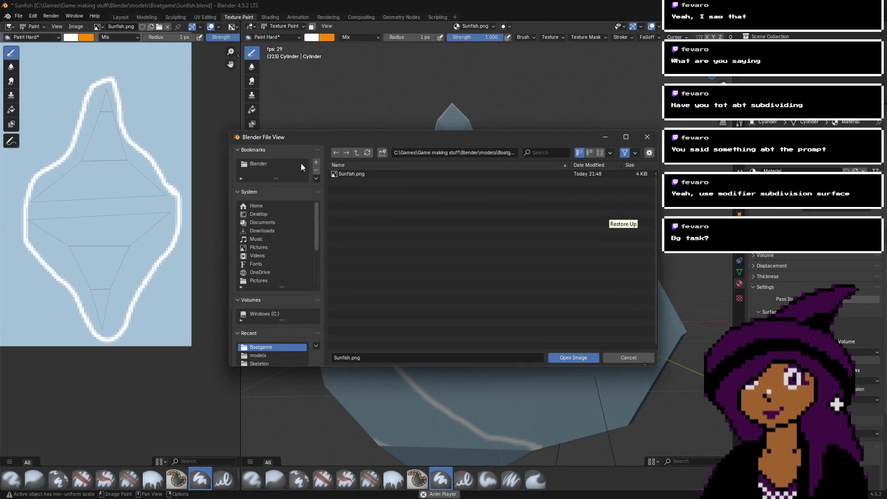
left_click(358, 174)
double_click(357, 174)
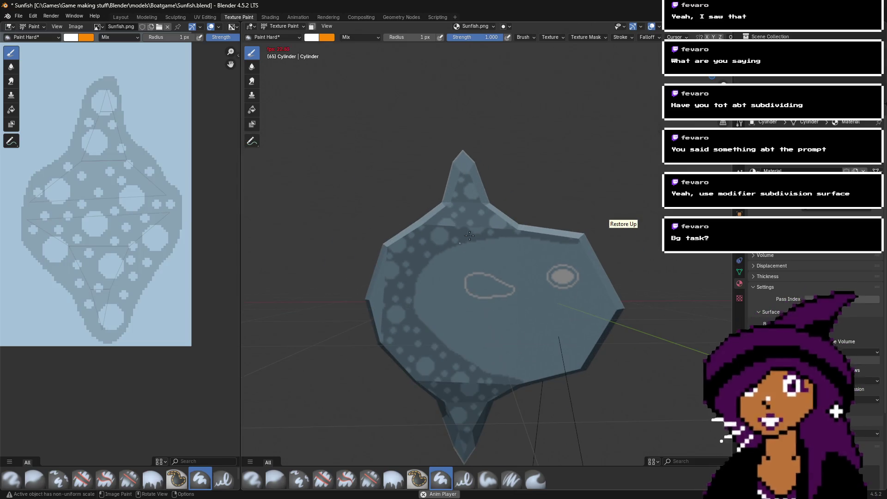
- Orbit the sunfish to inspect the spotted fins from several sides
middle_click_drag(485, 277, 795, 277)
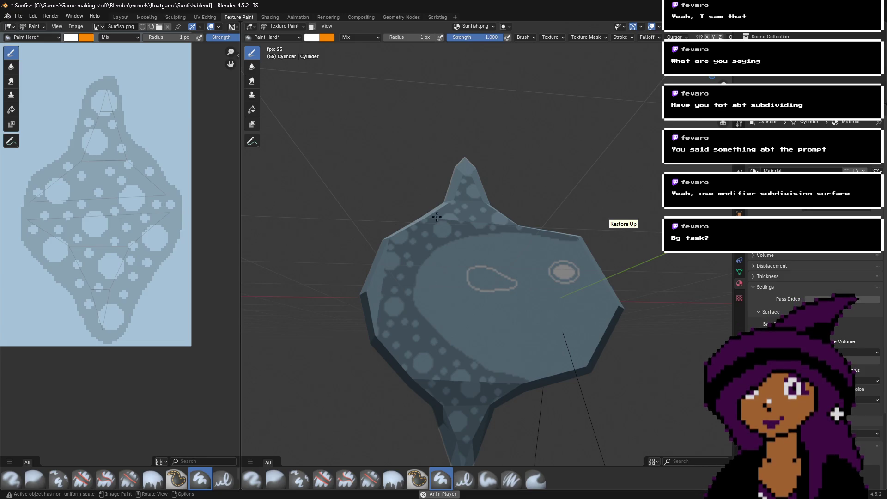
mouse_move(426, 230)
middle_mouse_down()
mouse_move(433, 225)
mouse_move(461, 294)
middle_mouse_up()
scroll(120, 241, "down", 3)
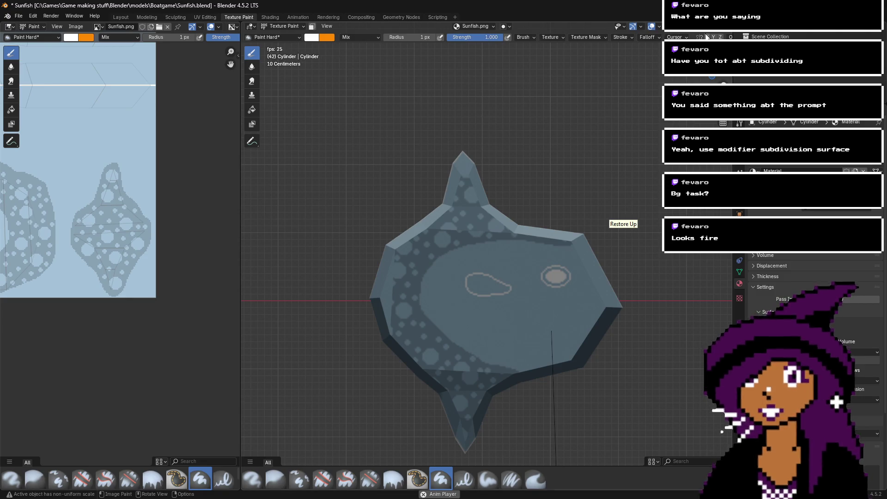
mouse_move(485, 277)
middle_mouse_down()
mouse_move(369, 277)
mouse_move(305, 314)
mouse_move(287, 254)
middle_mouse_up()
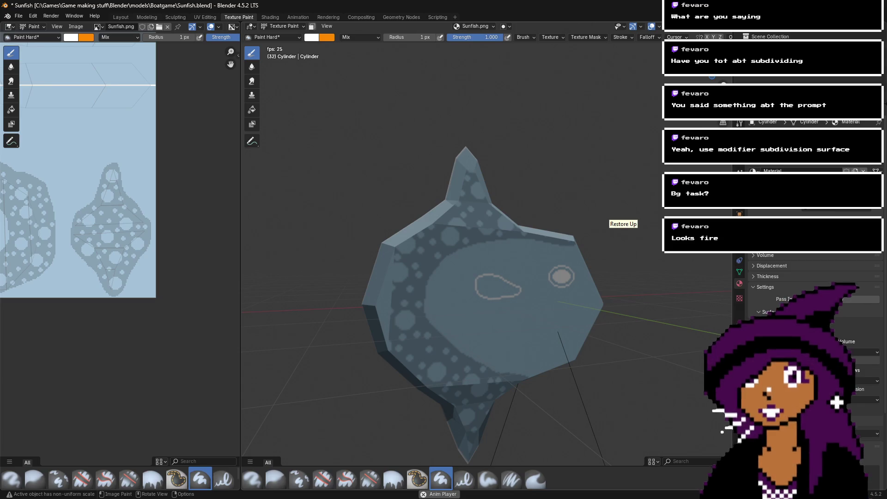
middle_click_drag(462, 277, 534, 254)
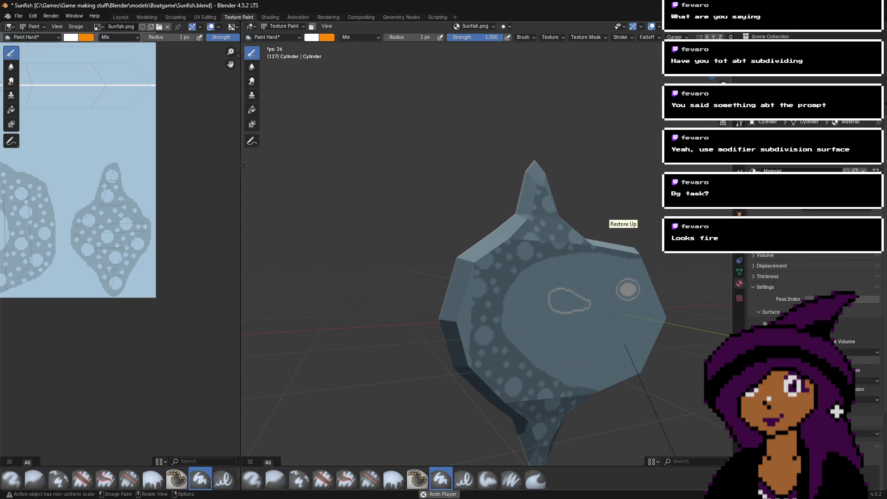
- Switch to the UV Editing workspace and pick a vertex on the mesh's right side
left_click(295, 38)
left_click(205, 17)
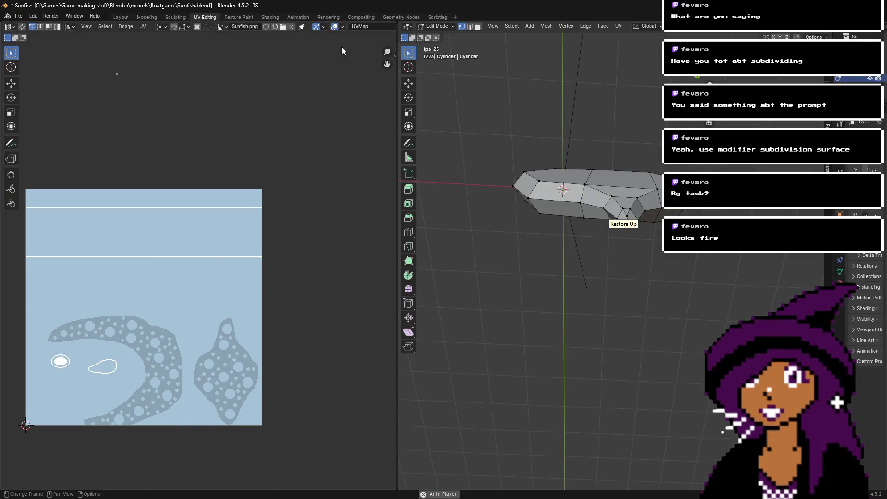
middle_click_drag(615, 217, 659, 272)
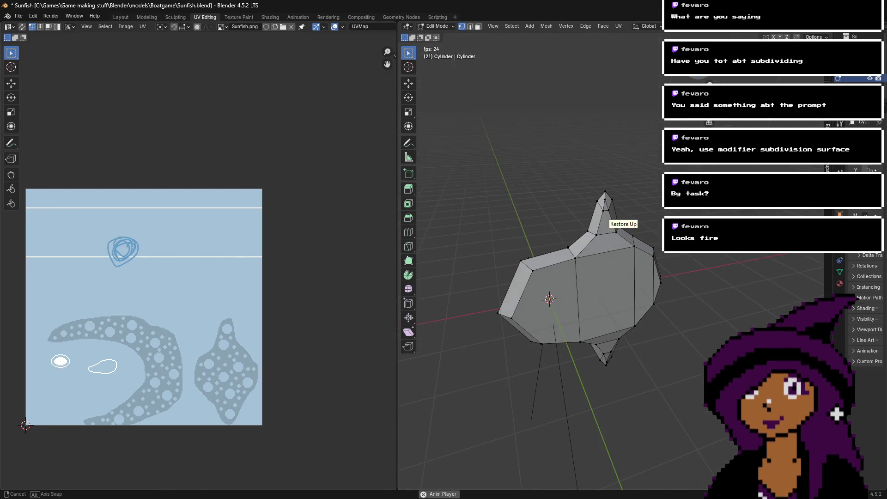
left_click(655, 278)
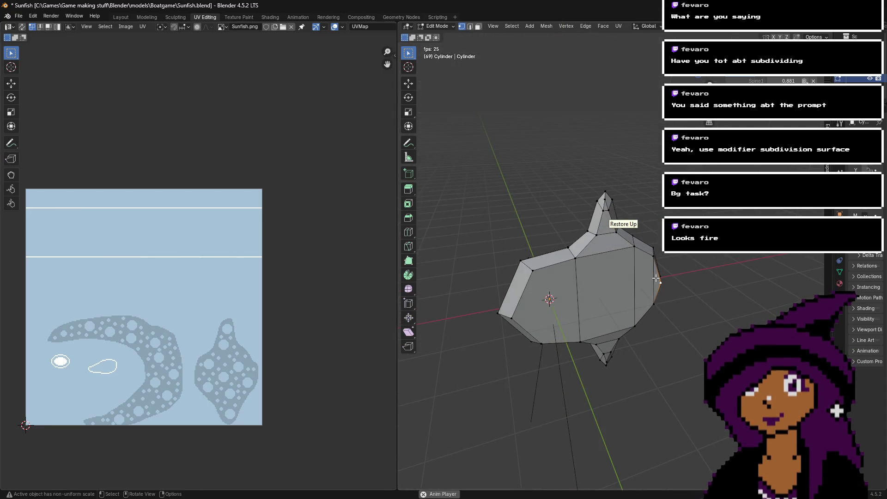
middle_click_drag(655, 278, 669, 277)
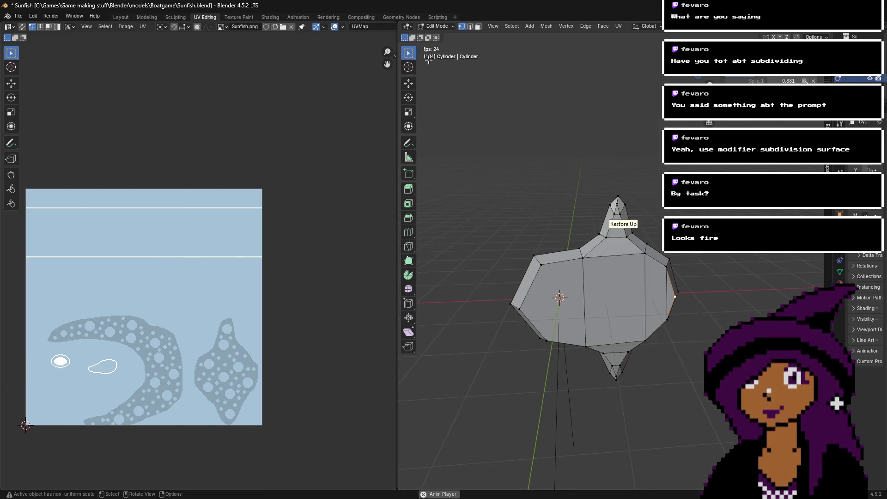
- Select the thin face on the right edge in face mode, view from front, and open the Face menu
left_click(480, 27)
left_click(670, 299)
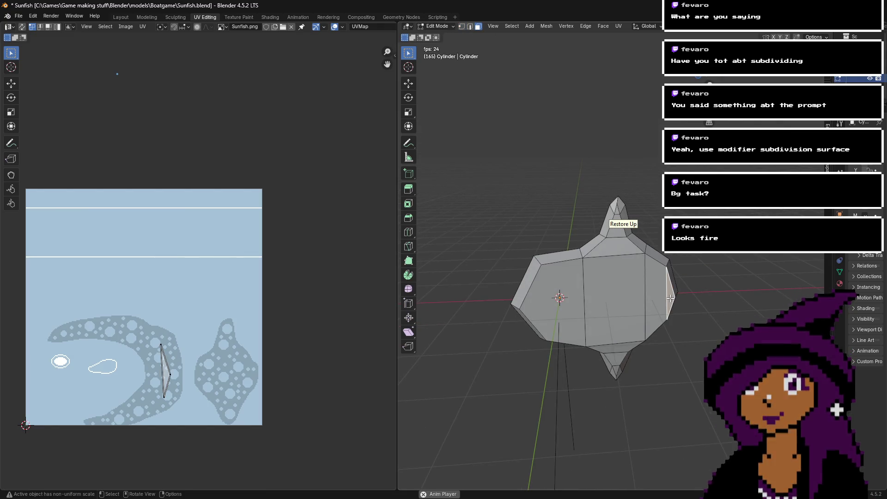
mouse_move(670, 298)
middle_mouse_down()
mouse_move(566, 335)
mouse_move(543, 333)
middle_mouse_up()
key("KP_1")
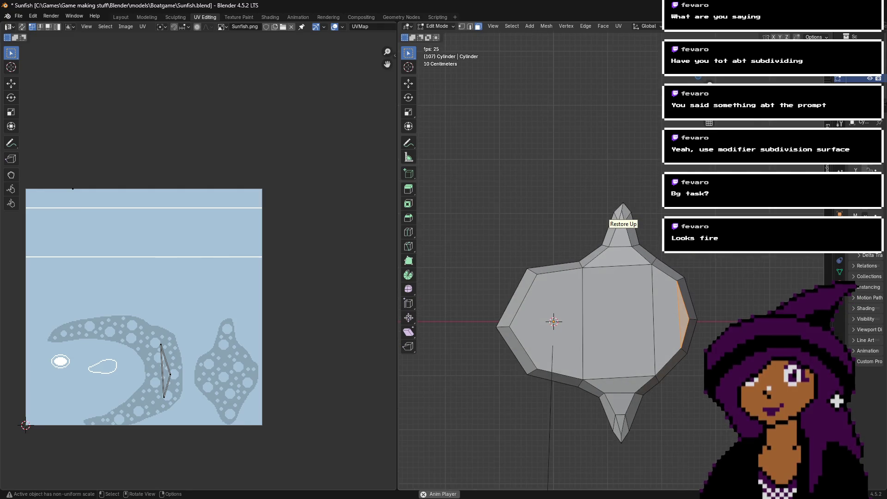
right_click(615, 341)
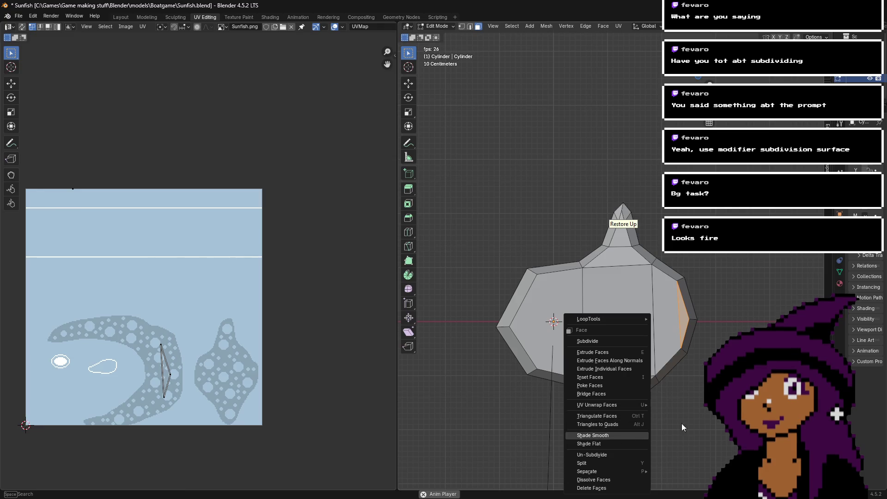
- Project the selected face's UVs from view and add the second side face
key("u")
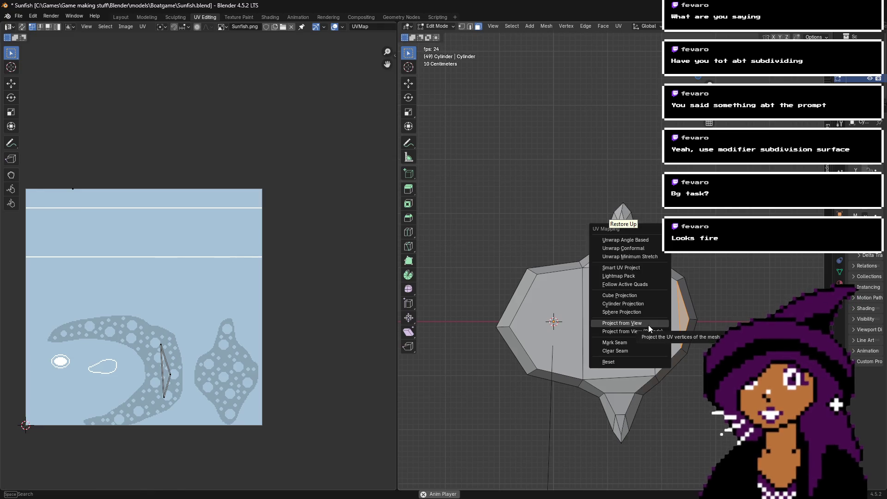
left_click(647, 325)
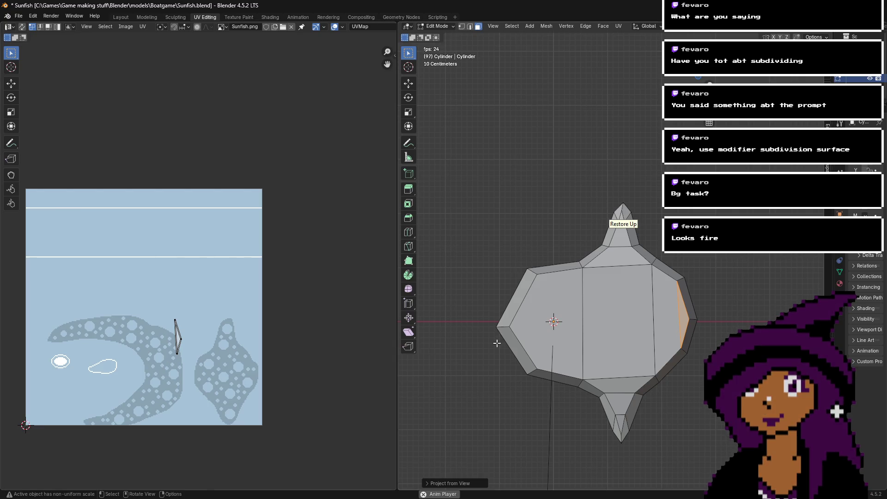
left_click(666, 319, "shift")
scroll(223, 352, "up", 4)
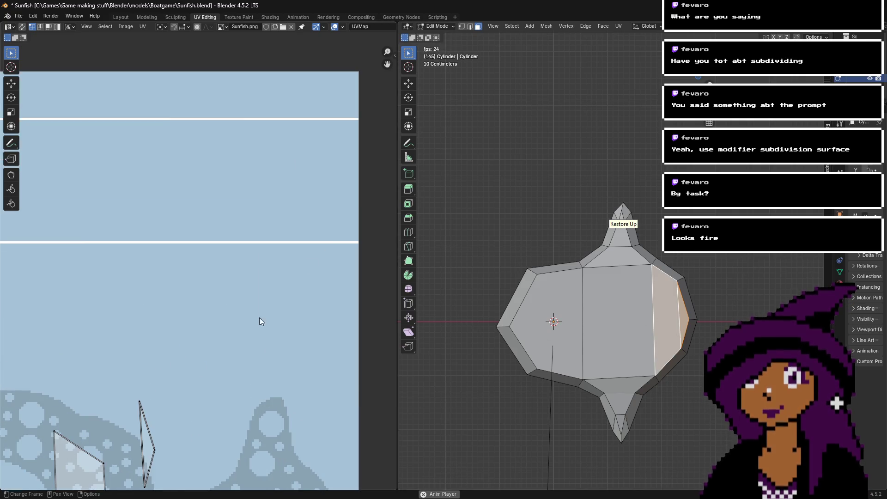
left_click_drag(386, 64, 204, 211)
- Move and scale the small UV triangle snugly against the larger island's edge
mouse_move(232, 160)
left_mouse_down()
mouse_move(322, 298)
mouse_move(321, 291)
left_mouse_up()
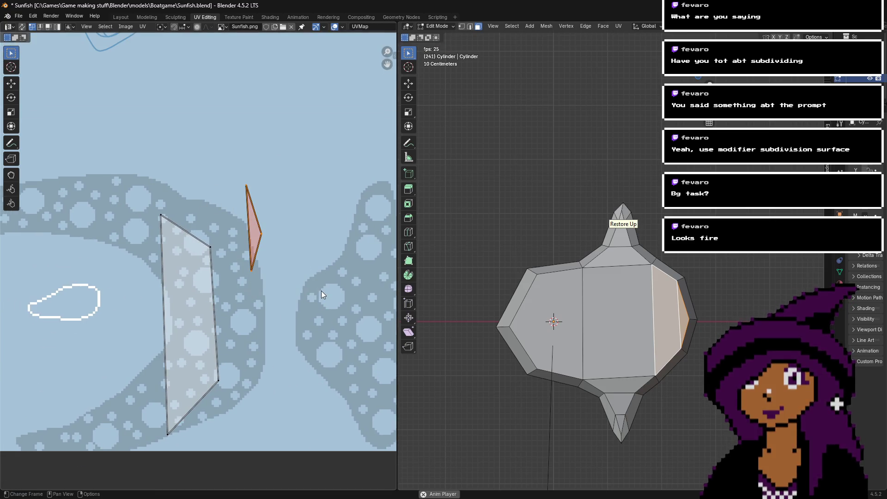
key("g")
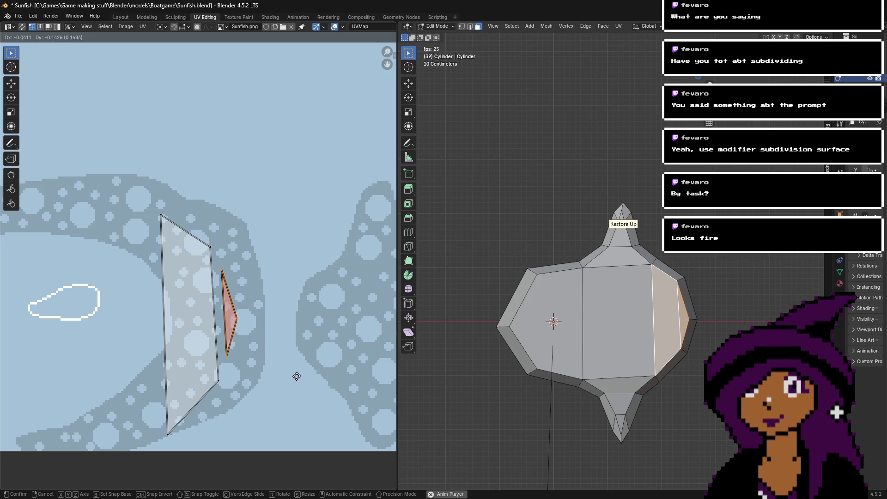
left_click(295, 375)
key("s")
left_click(352, 379)
key("g")
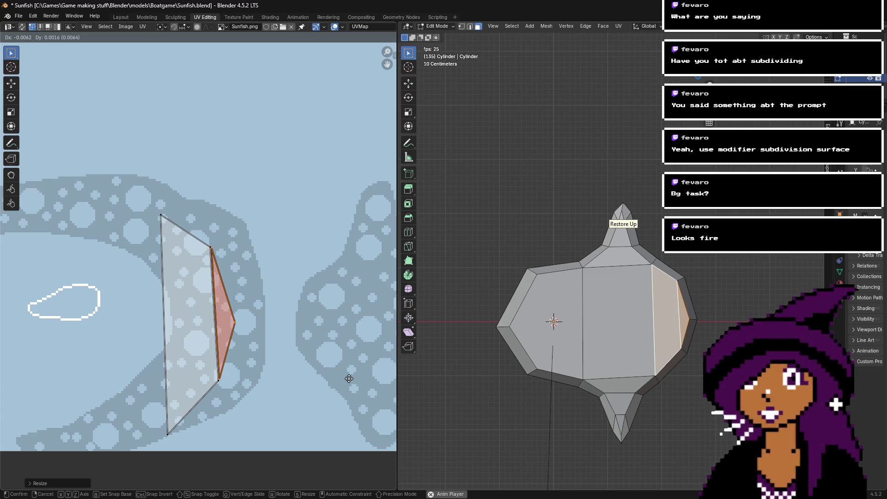
left_click(348, 378)
key("s")
left_click(349, 379)
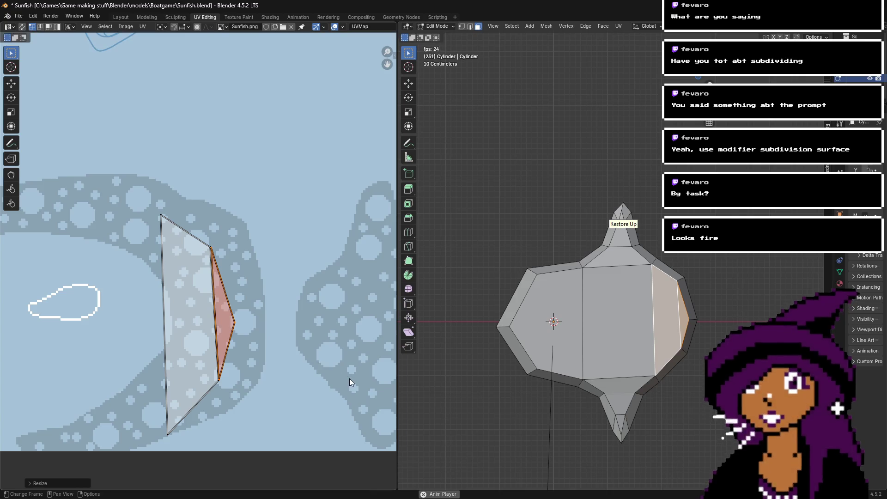
scroll(300, 378, "down", 3)
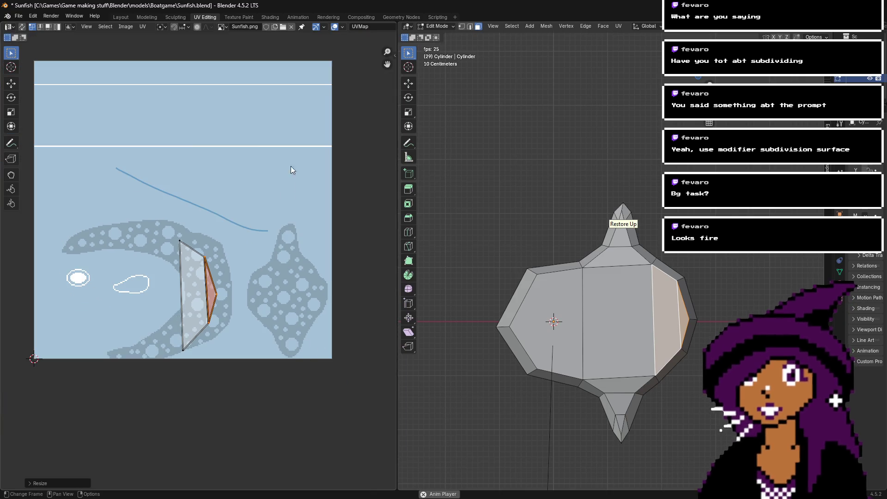
- Deselect all and preview the textured sunfish in Material Preview
key("alt+a")
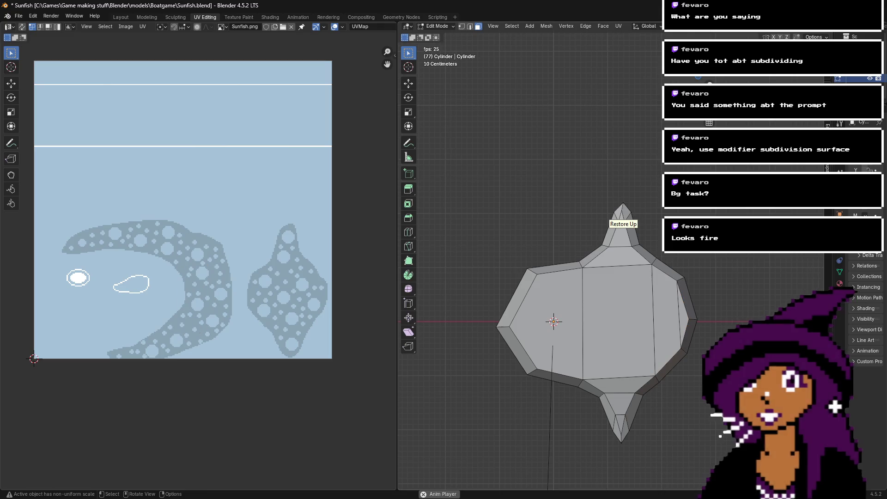
left_click(830, 31)
mouse_move(710, 77)
middle_mouse_down()
mouse_move(818, 80)
mouse_move(647, 104)
middle_mouse_up()
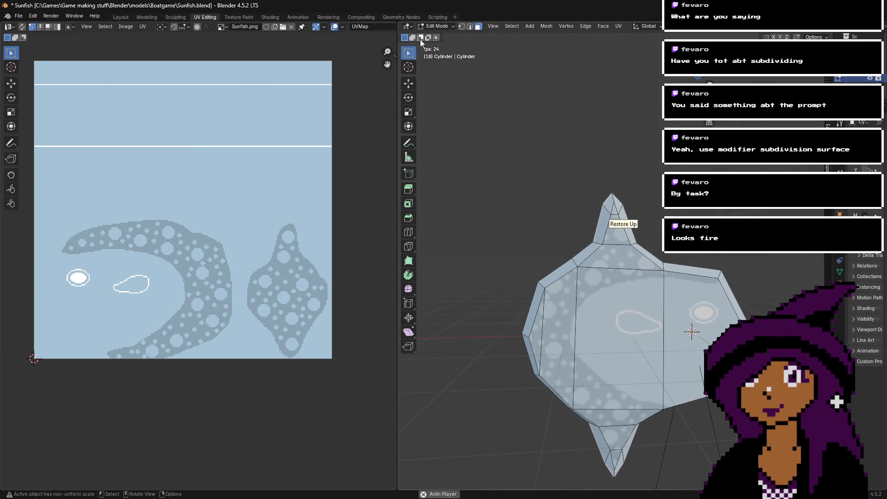
- Switch to Texture Paint and set the brush colour to black
left_click(236, 18)
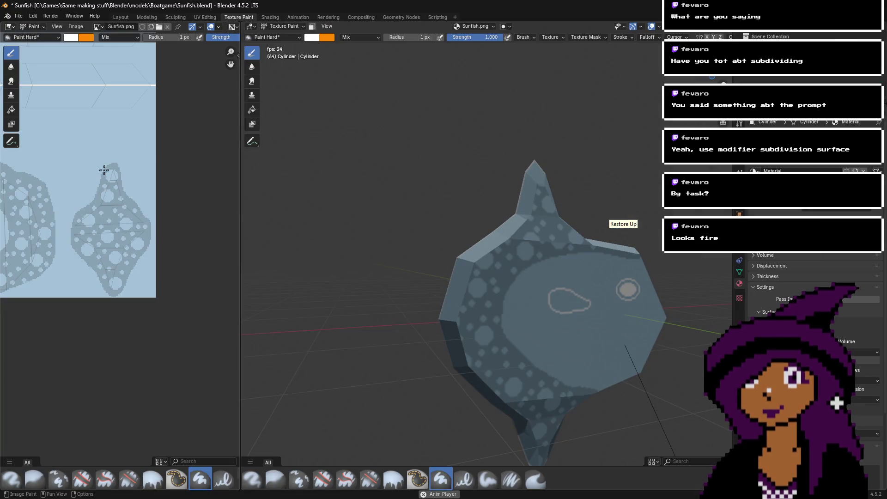
left_click_drag(231, 64, 128, 121)
scroll(98, 211, "up", 3)
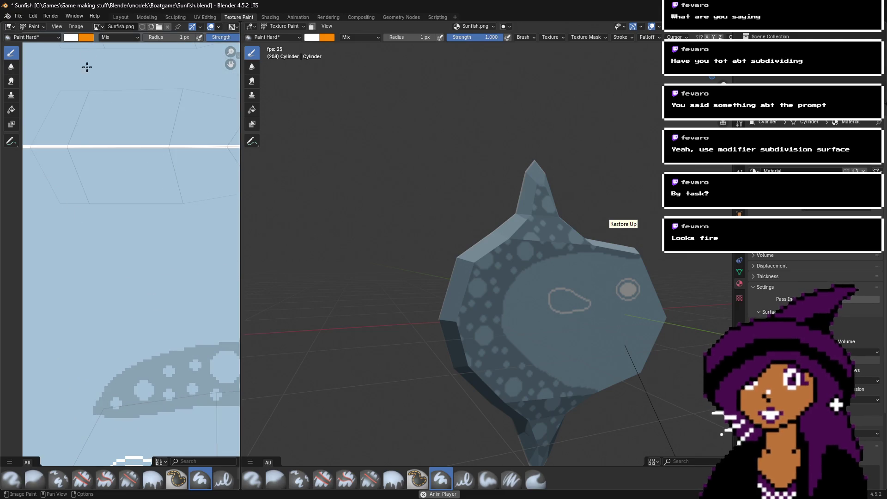
left_click(75, 39)
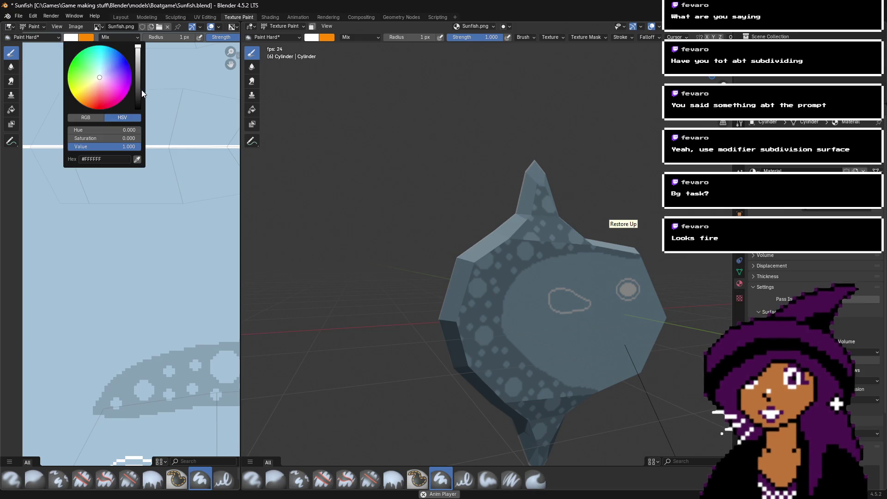
left_click_drag(138, 92, 138, 114)
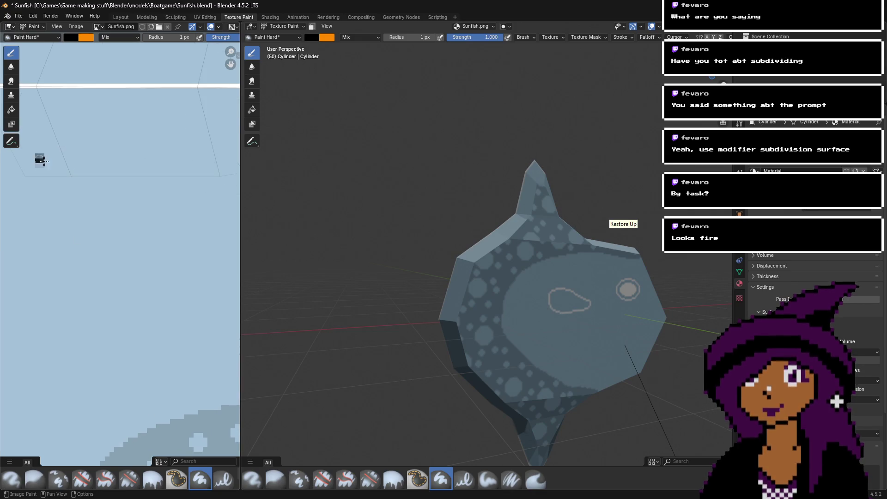
- Try black test strokes, undo them, and stop the animation playback
left_click_drag(39, 158, 166, 229)
key("ctrl+z")
left_click_drag(115, 207, 99, 249)
key("ctrl+z")
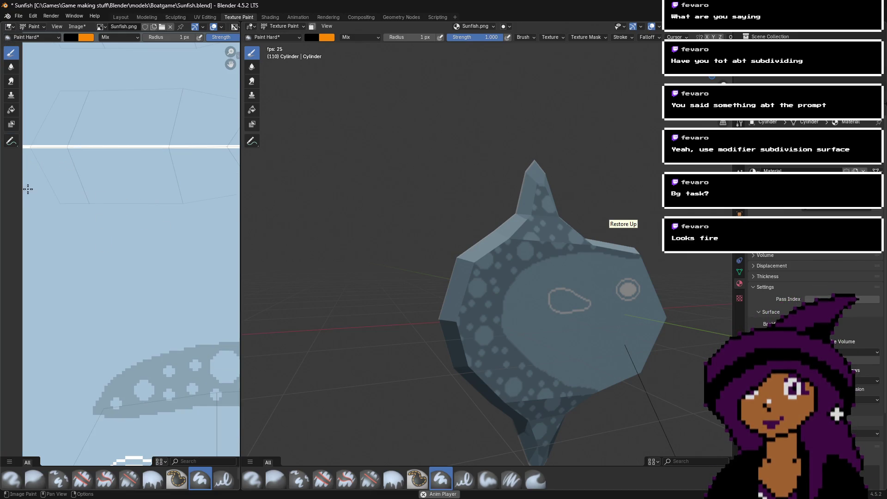
scroll(28, 189, "down", 2)
key("space")
scroll(93, 212, "down", 1)
scroll(82, 236, "down", 1)
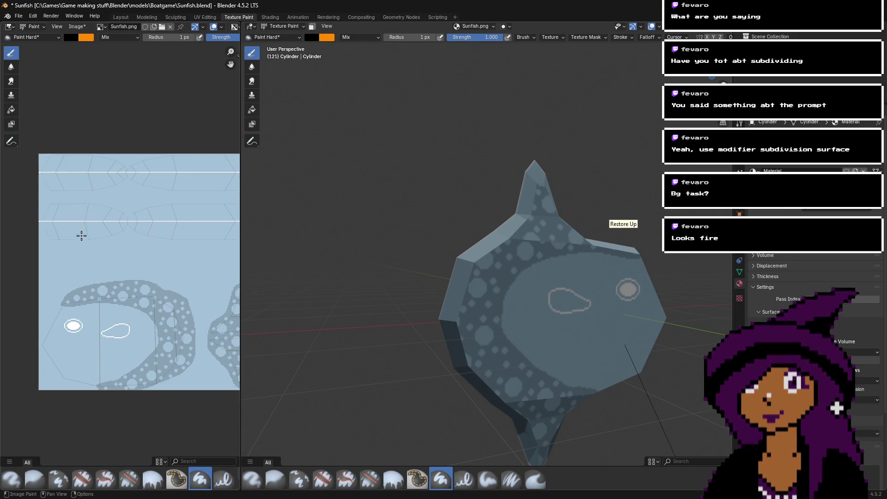
key("ctrl+z")
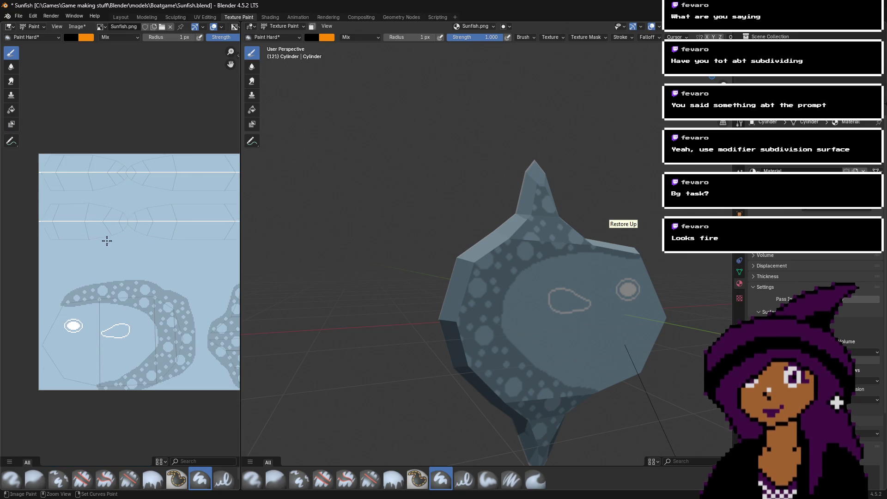
scroll(50, 243, "up", 3)
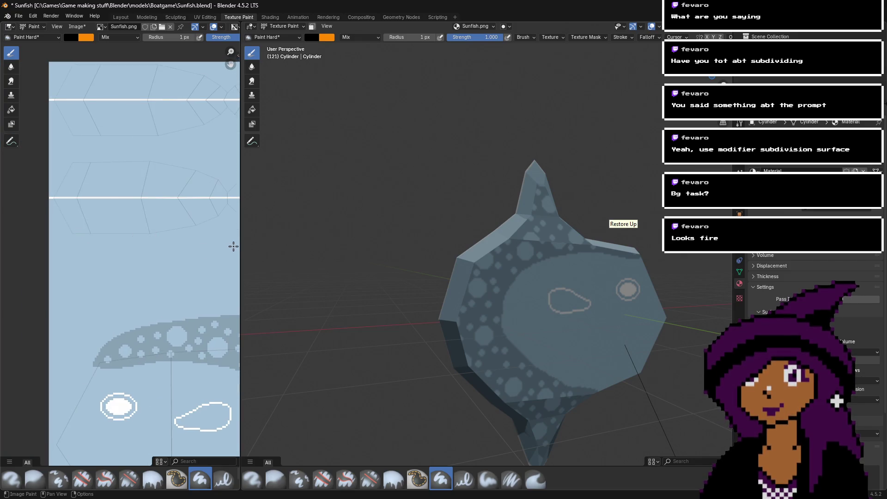
- Widen the Image Editor and paint three black horizontal lines across the upper texture
left_click_drag(234, 246, 571, 246)
scroll(327, 267, "right", 5)
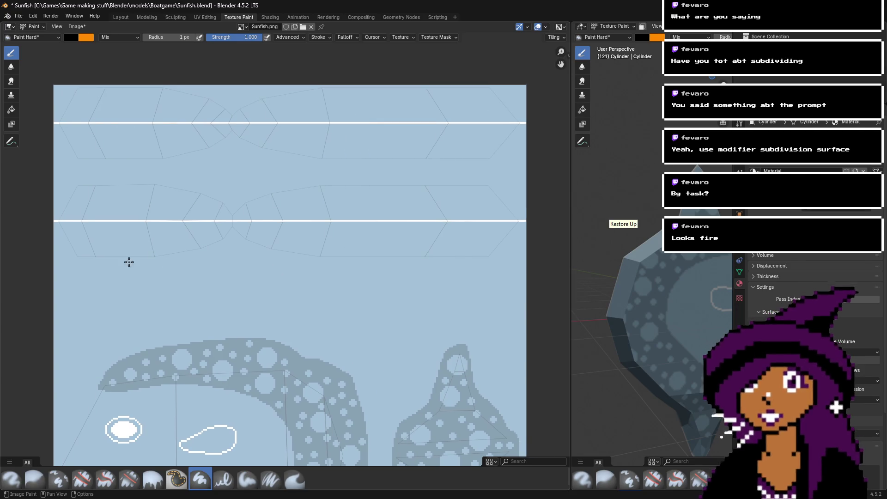
left_click_drag(52, 264, 521, 260)
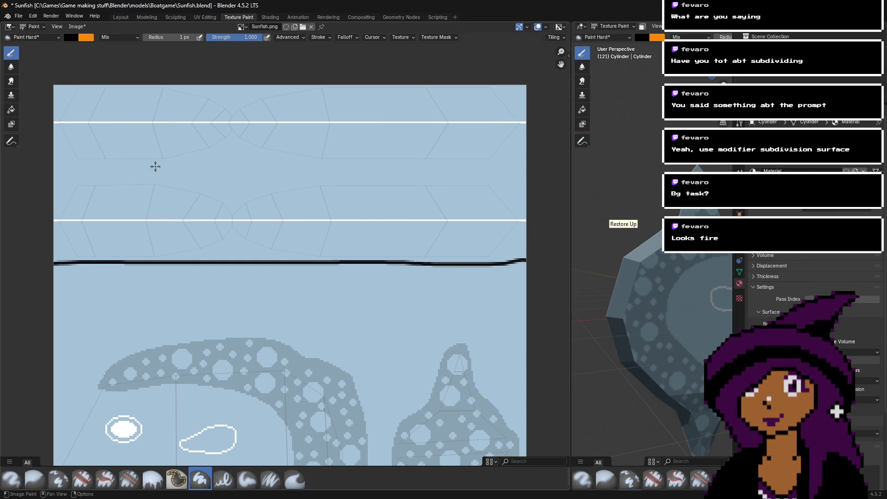
left_click_drag(83, 182, 310, 186)
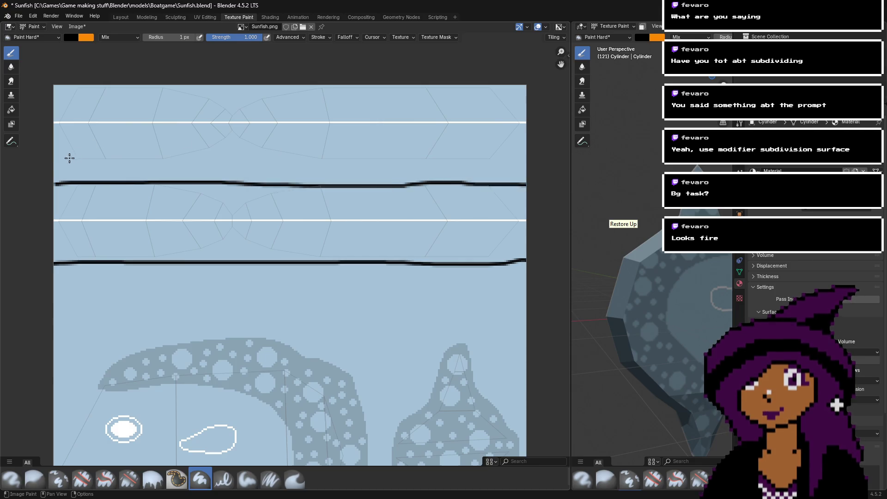
left_click_drag(92, 159, 489, 160)
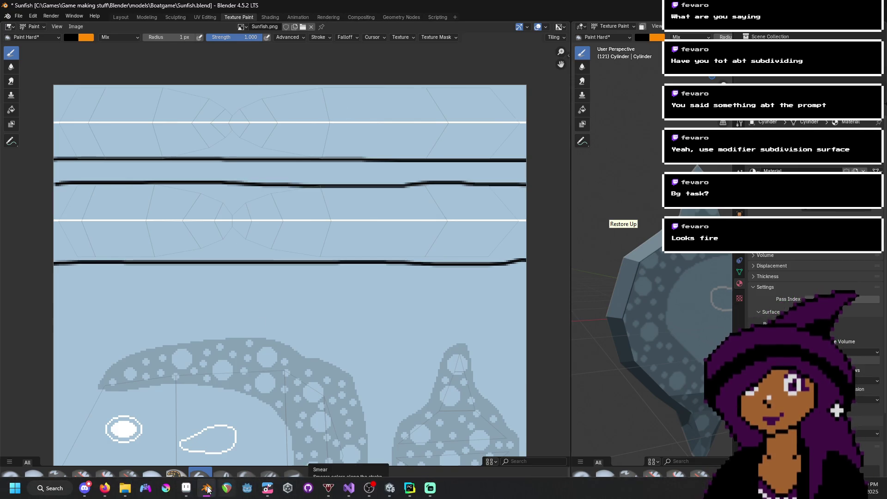
- Close the outdated Sunfish.png in Aseprite and reopen it from Recent files
left_click(207, 489)
scroll(347, 137, "up", 2)
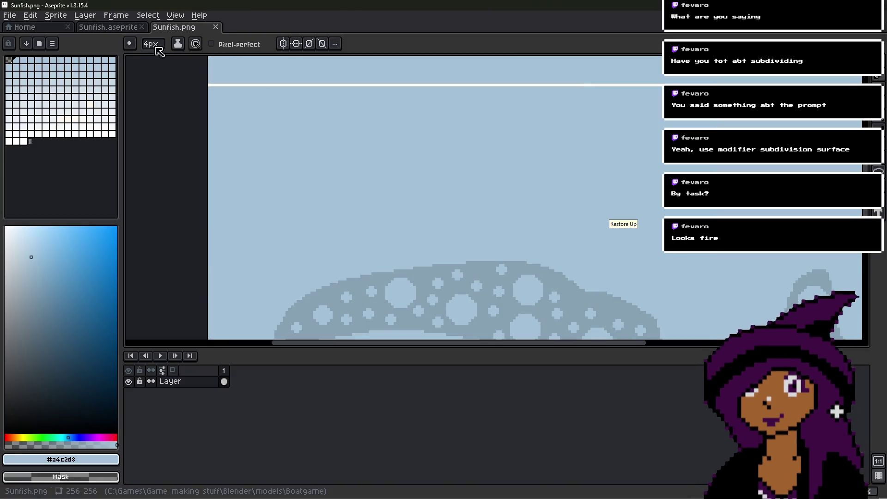
left_click(216, 27)
left_click(24, 27)
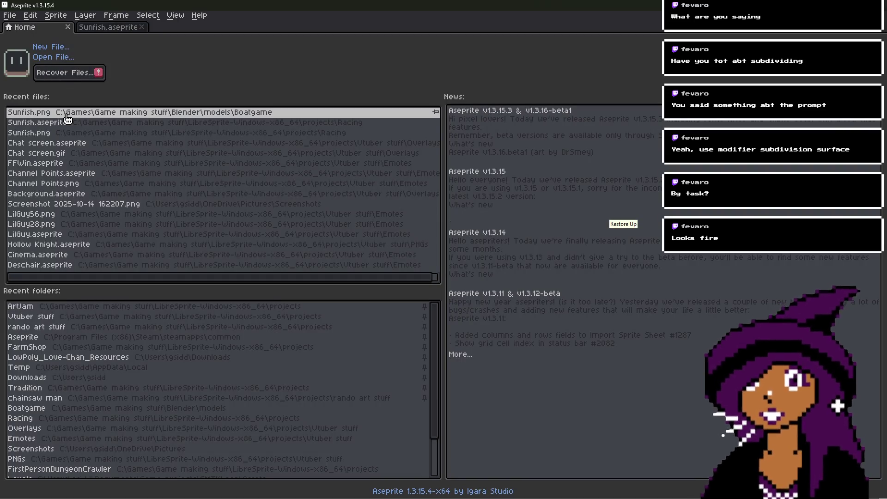
left_click(69, 111)
scroll(314, 250, "up", 5)
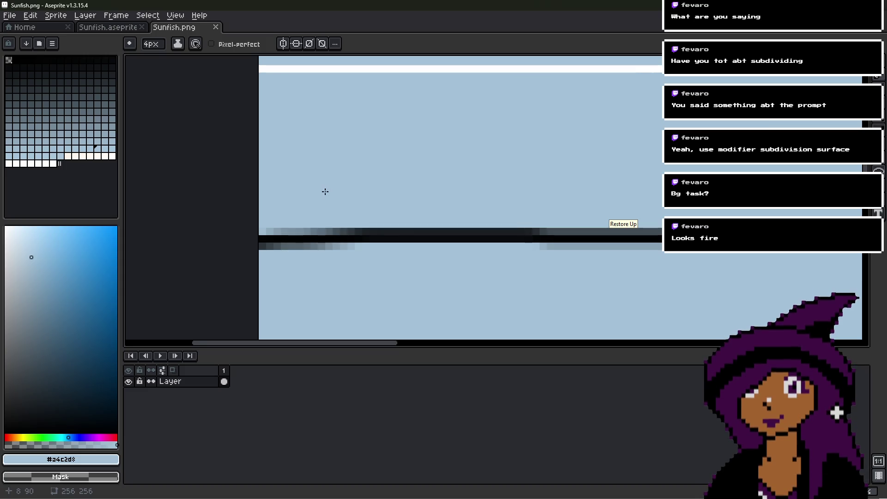
scroll(381, 165, "down", 5)
- Pick #88a1b3 and bucket-fill two stretches of the black line
left_click(438, 162, "alt")
left_click_drag(381, 67, 402, 109)
scroll(346, 186, "up", 5)
key("g")
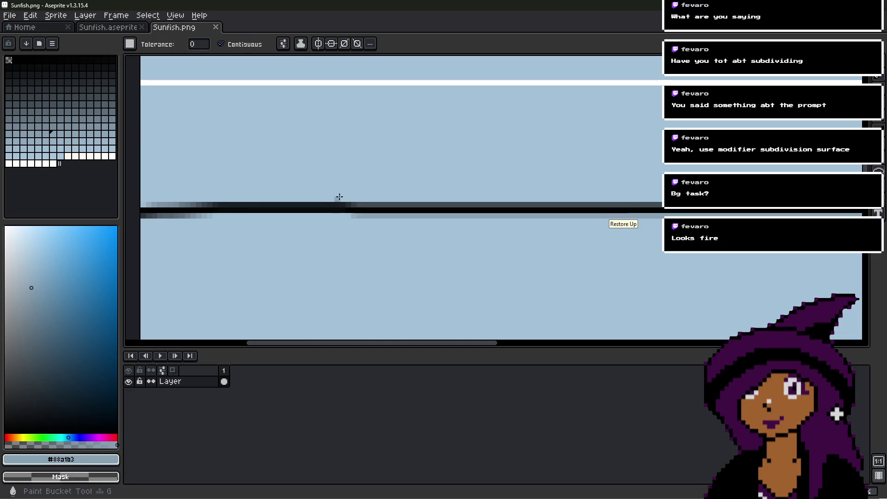
left_click(327, 205)
left_click(296, 210)
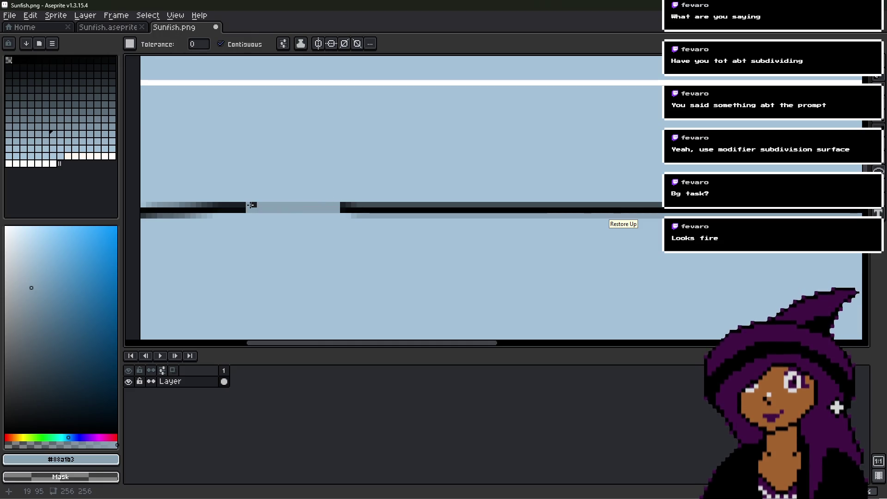
- Raise the fill tolerance to 70 and fill more of the dark line
left_click(194, 44)
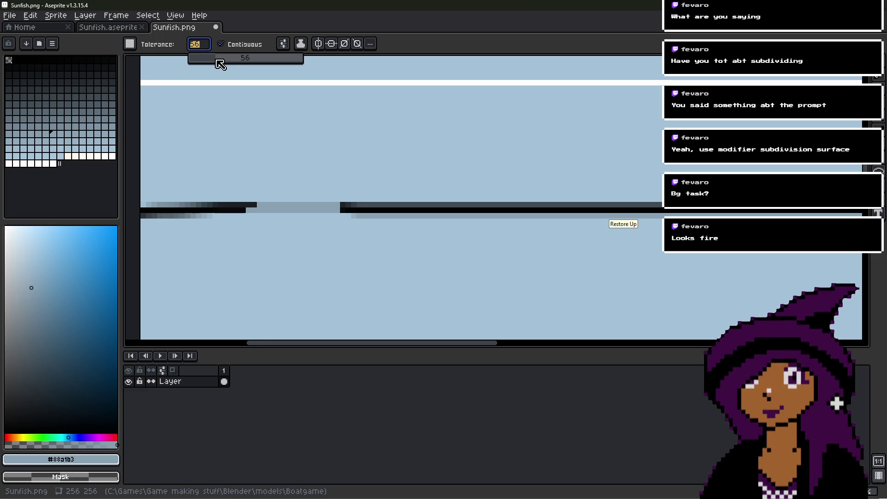
left_click_drag(221, 64, 257, 64)
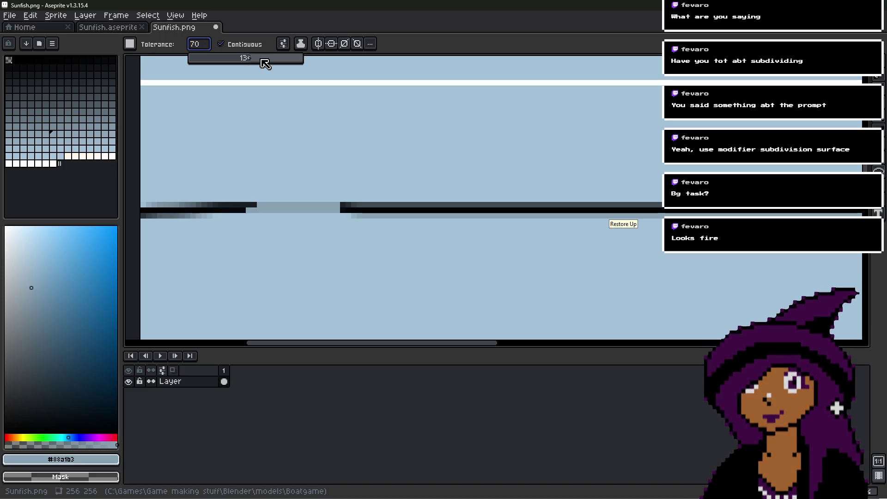
key("Return")
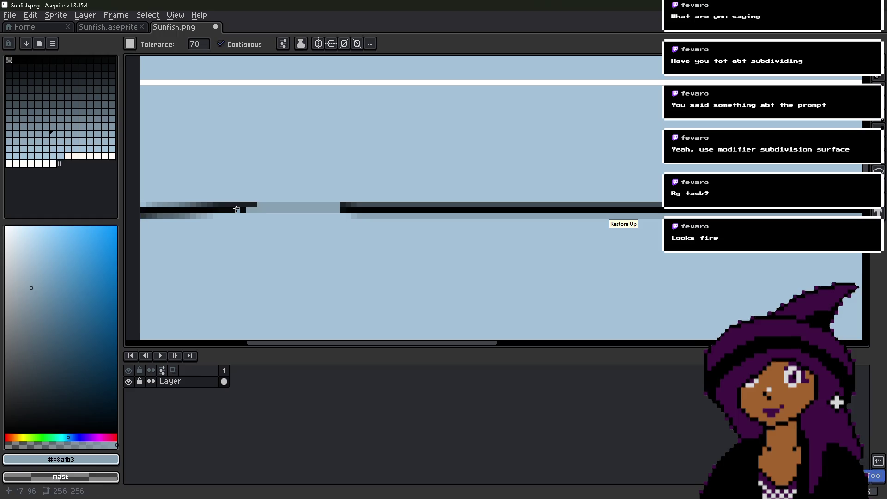
left_click(211, 208)
scroll(158, 217, "up", 1)
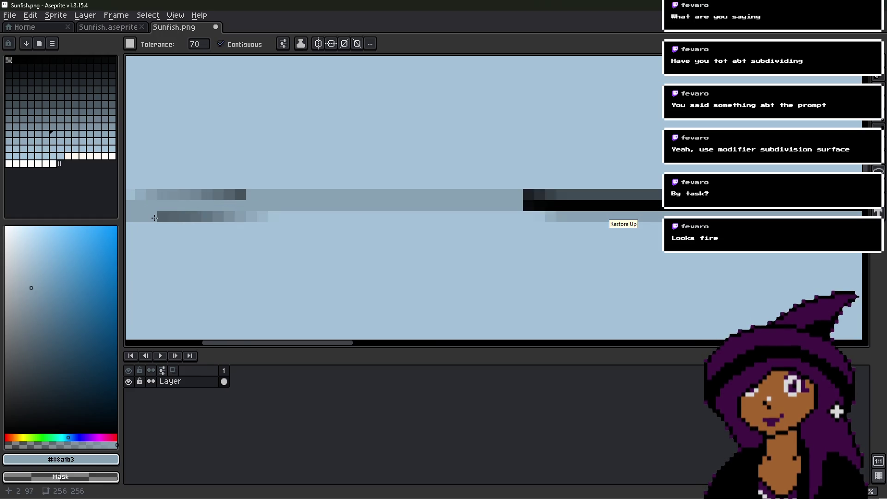
- Undo the earlier light fills and bucket-fill sections of the dark line with band colour
key("v")
key("ctrl+z")
key("ctrl+z")
key("ctrl+z")
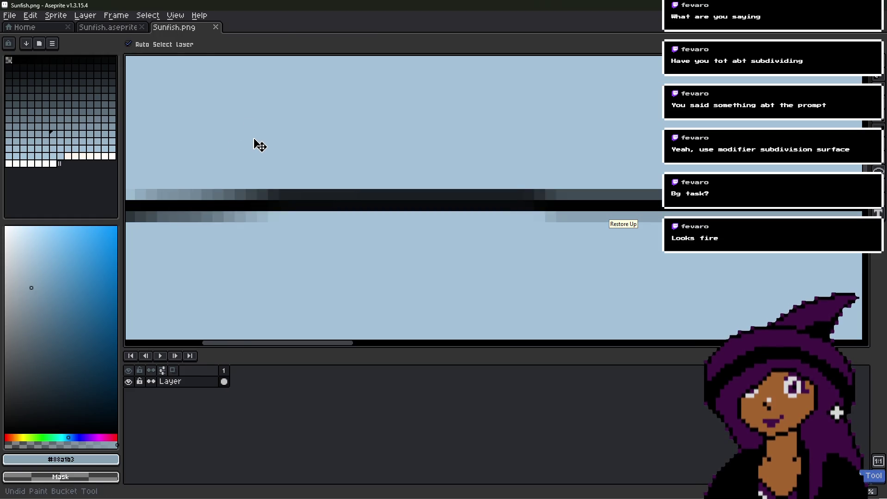
key("g")
scroll(282, 153, "down", 1)
left_click(327, 174)
mouse_move(410, 169)
middle_mouse_down()
mouse_move(325, 182)
mouse_move(529, 183)
mouse_move(515, 201)
mouse_move(352, 202)
mouse_move(439, 209)
middle_mouse_up()
left_click(349, 186)
scroll(464, 208, "down", 3)
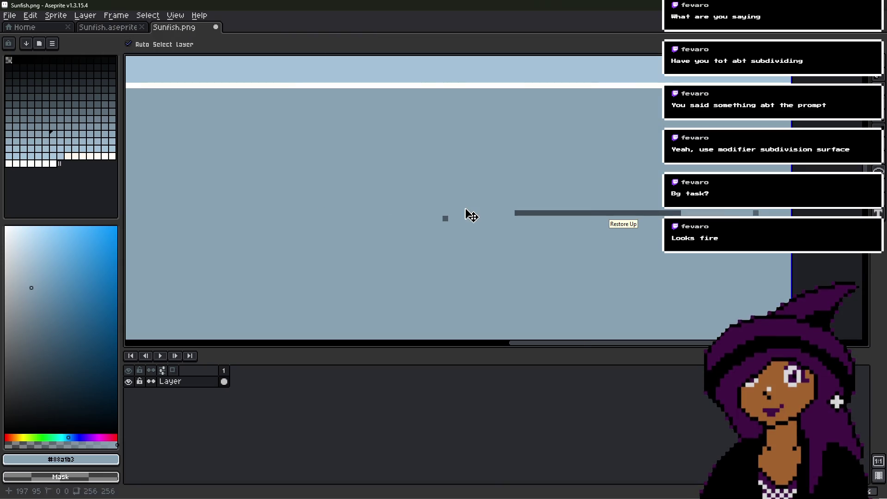
scroll(485, 197, "up", 3)
- Fill the dark line's far end and recolour the faded pixels along the band's ragged edge
left_click(455, 214)
key("ctrl+z")
left_click(574, 226)
middle_click_drag(575, 226, 177, 221)
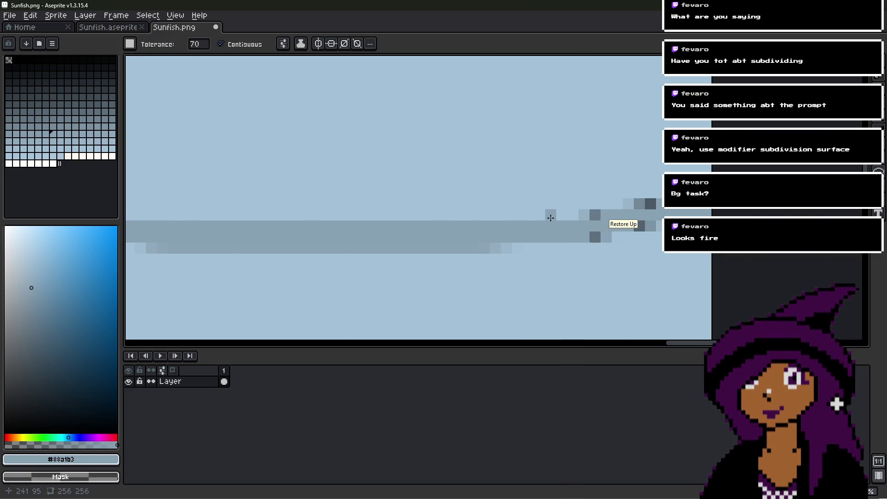
left_click(583, 217)
key("ctrl+z")
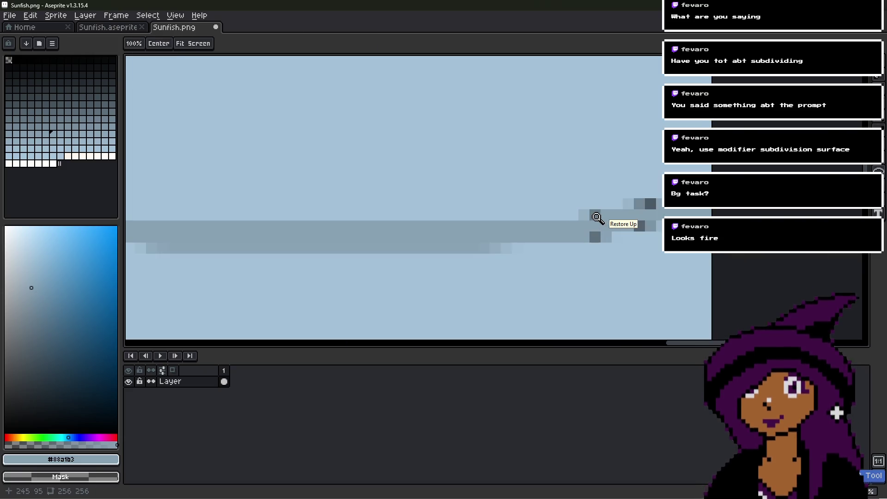
left_click(576, 215)
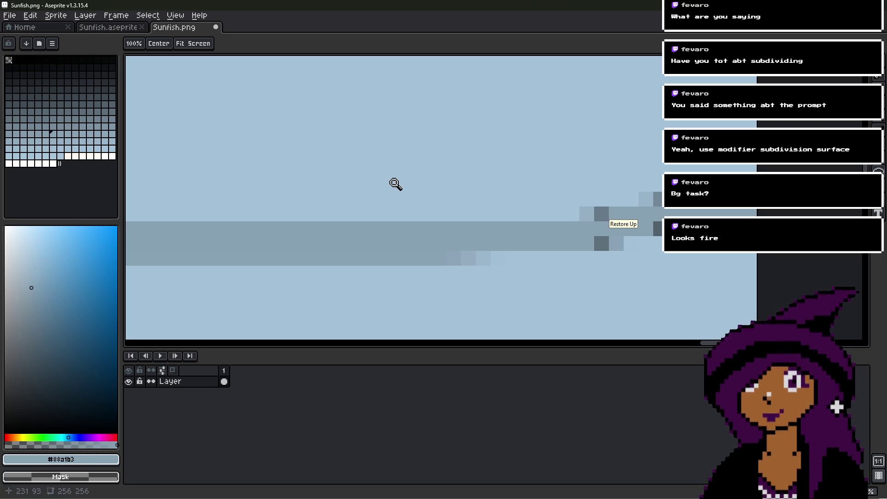
key("g")
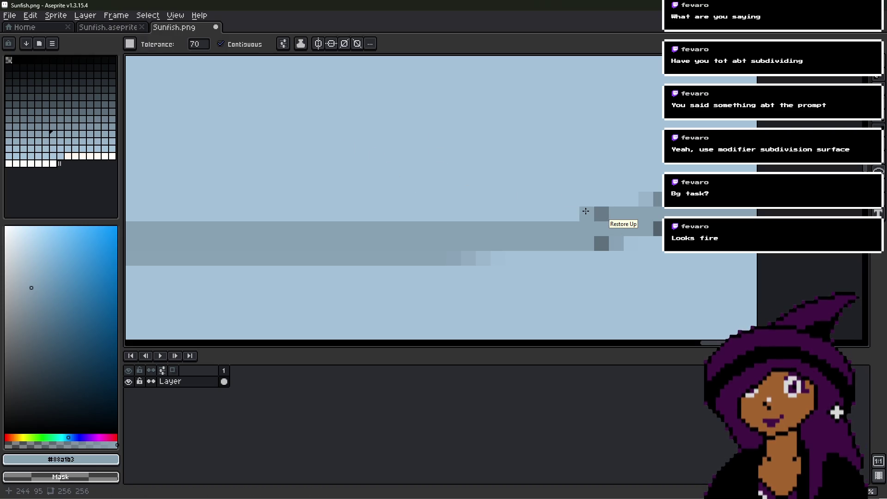
left_click(595, 216)
scroll(651, 195, "down", 2)
mouse_move(447, 184)
left_mouse_down()
mouse_move(621, 194)
mouse_move(568, 200)
left_mouse_up()
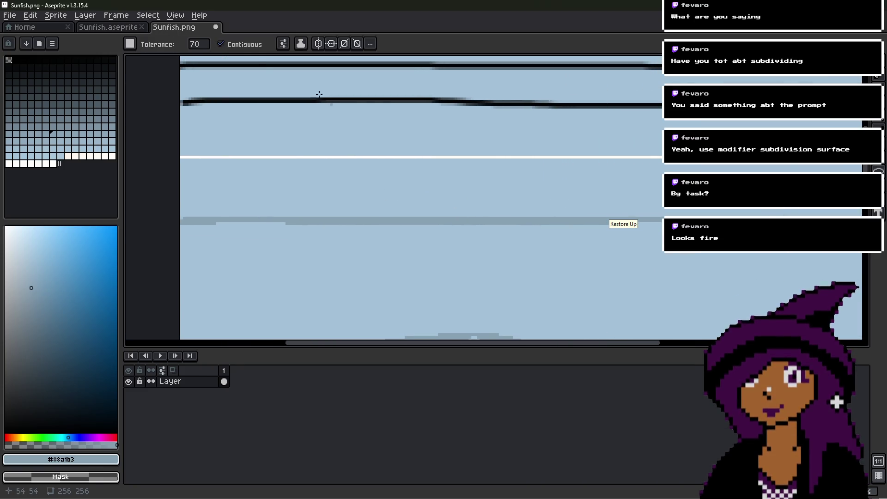
- With fill tolerance 0, recolour four light bands with the darker grey-blue
left_click(197, 46)
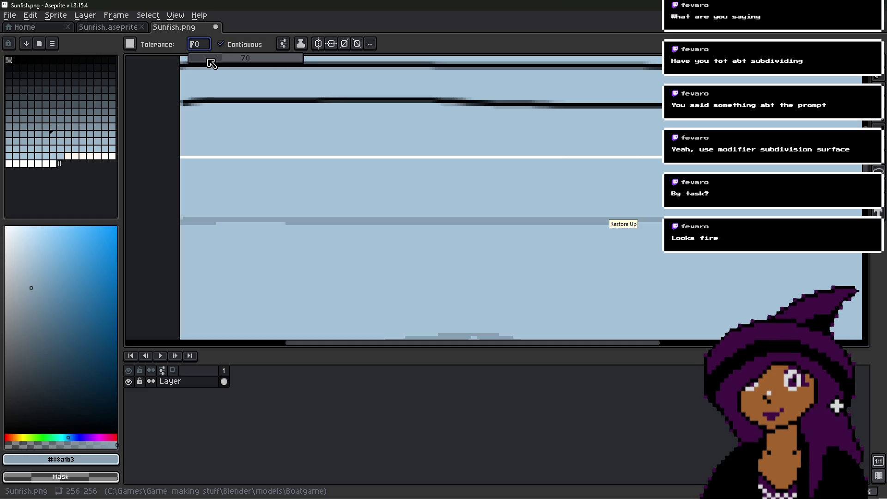
type("0")
left_click(401, 183)
left_click(398, 116)
left_click_drag(398, 116, 363, 189)
left_click_drag(304, 132, 346, 196)
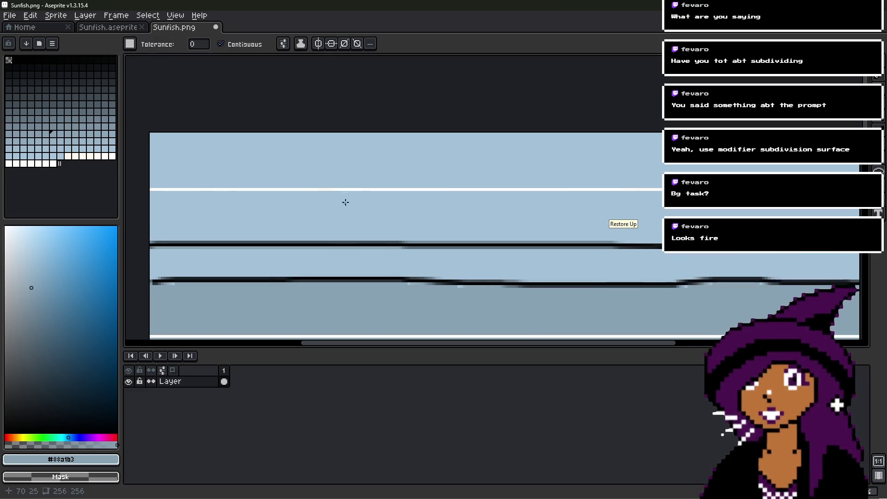
left_click(346, 196)
left_click(341, 162)
left_click_drag(362, 231, 358, 196)
scroll(358, 196, "up", 1)
- Reset tolerance to 70 and fill the black band and squares with grey
left_click(202, 47)
type("70")
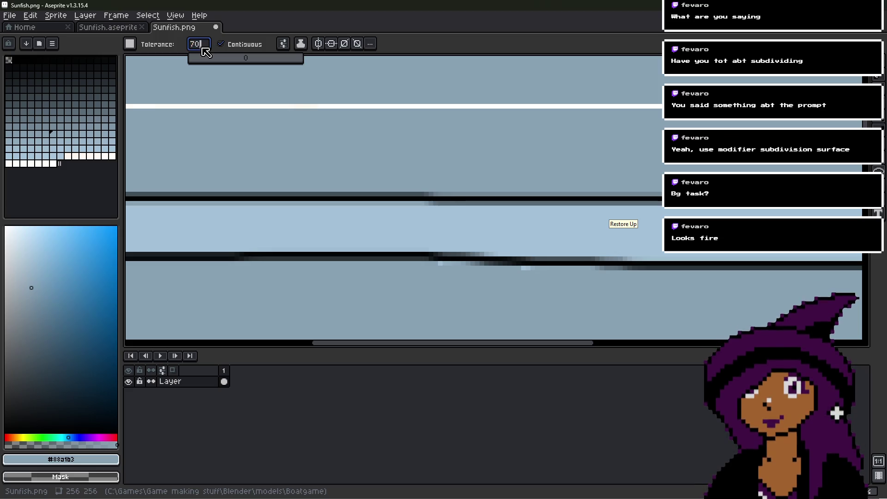
key("Return")
scroll(500, 168, "up", 2)
left_click(523, 144)
mouse_move(523, 144)
left_mouse_down()
mouse_move(543, 170)
mouse_move(638, 192)
mouse_move(628, 188)
left_mouse_up()
scroll(629, 187, "down", 2)
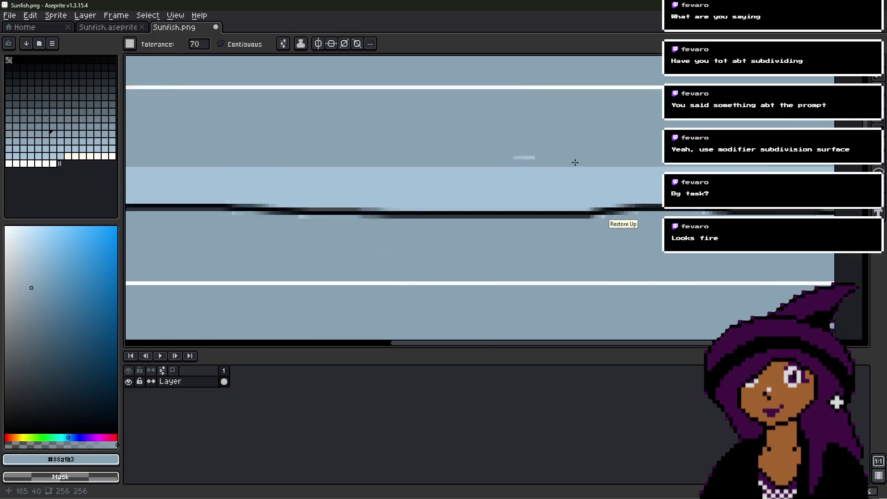
left_click(459, 150)
key("ctrl+z")
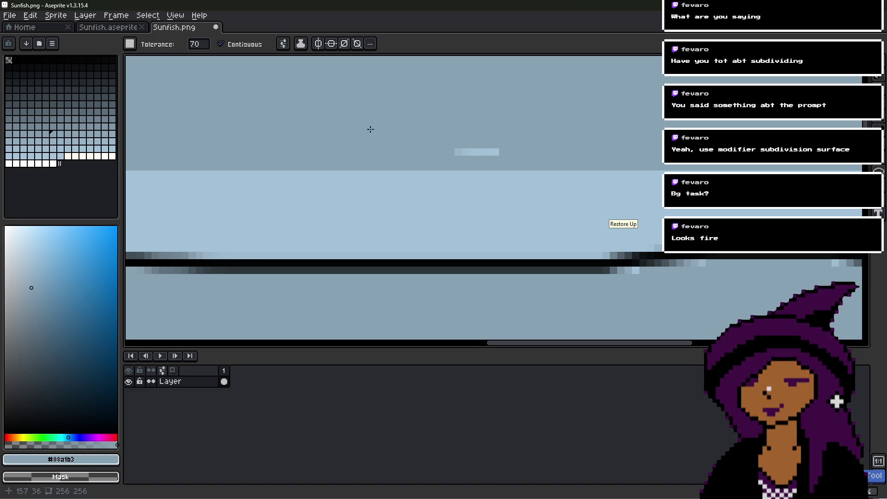
scroll(472, 158, "down", 2)
scroll(472, 155, "up", 1)
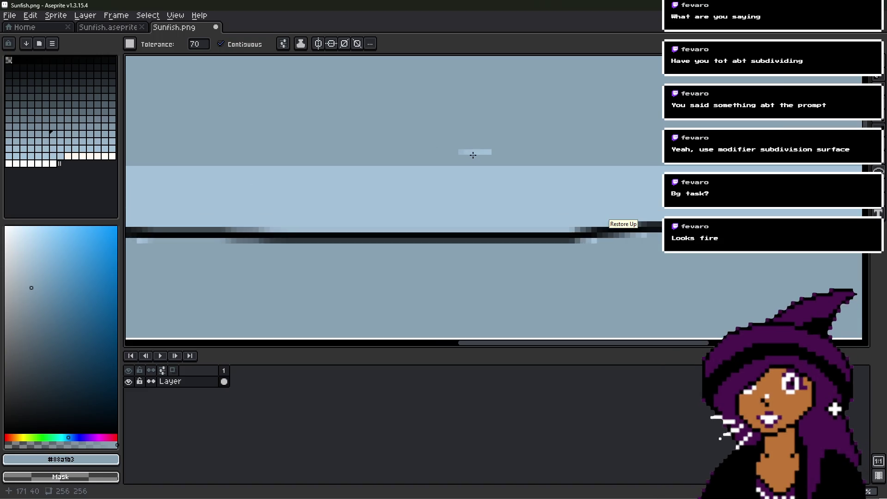
scroll(479, 107, "up", 2)
- Pencil over the small light patch, then fill the last black band with light grey-blue
key("b")
mouse_move(452, 213)
left_mouse_down()
mouse_move(432, 208)
mouse_move(539, 208)
left_mouse_up()
scroll(538, 209, "down", 2)
scroll(483, 190, "up", 1)
key("g")
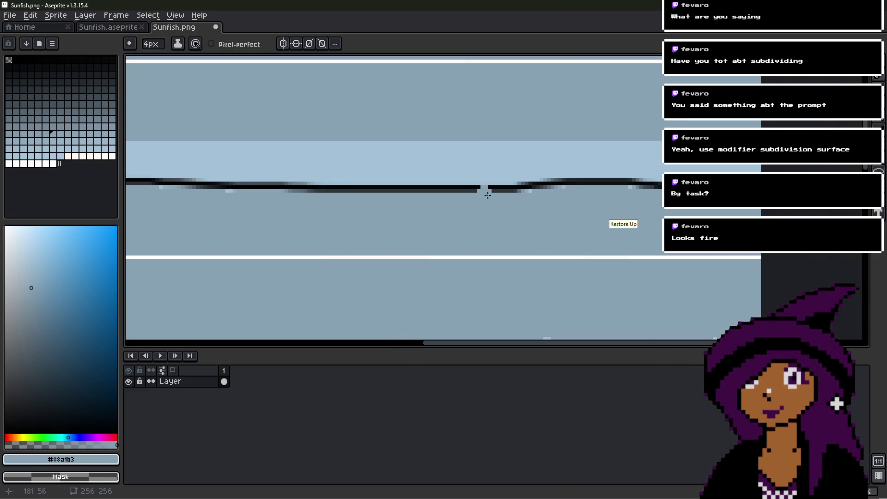
scroll(506, 184, "up", 2)
left_click(470, 205)
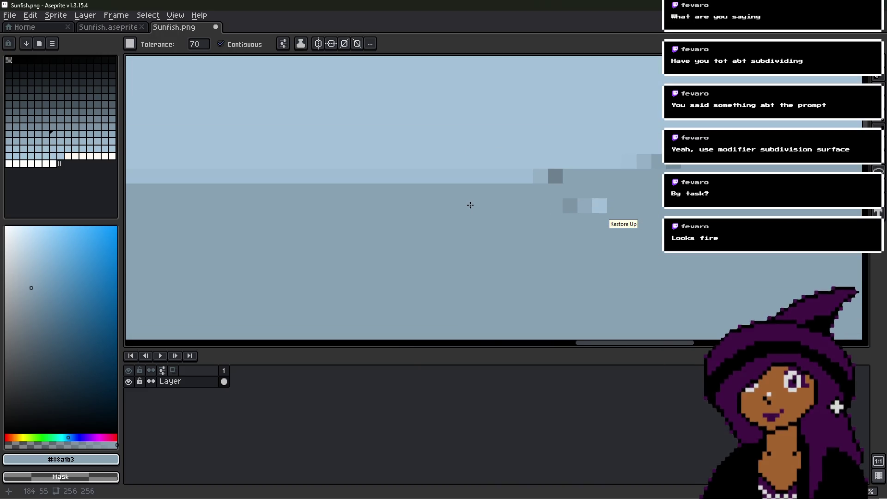
left_click(538, 184)
left_click_drag(559, 184, 481, 184)
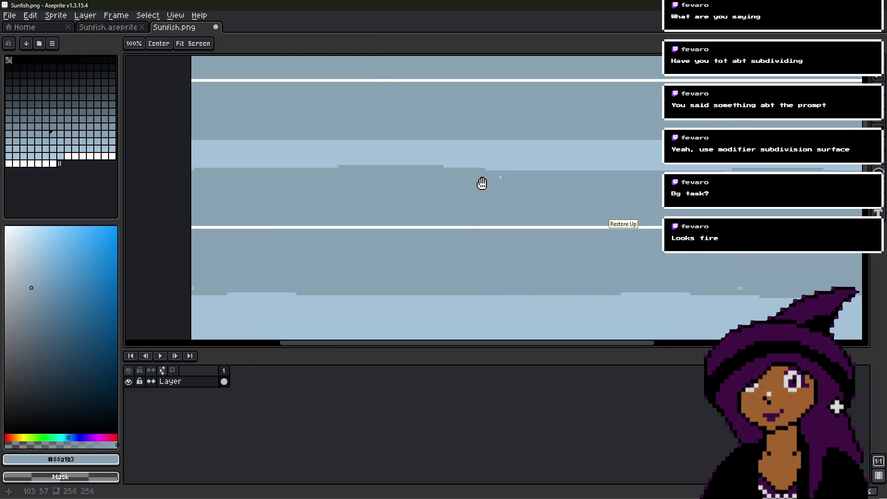
scroll(513, 182, "up", 3)
- Pick up the light-blue spot colour #a4c2d8 from the fin
key("b")
scroll(505, 185, "down", 2)
scroll(506, 185, "down", 2)
scroll(493, 182, "up", 3)
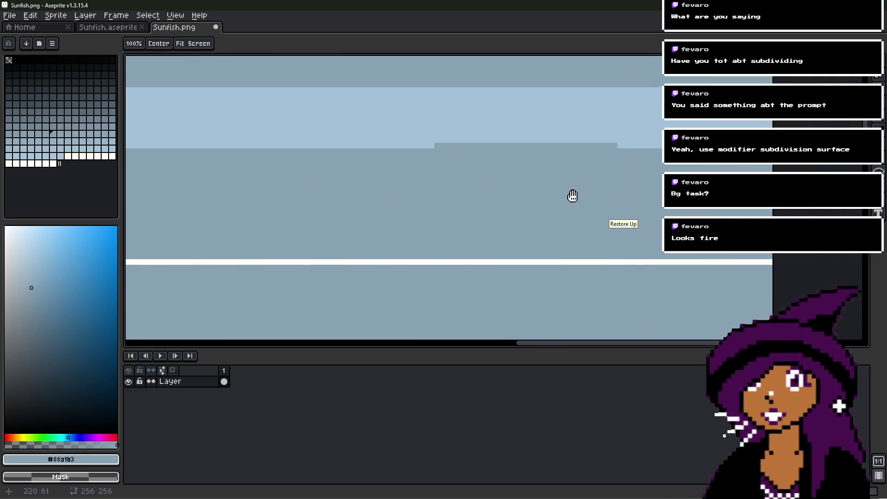
left_click_drag(608, 193, 496, 172)
scroll(477, 164, "down", 3)
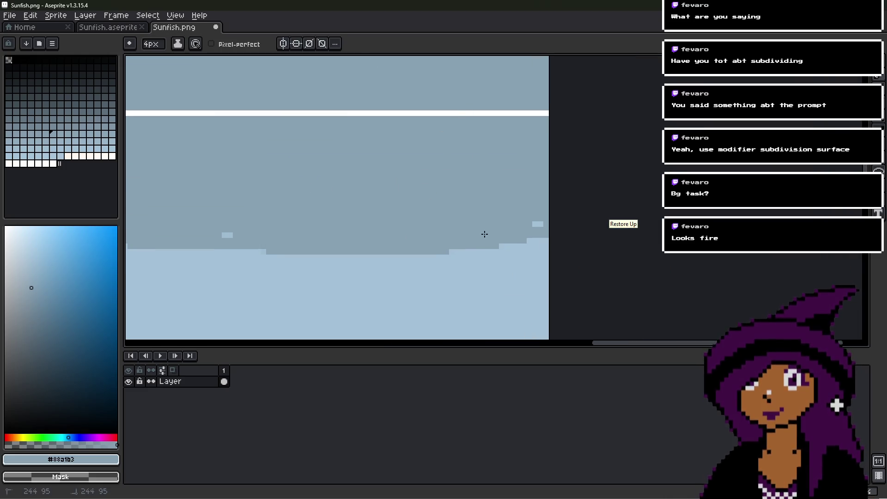
scroll(268, 217, "down", 2)
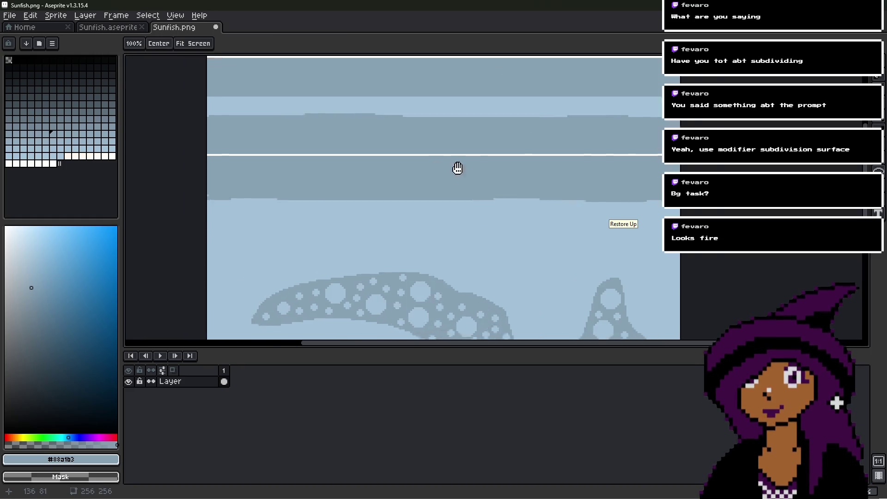
left_click(418, 241, "alt")
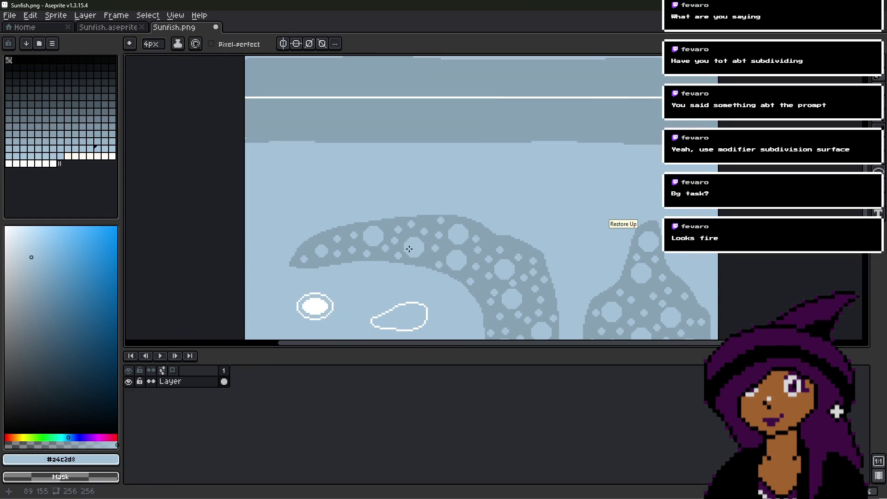
- Re-sample the light-blue colour and paint a spot beside the big circle
scroll(411, 254, "up", 2)
left_click(421, 250, "alt")
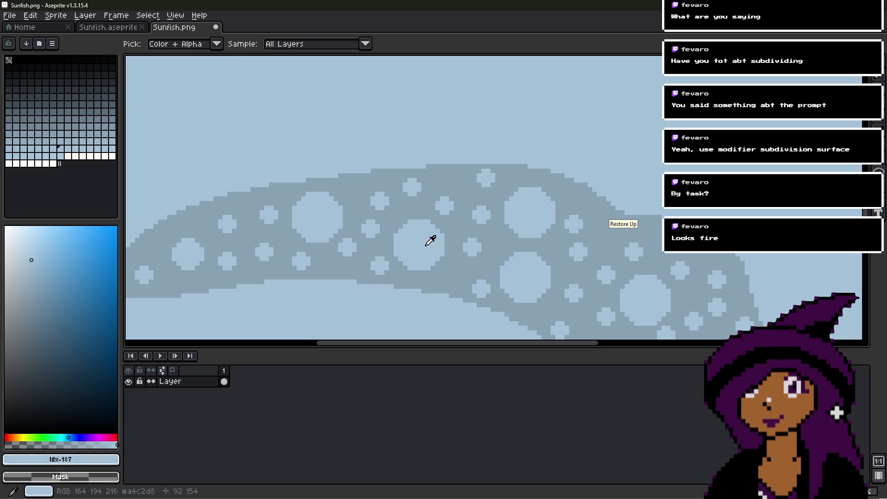
left_click(450, 247)
- Enlarge the pencil brush to 11px and frame the upper stripe bands
key("plus")
key("plus")
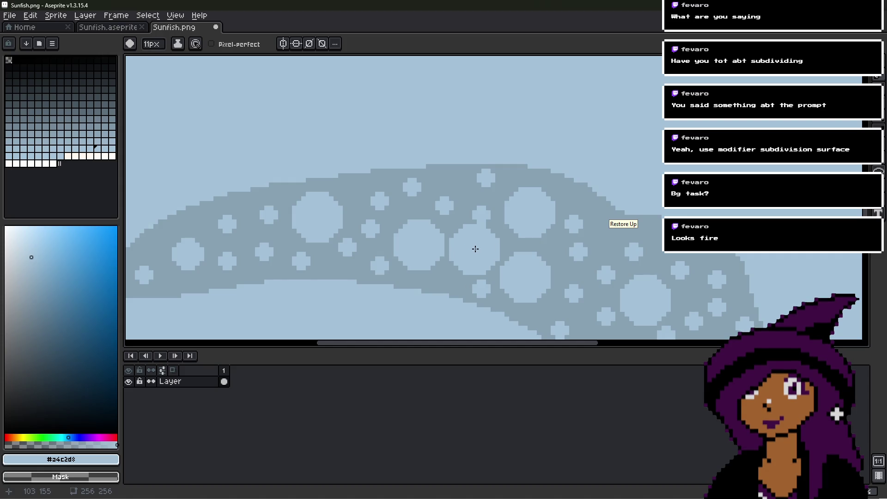
scroll(475, 245, "down", 3)
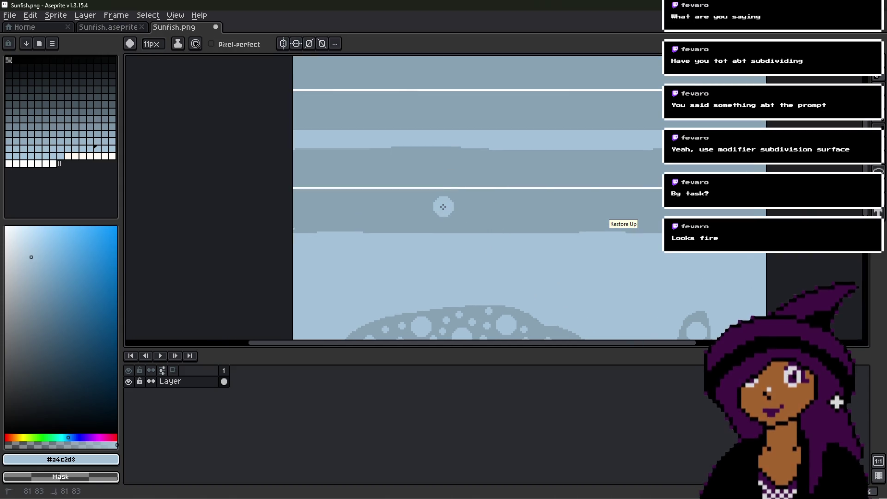
scroll(482, 216, "up", 3)
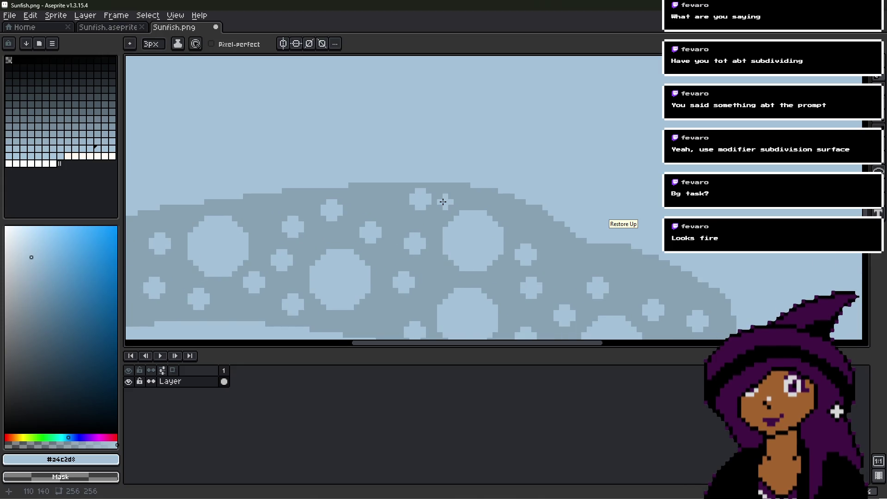
scroll(473, 234, "down", 5)
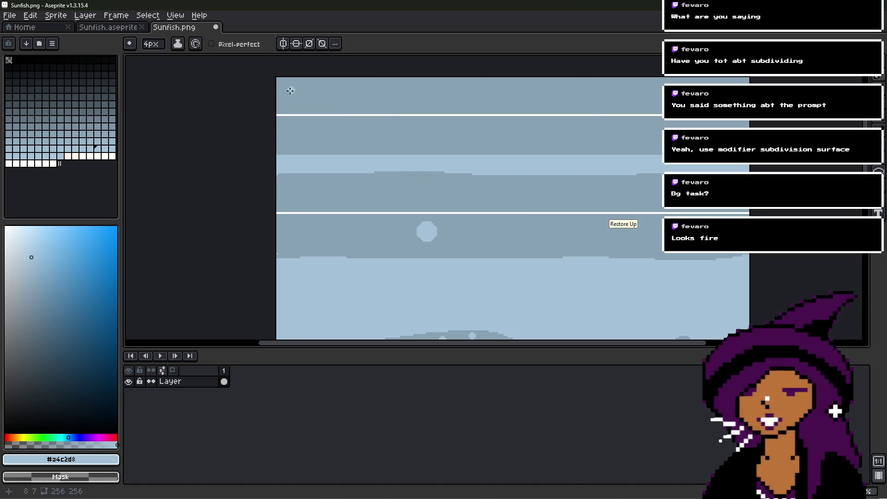
middle_click_drag(283, 89, 292, 139)
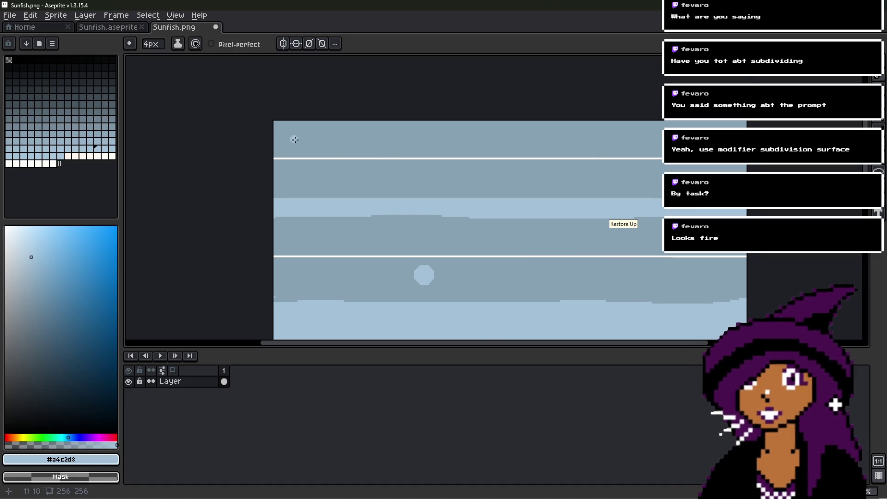
middle_click_drag(314, 173, 293, 110)
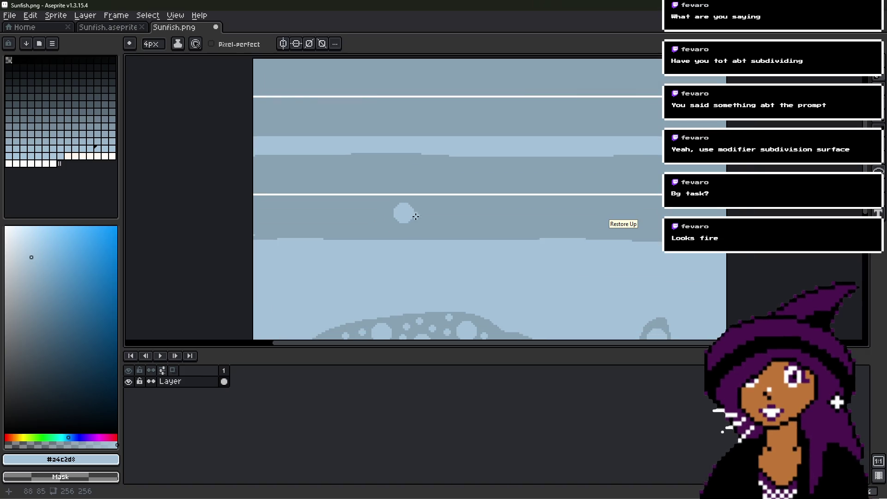
scroll(416, 215, "up", 3)
key("plus")
key("plus")
key("plus")
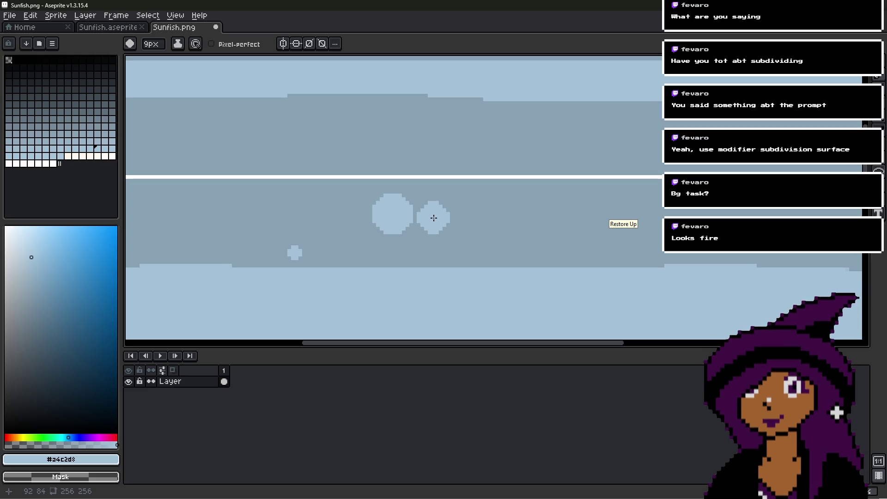
key("plus")
key("plus")
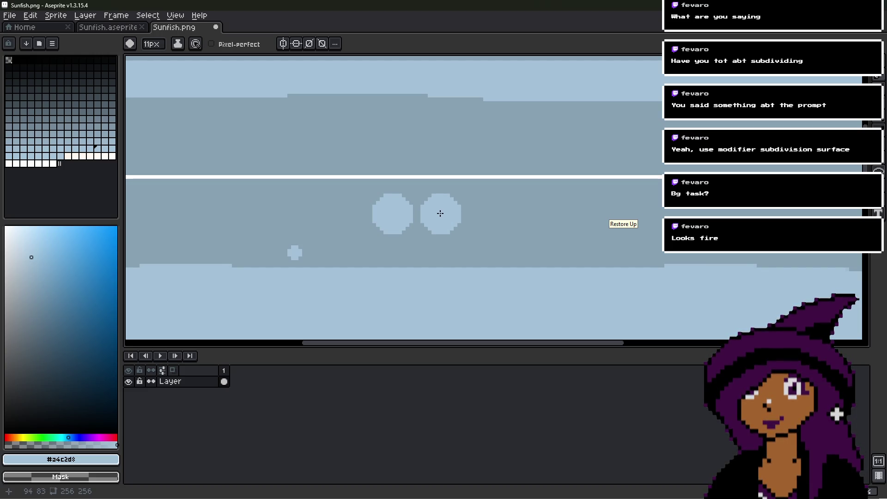
scroll(454, 213, "down", 2)
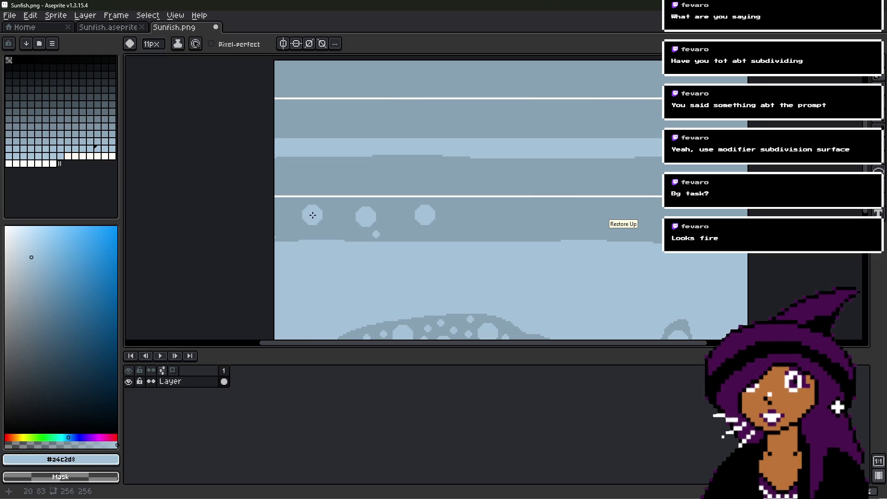
- Stamp a row of 11px light-blue spots across two stripe bands, redoing one misplaced spot
left_click(297, 225)
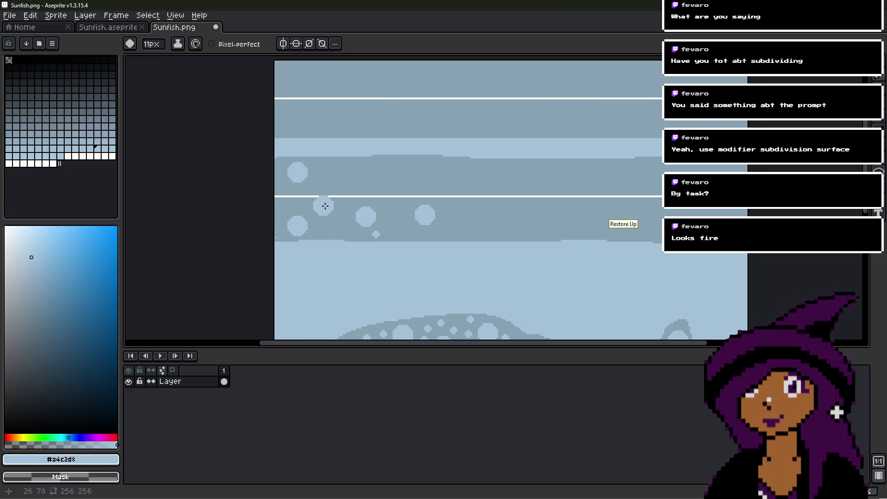
key("ctrl+z")
left_click(319, 212)
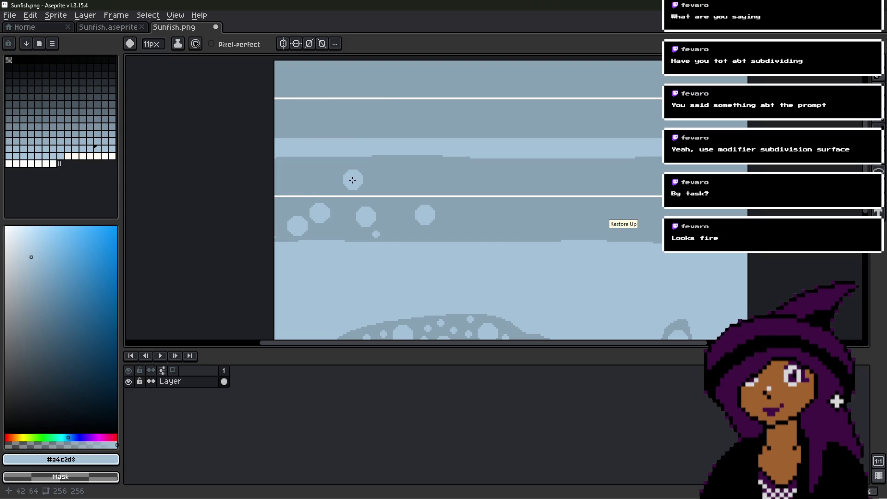
left_click(354, 176)
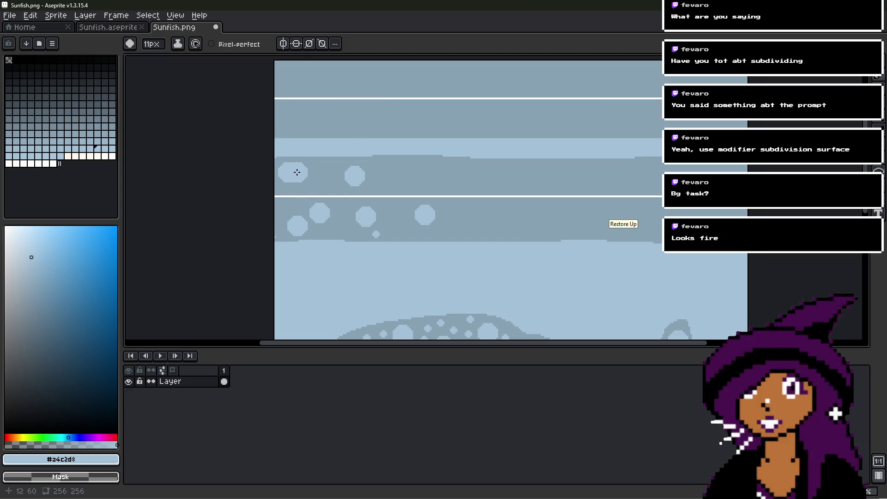
left_click(401, 171)
left_click(471, 220)
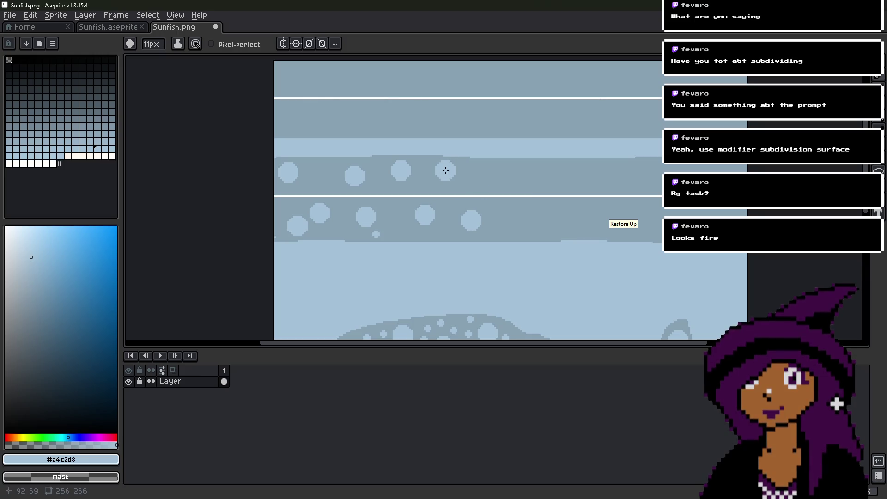
left_click(528, 172)
left_click(562, 218)
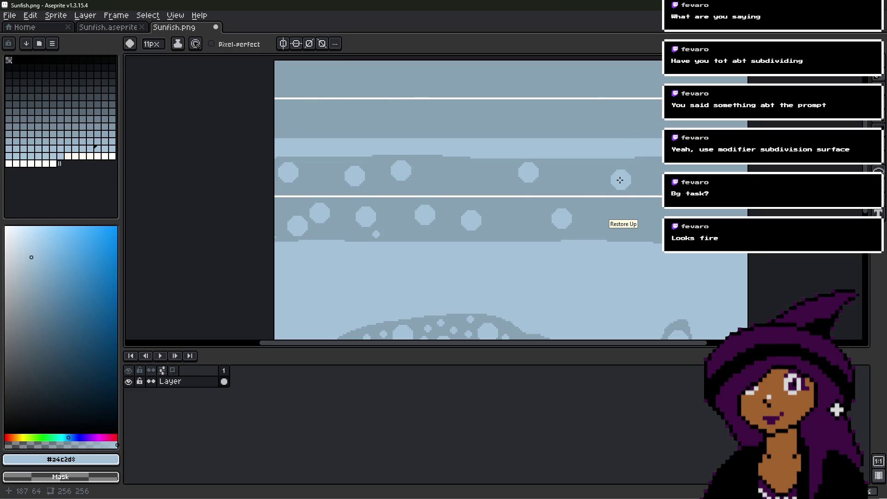
left_click(600, 179)
left_click(600, 222)
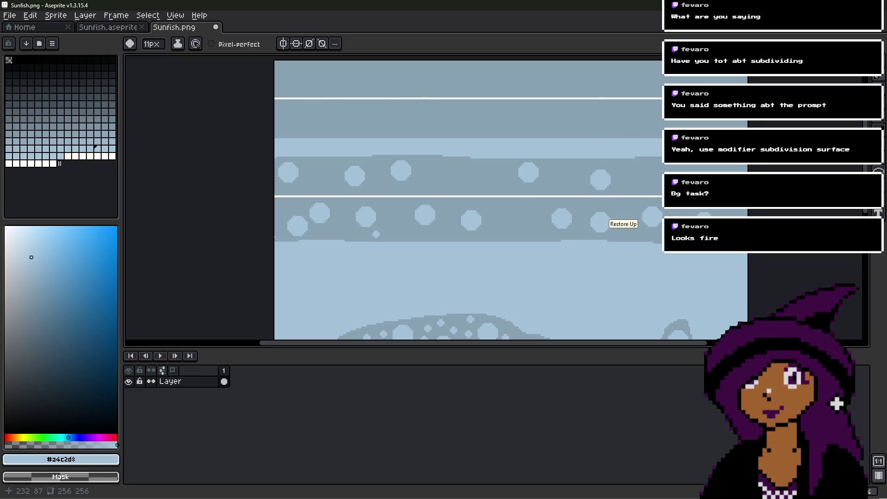
left_click(648, 181)
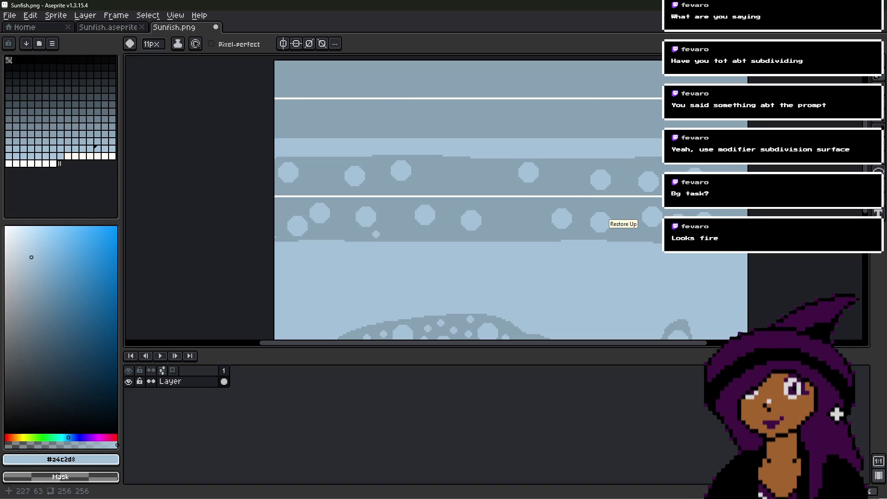
- Scatter light-blue spots across the left half of the top two stripe bands
middle_click_drag(491, 202, 409, 178)
mouse_move(589, 172)
middle_mouse_down()
mouse_move(638, 200)
mouse_move(638, 212)
middle_mouse_up()
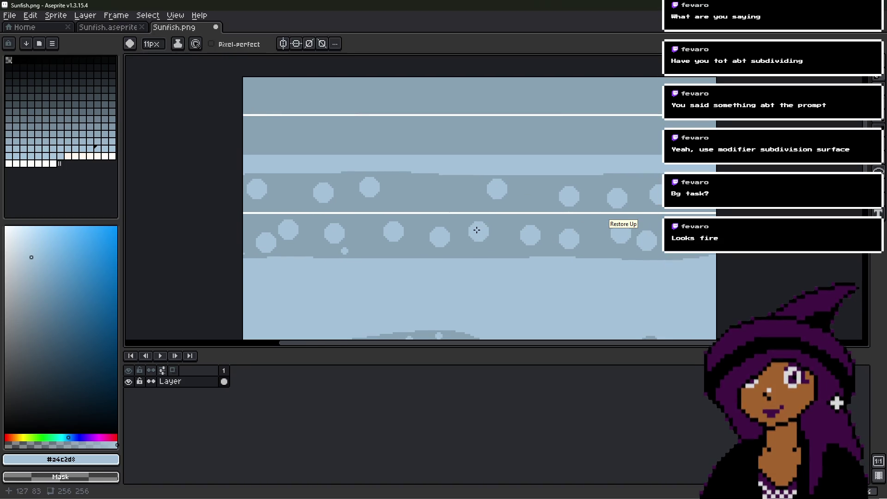
middle_click_drag(434, 117, 443, 151)
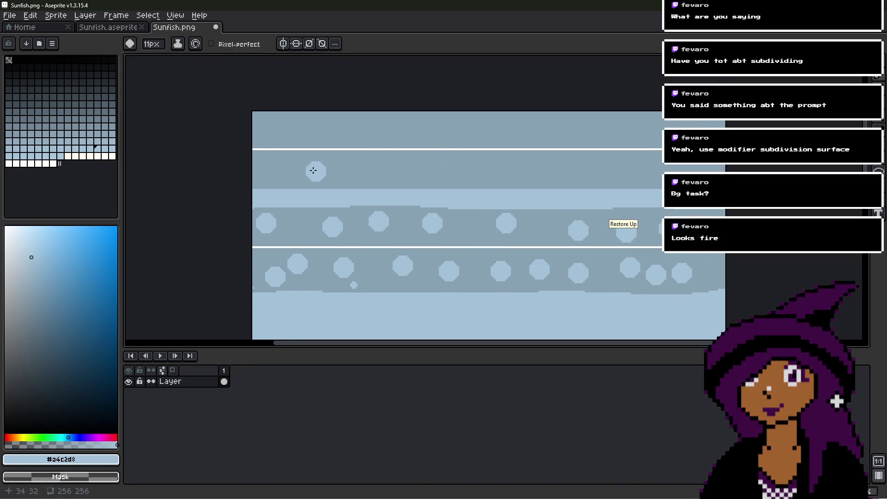
left_click(290, 131)
left_click(299, 177)
left_click(333, 134)
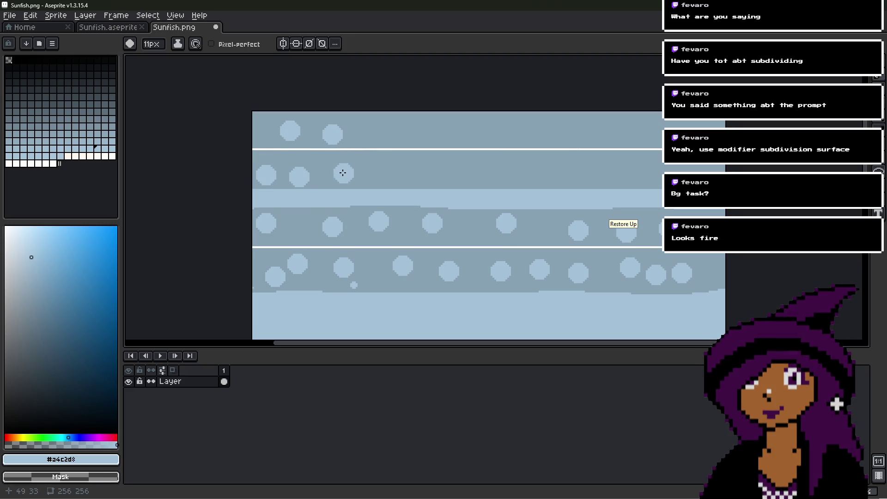
left_click(345, 174)
left_click(366, 129)
left_click(375, 172)
left_click(395, 136)
left_click(412, 178)
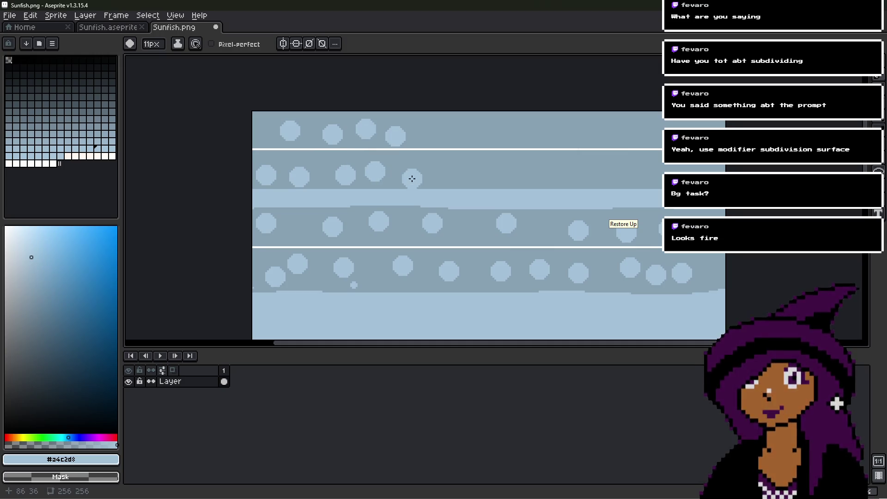
- Continue the light-blue spots to the right end of the top two bands
left_click(429, 129)
left_click(458, 179)
left_click(474, 125)
left_click(489, 170)
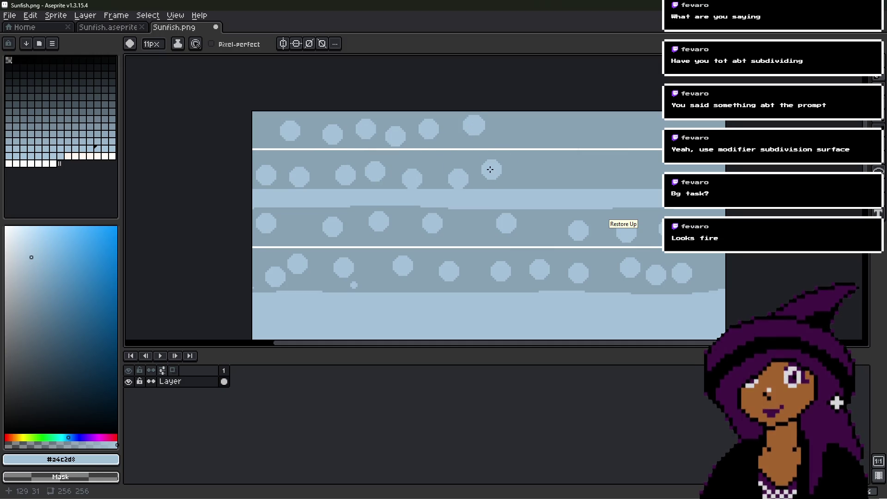
left_click(548, 171)
left_click(542, 127)
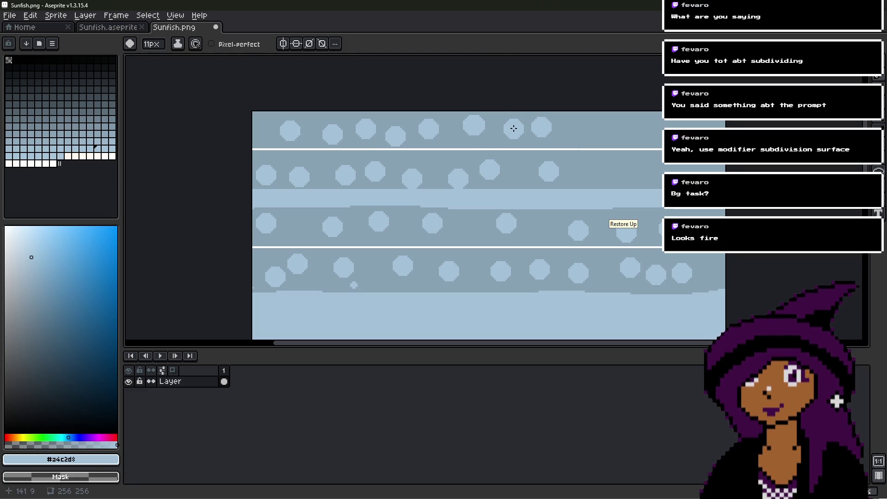
left_click(580, 130)
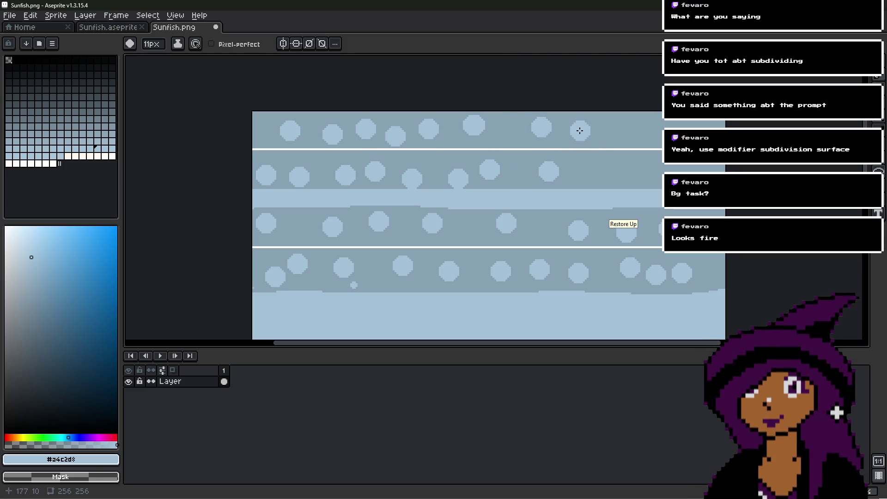
left_click(591, 175)
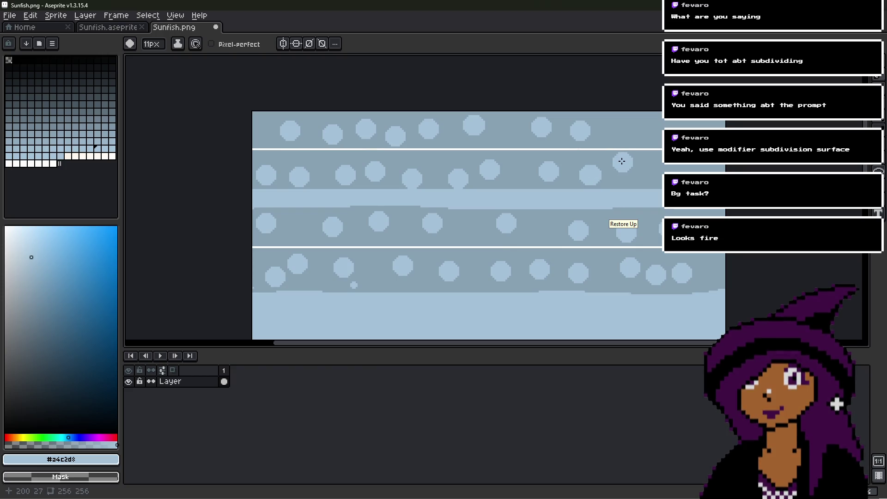
left_click(622, 162)
left_click(648, 135)
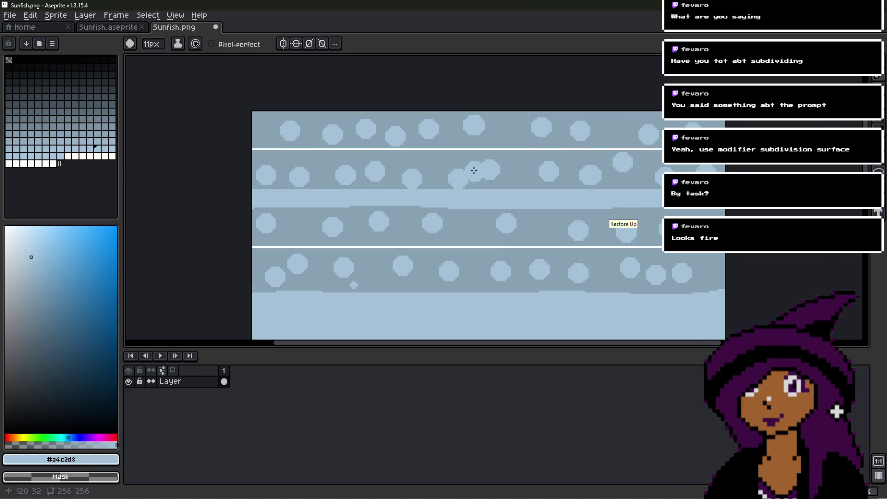
- Zoom into the top band's upper-left and dot small 4px spots into its gaps
scroll(515, 167, "up", 2)
scroll(515, 166, "down", 1)
scroll(515, 166, "up", 1)
scroll(515, 166, "down", 2)
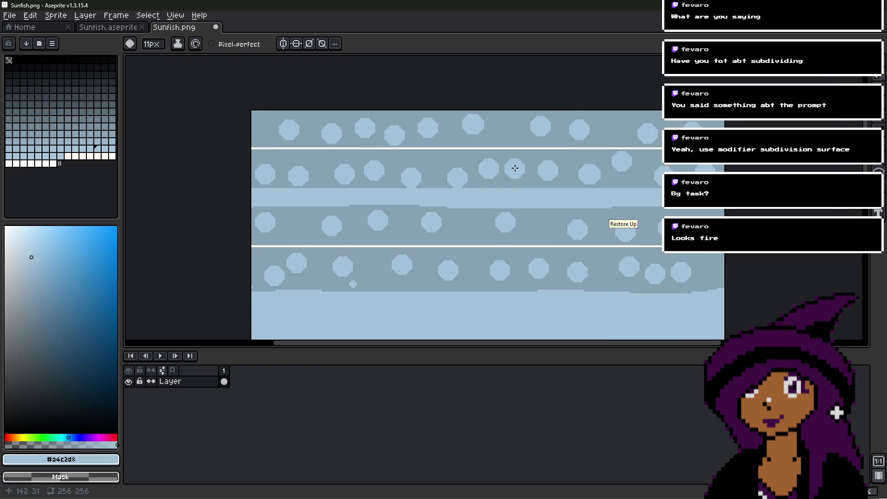
scroll(473, 171, "up", 1)
scroll(409, 229, "up", 3)
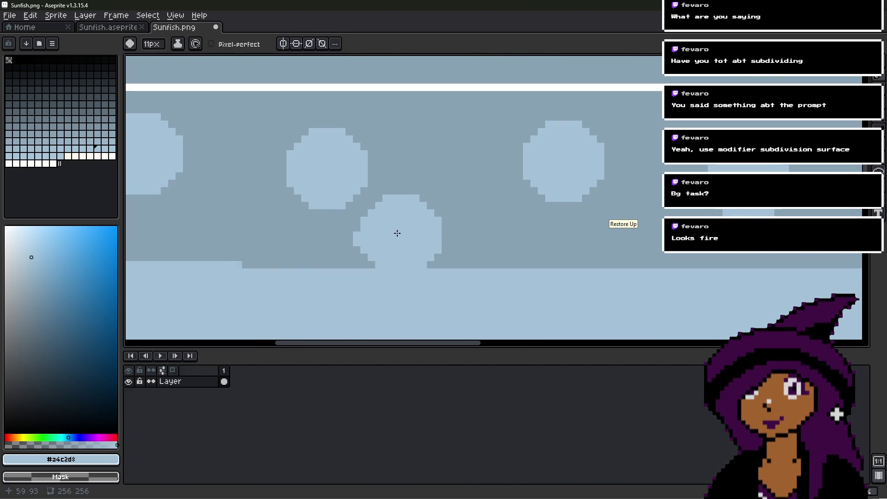
scroll(410, 231, "down", 6, "alt")
scroll(434, 174, "down", 4)
mouse_move(438, 176)
middle_mouse_down()
mouse_move(463, 107)
mouse_move(466, 213)
middle_mouse_up()
scroll(305, 181, "up", 1)
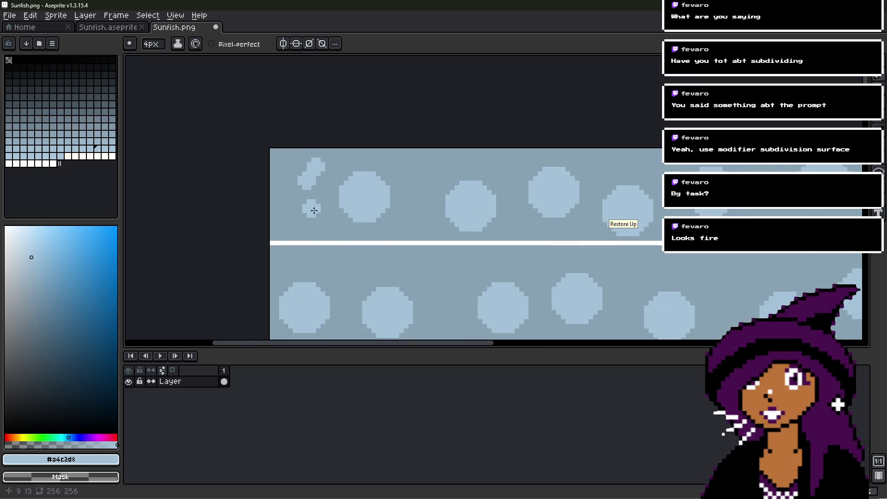
left_click(315, 165)
left_click(302, 190)
left_click(325, 217)
left_click(284, 208)
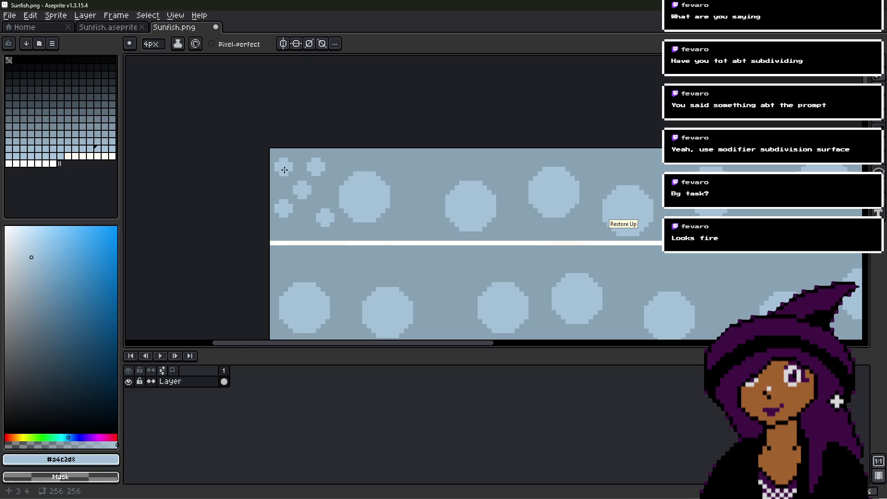
- Add more small 4px dots between the large spots, up to the top edge
left_click(417, 166)
left_click(413, 226)
left_click(367, 157)
scroll(390, 174, "right", 4)
left_click(386, 168)
left_click(428, 232)
left_click(318, 195)
left_click(327, 209)
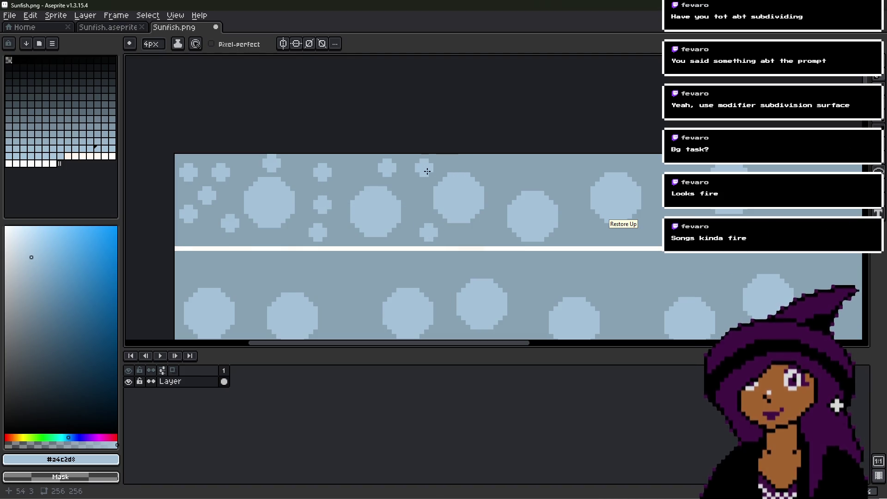
left_click(427, 172)
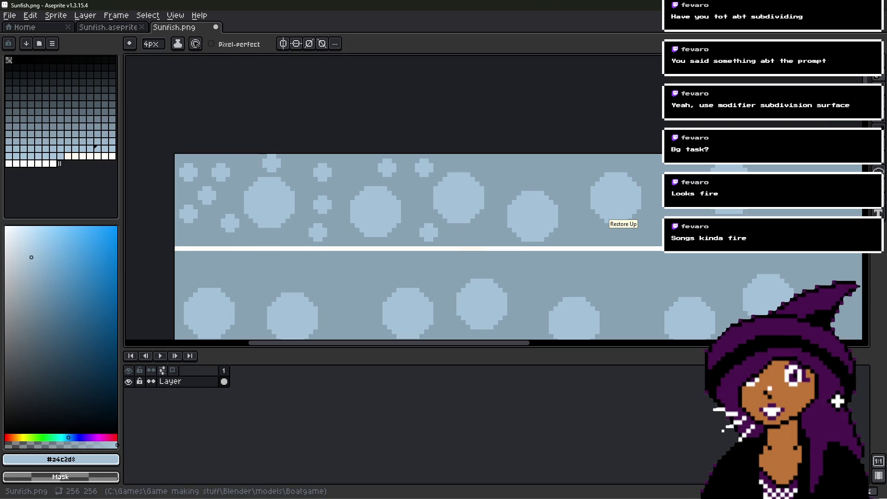
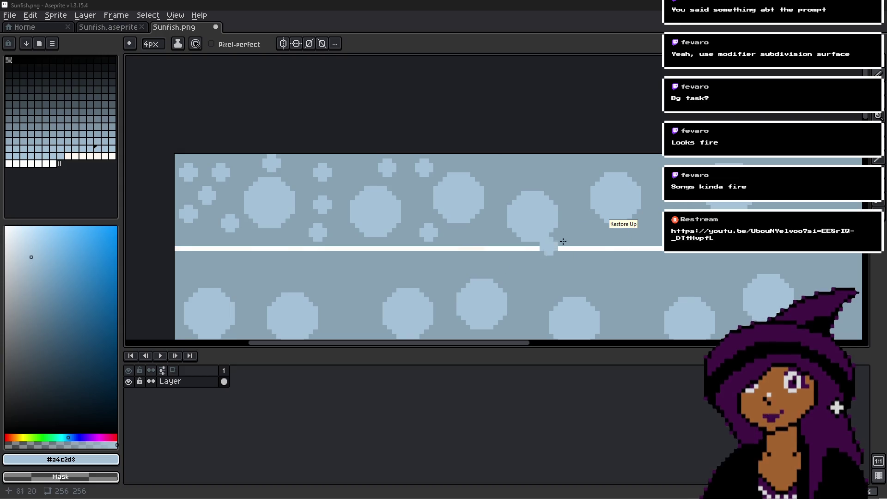
- Stamp about ten small #a4c2d8 bubbles into the gaps of the upper band's first stretch
left_click(503, 172)
left_click(503, 189)
left_click(489, 227)
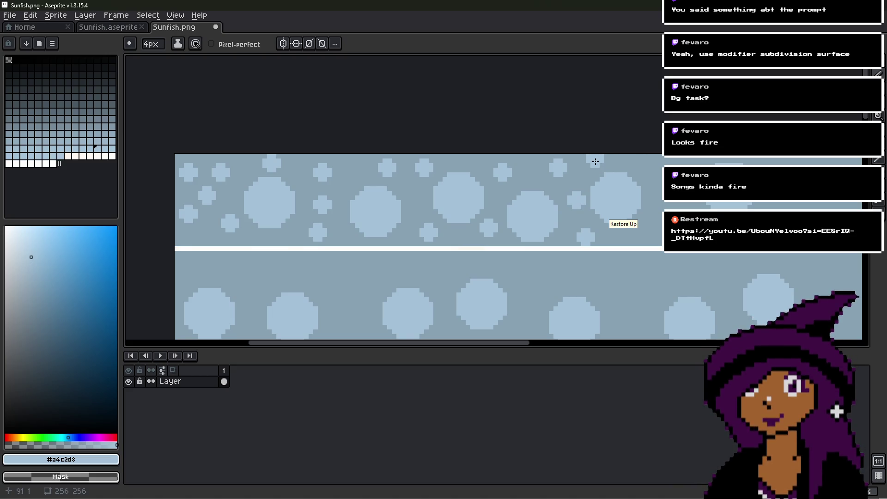
middle_click_drag(652, 227, 603, 174)
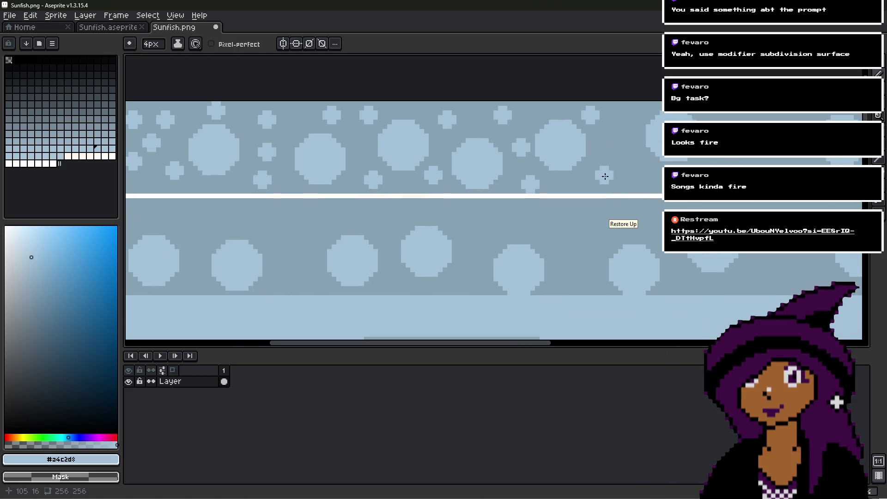
left_click(604, 163)
left_click(627, 119)
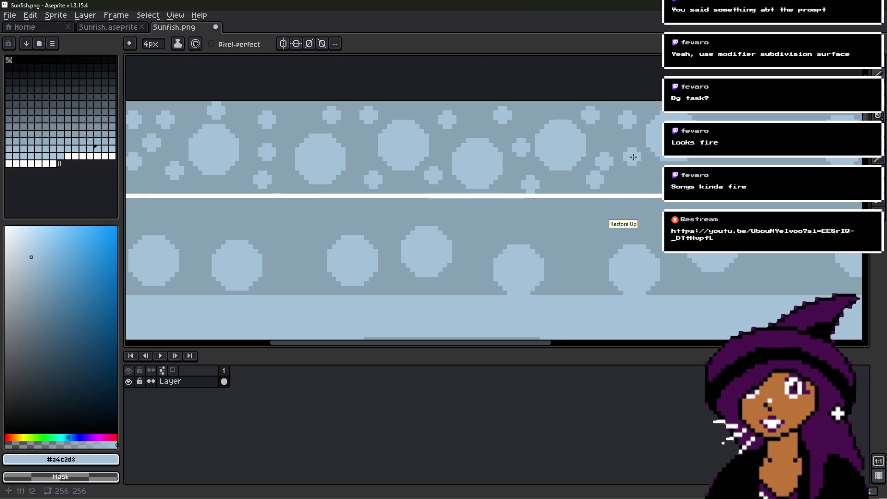
left_click(645, 174)
middle_click_drag(630, 149, 496, 158)
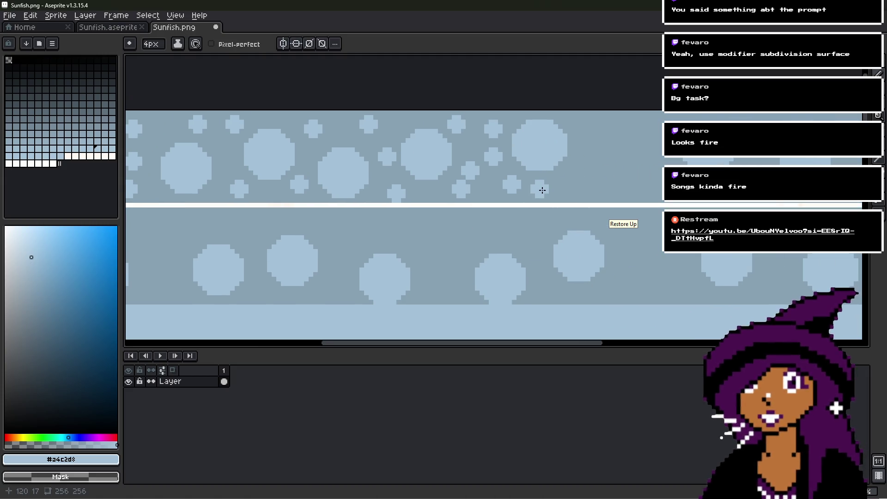
left_click(609, 189)
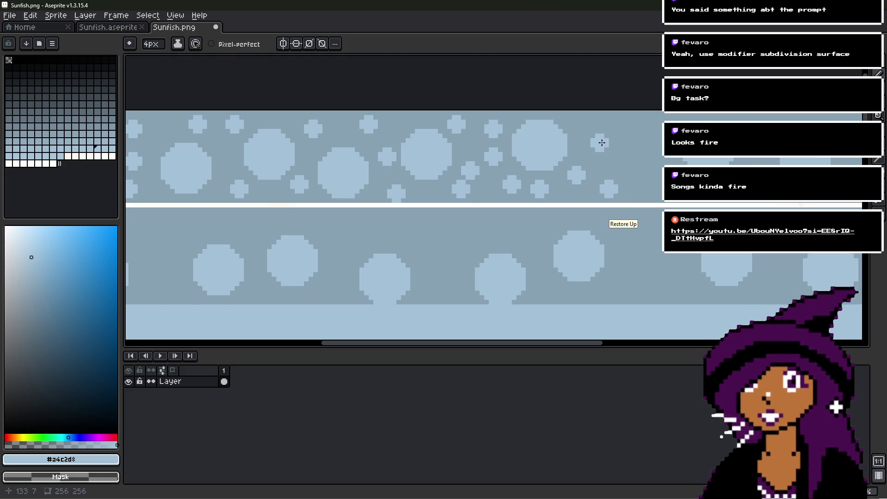
left_click(608, 163)
left_click(632, 129)
left_click(649, 165)
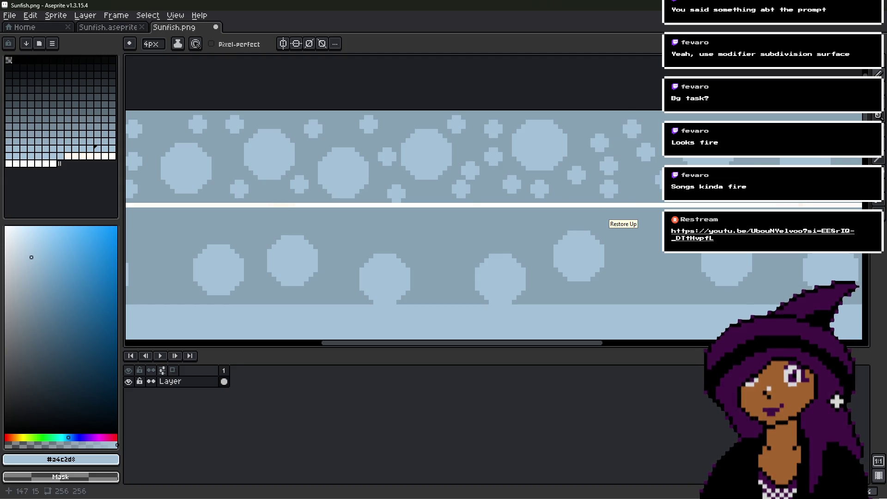
- Eyedrop the light bubble colour again with Alt, then stamp three more small bubbles
scroll(653, 151, "up", 3)
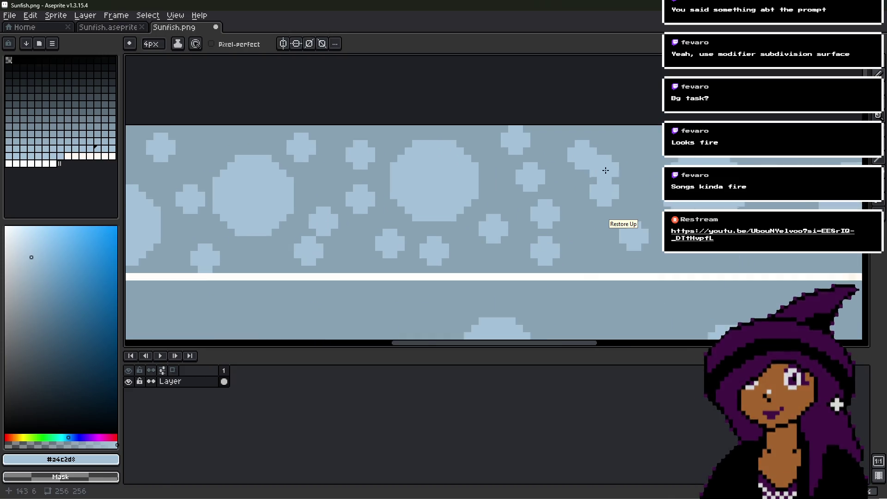
left_click(639, 162, "alt")
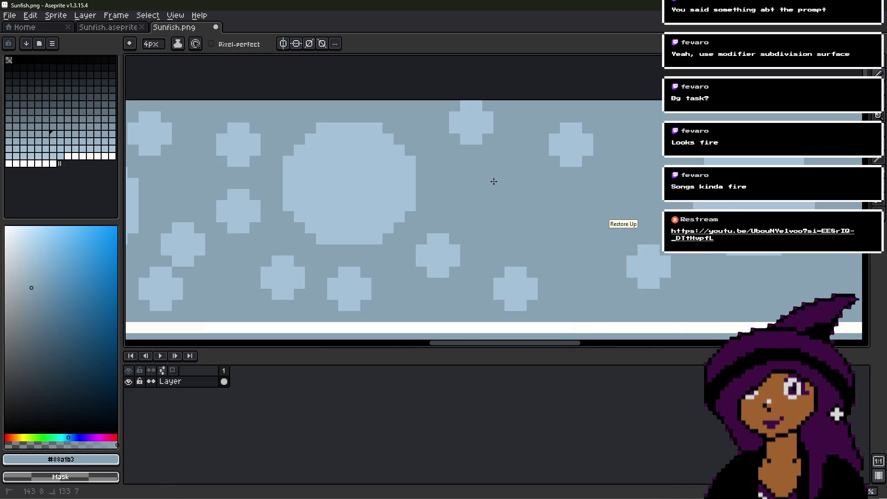
key("alt")
left_click(524, 288, "alt")
left_click(593, 189)
left_click(504, 177)
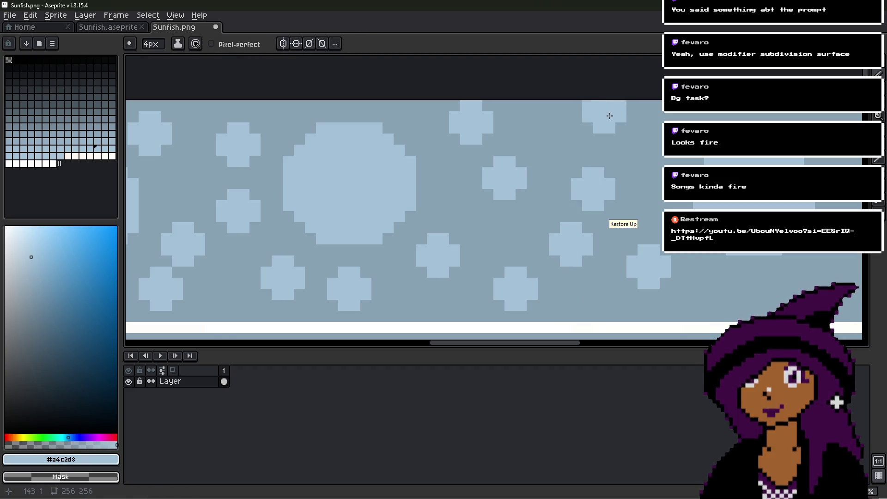
left_click(615, 133)
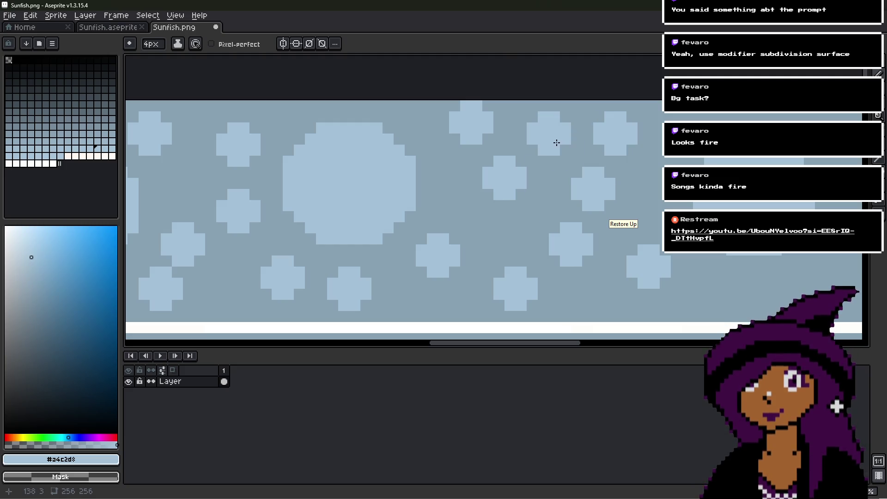
- Dot eight small light bubbles along the band's edge and its left-hand stretch
left_click_drag(663, 205, 491, 167)
scroll(491, 167, "down", 2)
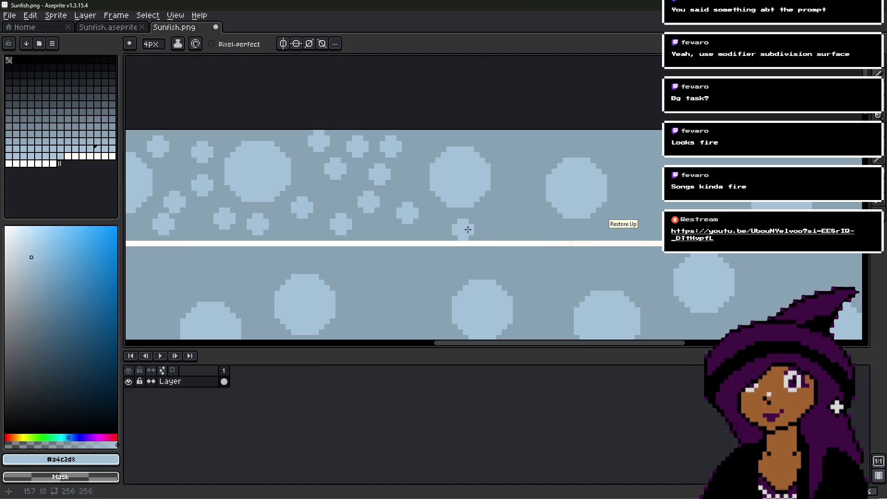
scroll(463, 228, "up", 2)
left_click_drag(640, 180, 563, 173)
scroll(564, 174, "down", 2)
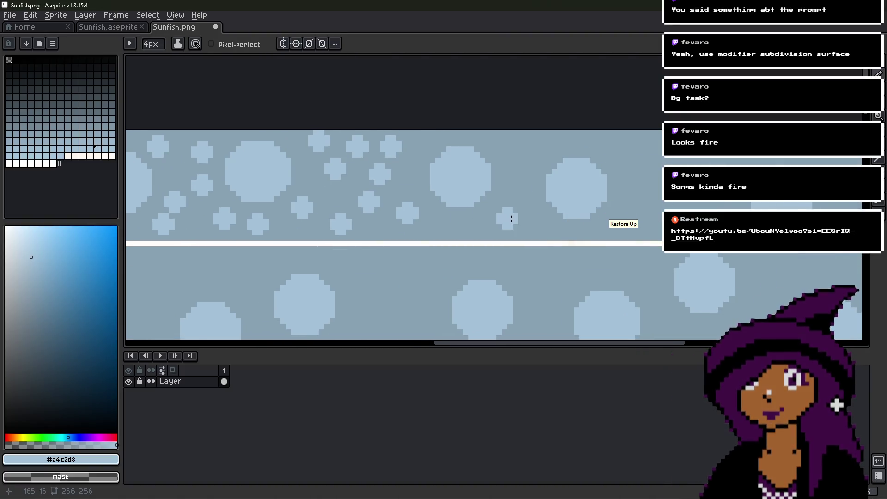
left_click(452, 229)
left_click(513, 218)
left_click(535, 140)
left_click(518, 185)
left_click(541, 224)
left_click(491, 141)
left_click(429, 141)
left_click(407, 170)
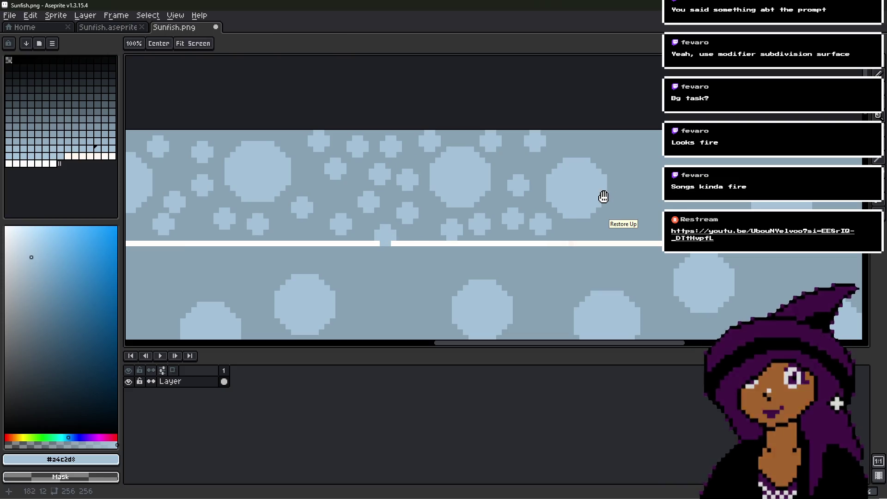
- Fill the right stretch of the upper band with ten small bubbles near the seam
middle_click_drag(646, 208, 562, 223)
left_click(556, 184)
left_click(562, 234)
left_click(523, 237)
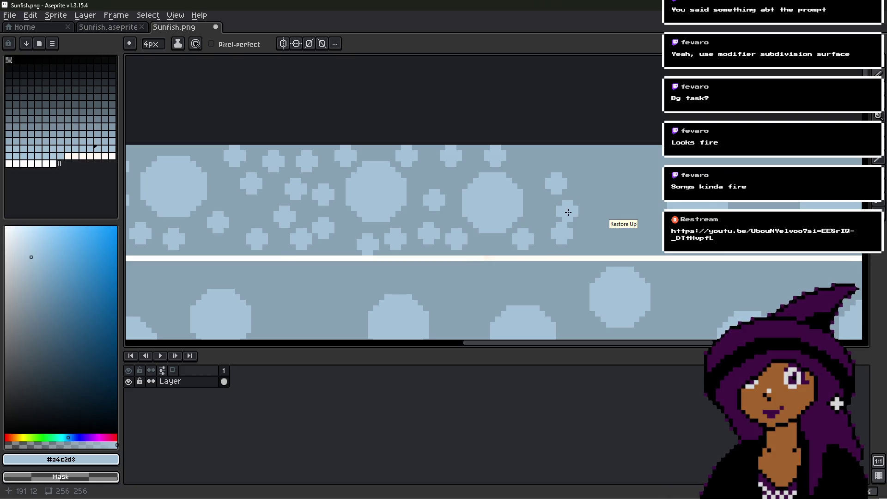
left_click(538, 208)
left_click(534, 161)
left_click(628, 158)
left_click(623, 208)
left_click(595, 185)
left_click(584, 207)
left_click(568, 161)
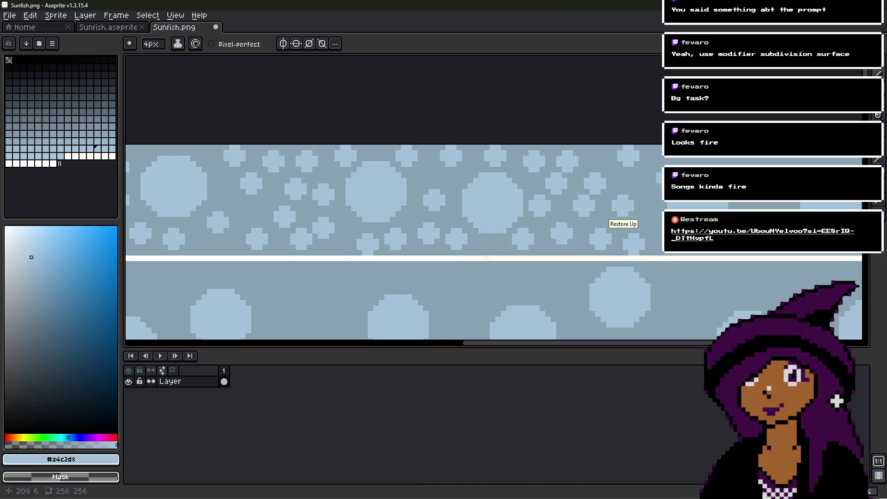
- Add four more small bubbles toward the band's top and right edge
mouse_move(740, 153)
middle_mouse_down()
mouse_move(607, 175)
mouse_move(540, 151)
middle_mouse_up()
left_click(588, 189)
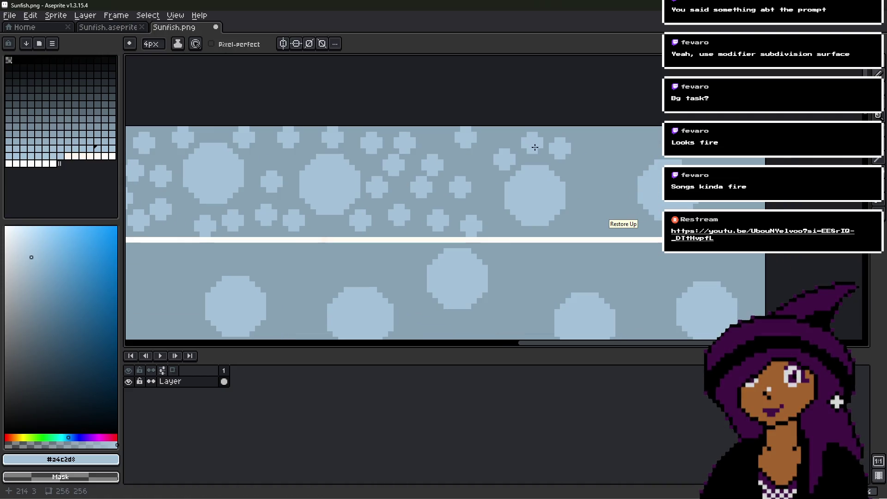
middle_click_drag(612, 198, 584, 166)
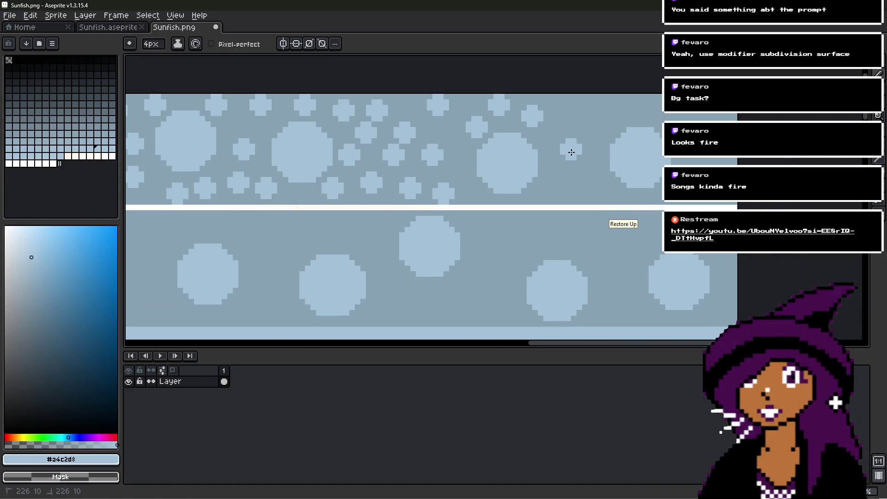
left_click(599, 182)
left_click(564, 105)
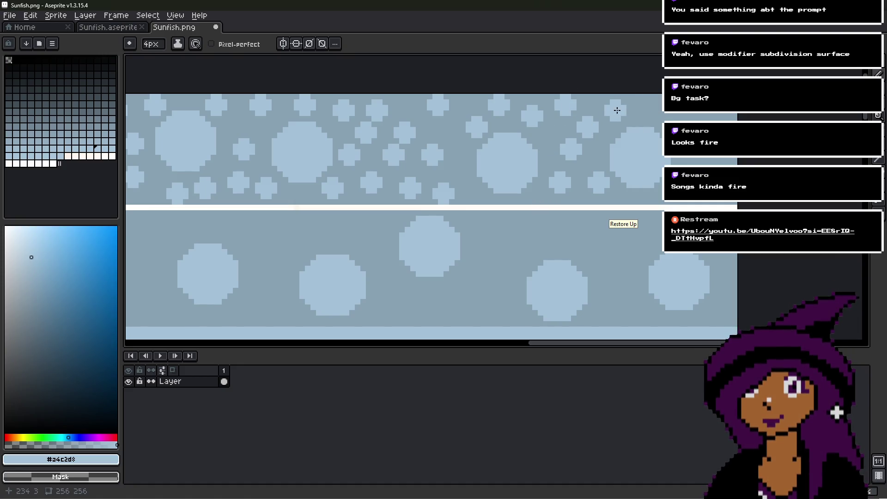
left_click(621, 110)
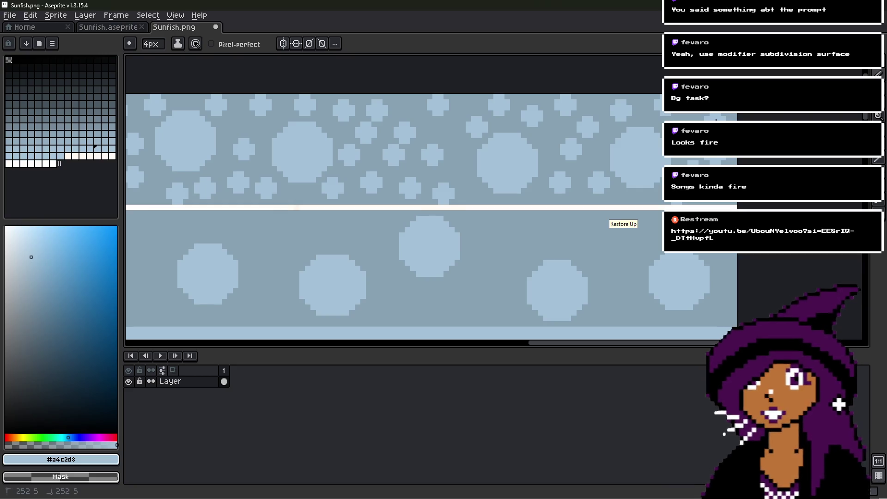
- Pick #88a1b3 as the background colour and paint out two stray light bubbles
scroll(568, 180, "down", 3)
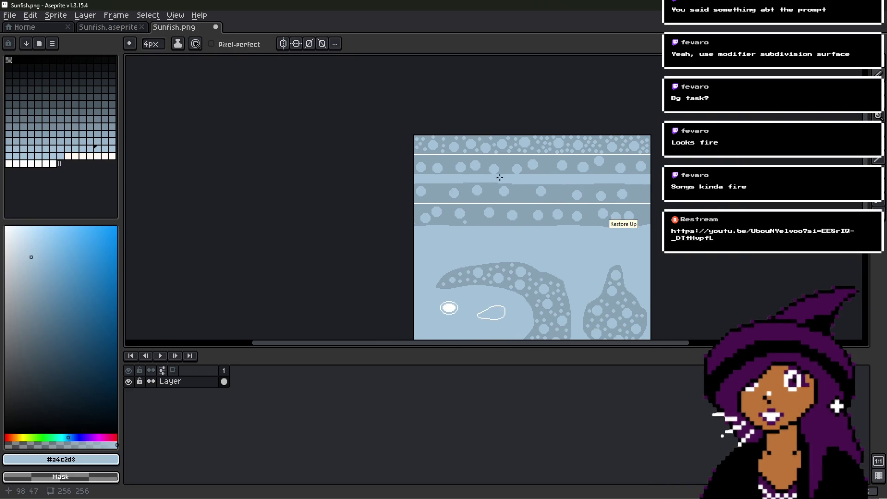
scroll(484, 134, "up", 3)
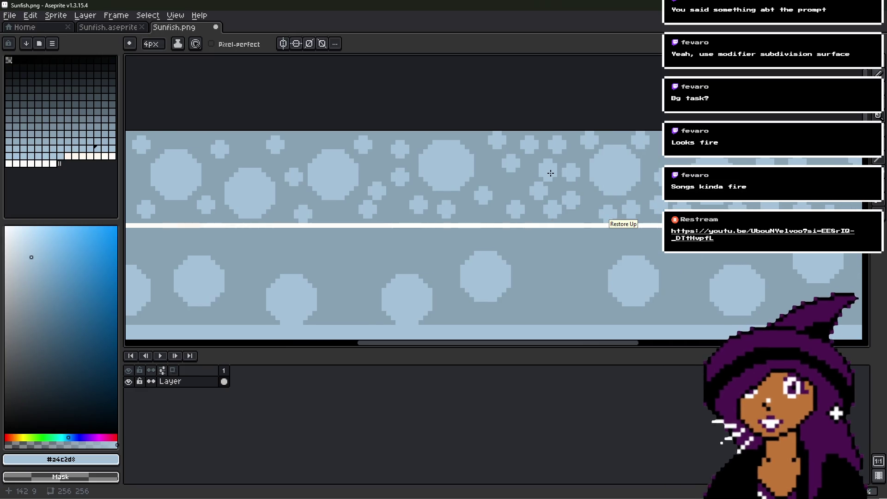
scroll(549, 171, "up", 1)
right_click(509, 167, "alt")
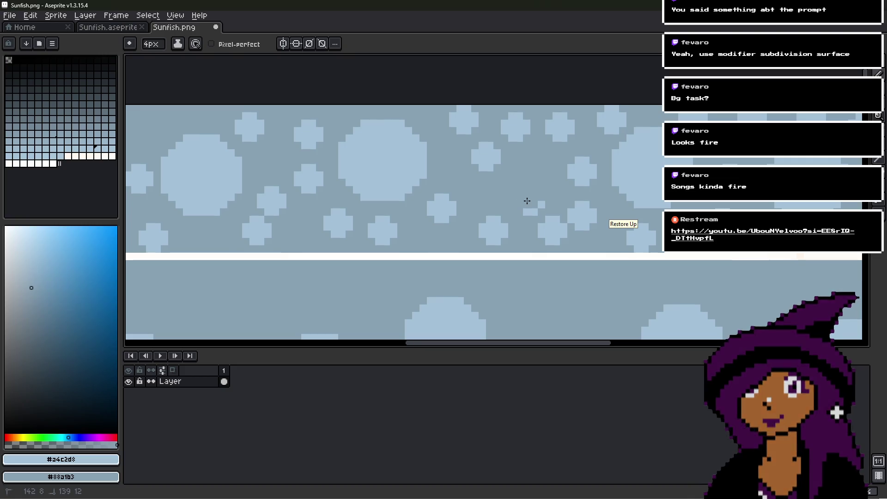
right_click(515, 132)
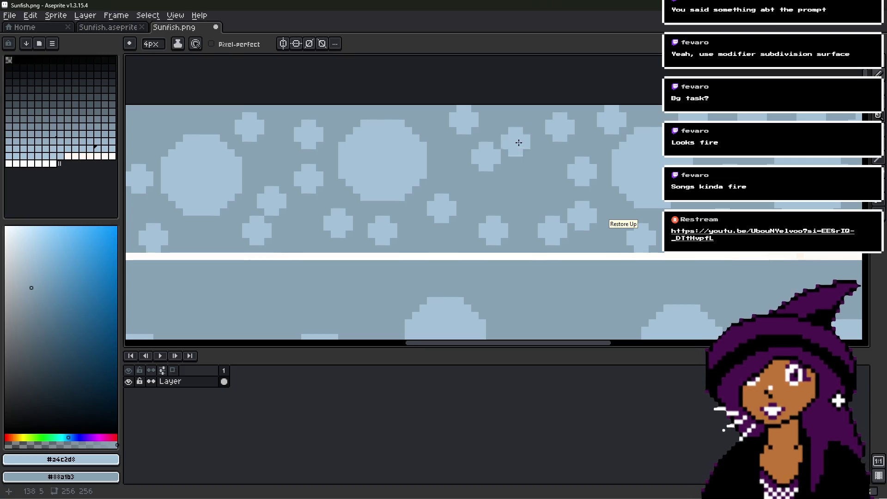
right_click(580, 217)
- Paint out three more small unwanted bubbles farther along the upper band
mouse_move(555, 232)
left_mouse_down()
mouse_move(545, 226)
mouse_move(539, 146)
mouse_move(440, 114)
left_mouse_up()
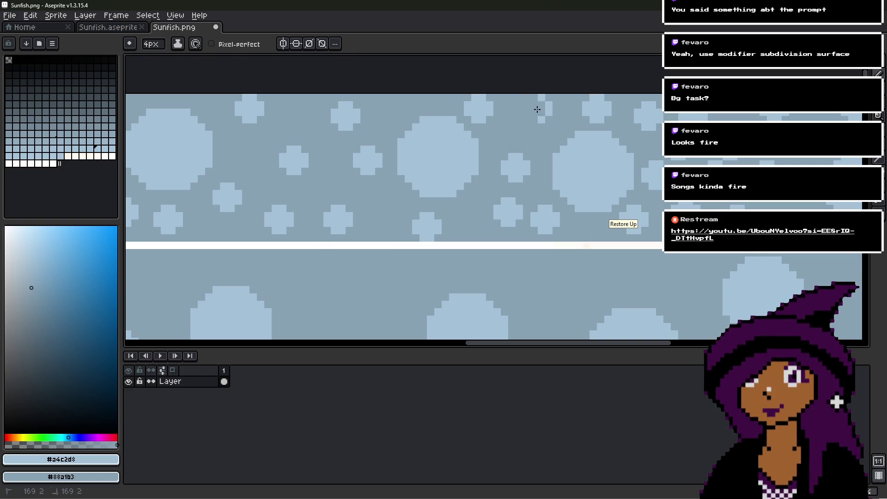
mouse_move(546, 111)
left_mouse_down()
mouse_move(461, 128)
mouse_move(447, 222)
left_mouse_up()
mouse_move(428, 174)
left_mouse_down()
mouse_move(445, 192)
mouse_move(415, 170)
left_mouse_up()
mouse_move(569, 159)
right_mouse_down()
mouse_move(565, 139)
mouse_move(592, 150)
mouse_move(618, 180)
right_mouse_up()
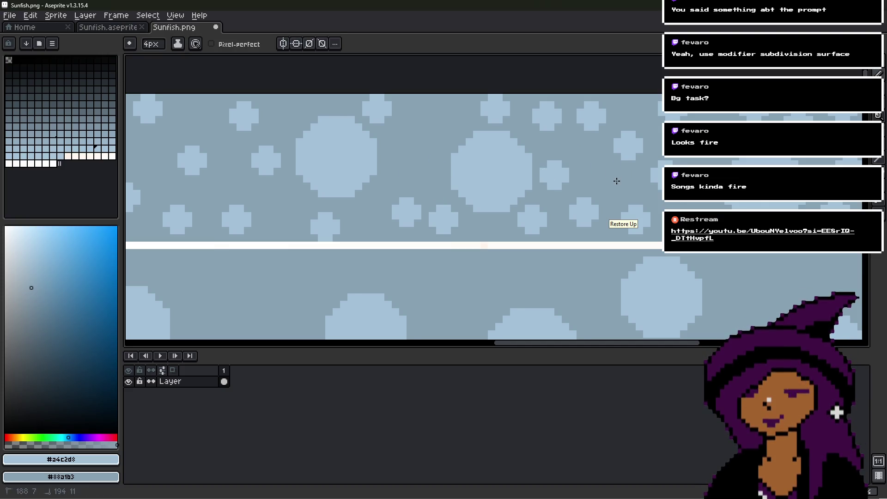
right_click(628, 144)
left_click_drag(629, 168, 544, 161)
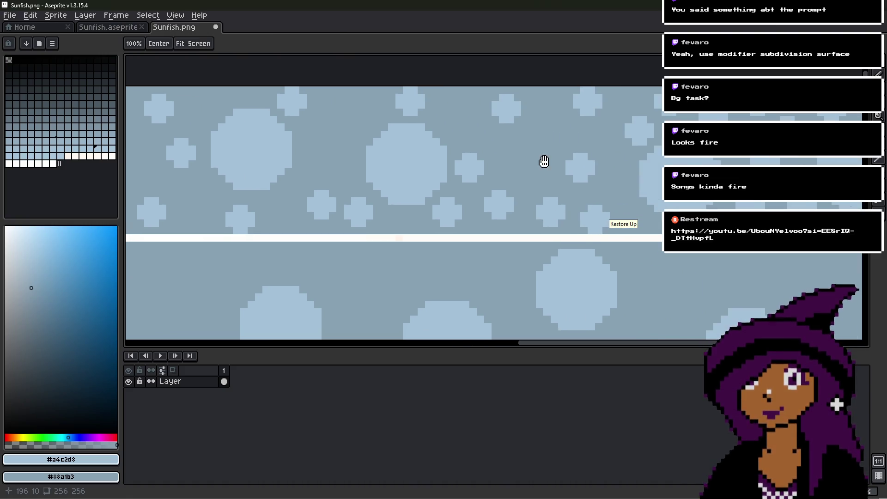
scroll(513, 199, "down", 3)
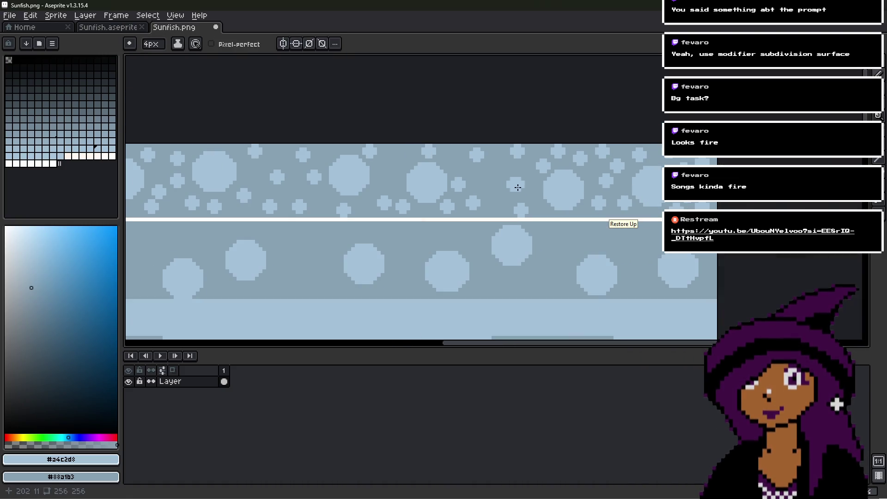
scroll(516, 187, "down", 3)
scroll(525, 189, "up", 3)
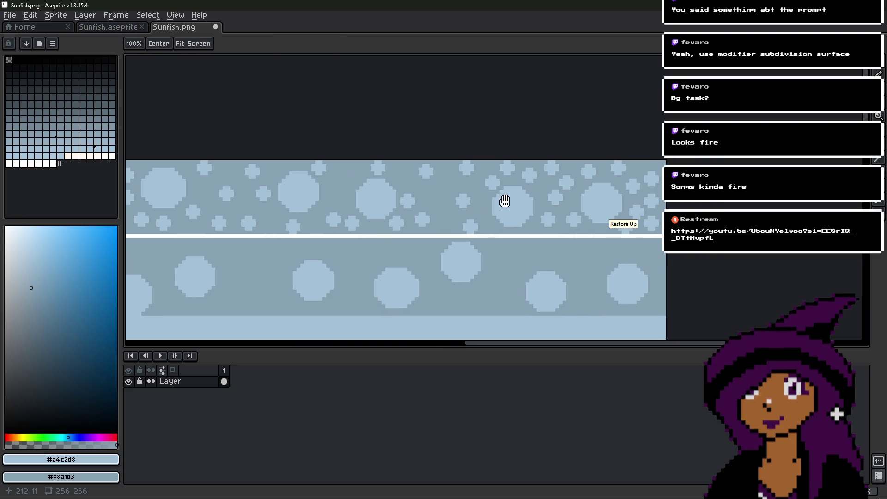
scroll(520, 177, "up", 2)
scroll(520, 177, "up", 1)
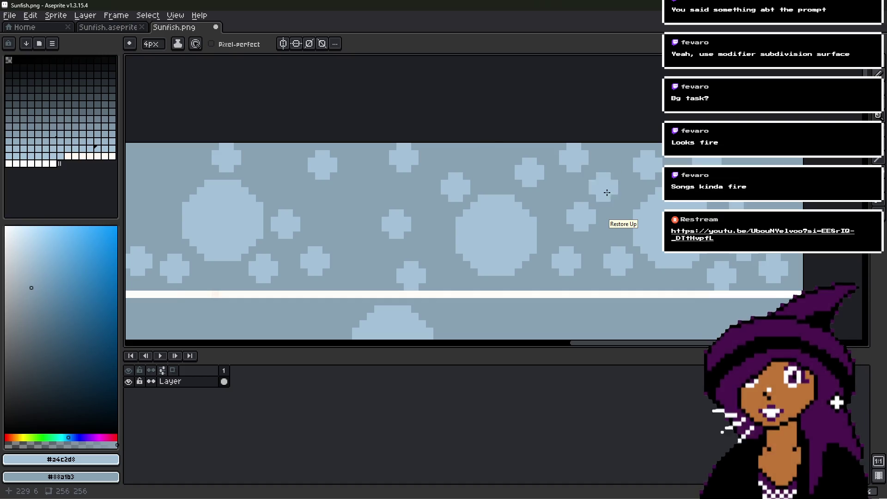
scroll(568, 262, "up", 1)
scroll(590, 211, "right", 5)
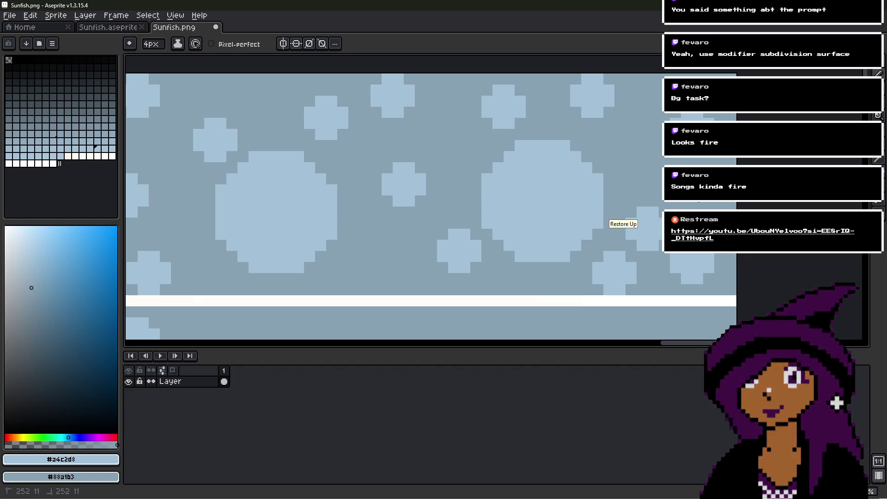
scroll(623, 277, "down", 8)
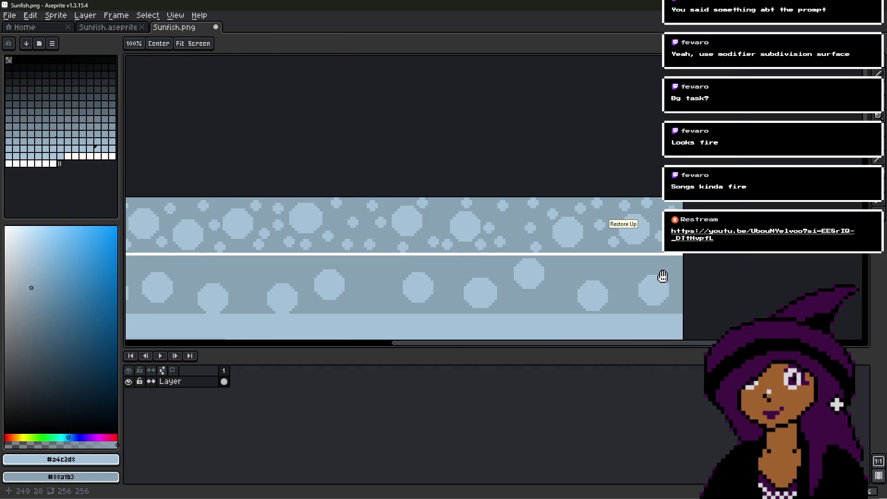
scroll(593, 205, "up", 2)
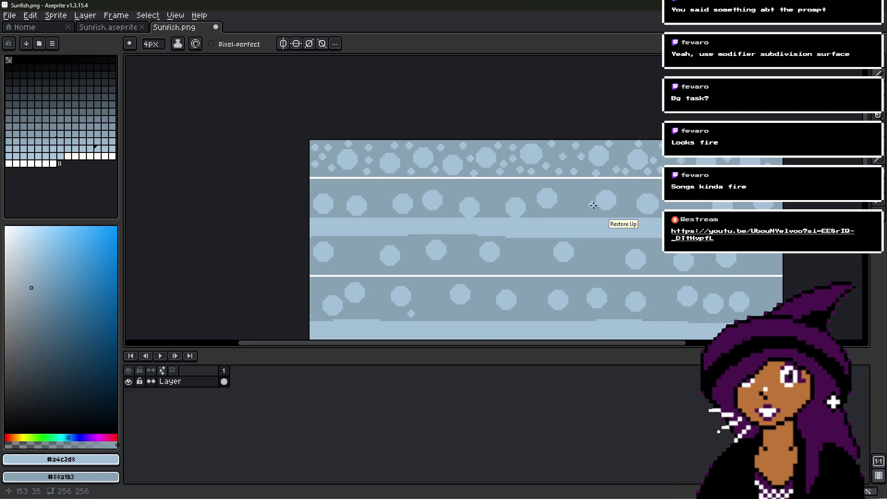
scroll(334, 140, "up", 2)
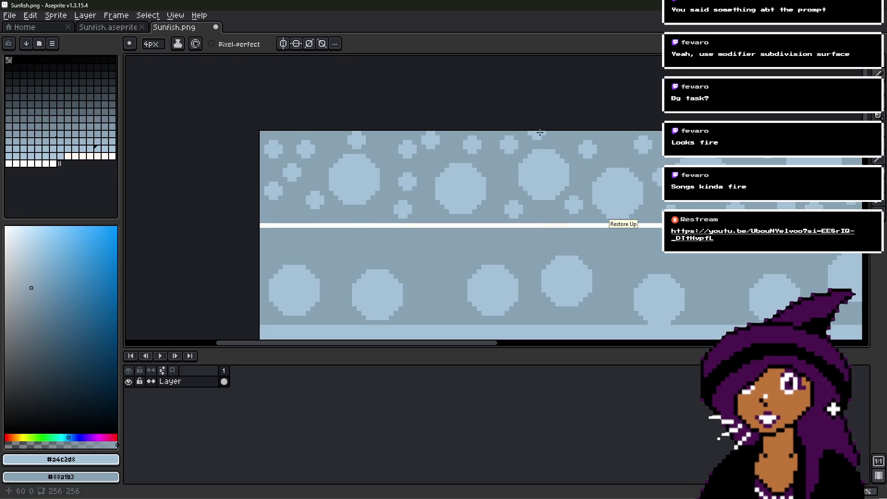
scroll(540, 132, "down", 2)
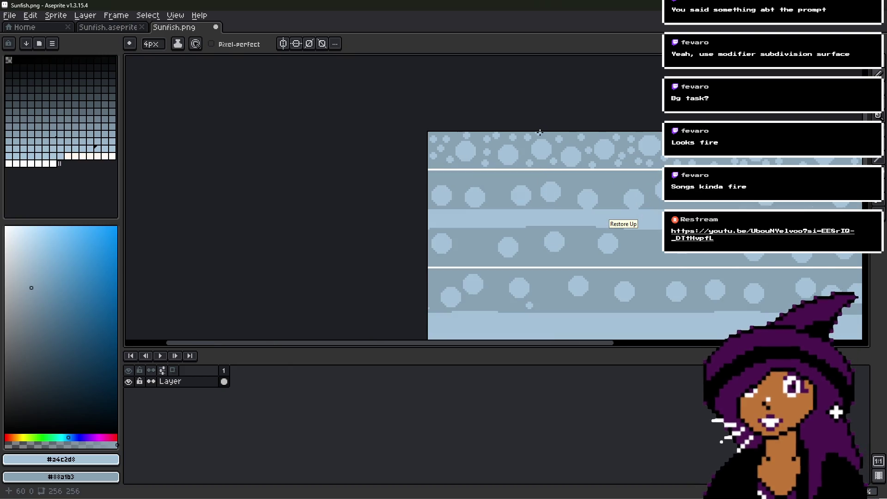
middle_click_drag(620, 118, 532, 91)
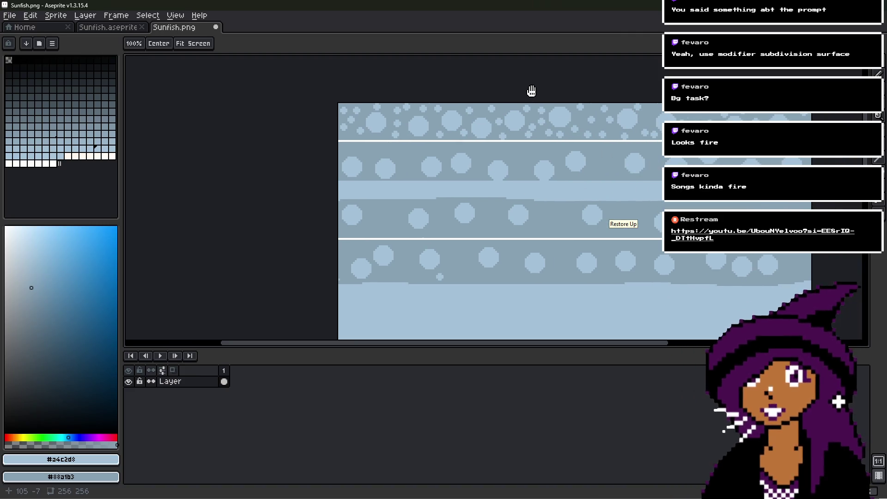
scroll(382, 154, "up", 3)
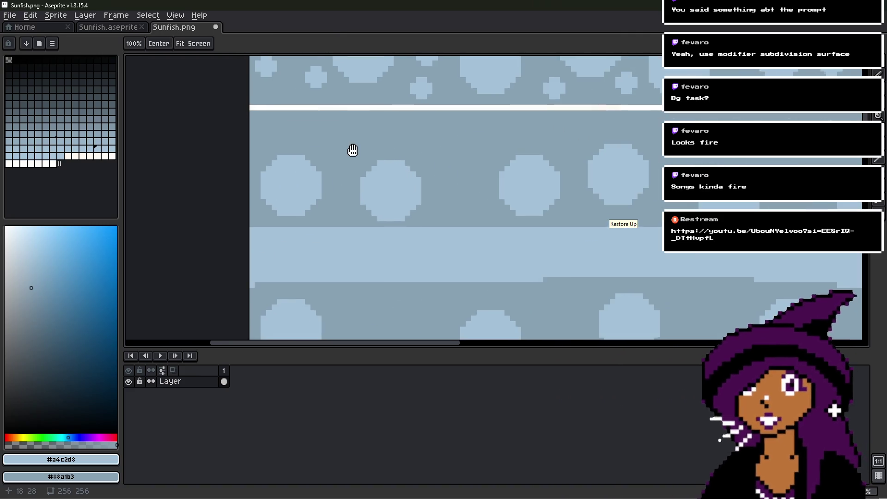
left_click(376, 231)
- Stamp five light-blue bubbles into the band below the white seam
left_click(410, 171)
left_click(476, 176)
left_click(502, 237)
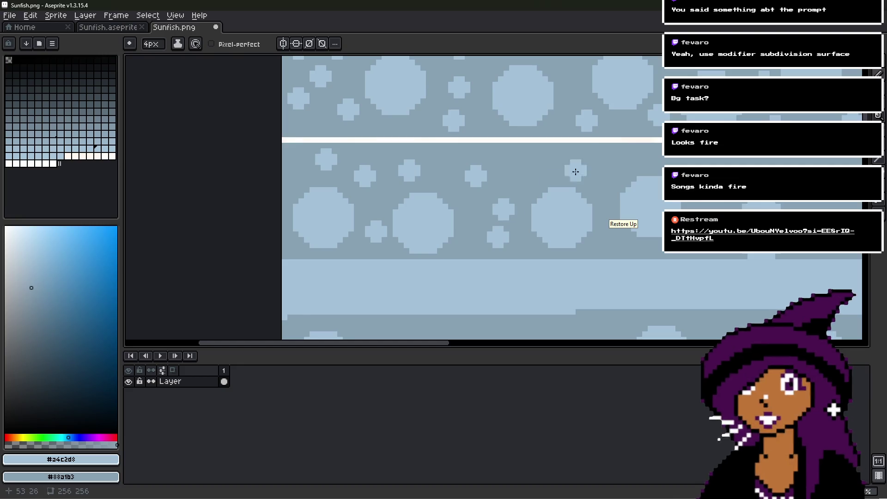
left_click(548, 168)
left_click(586, 173)
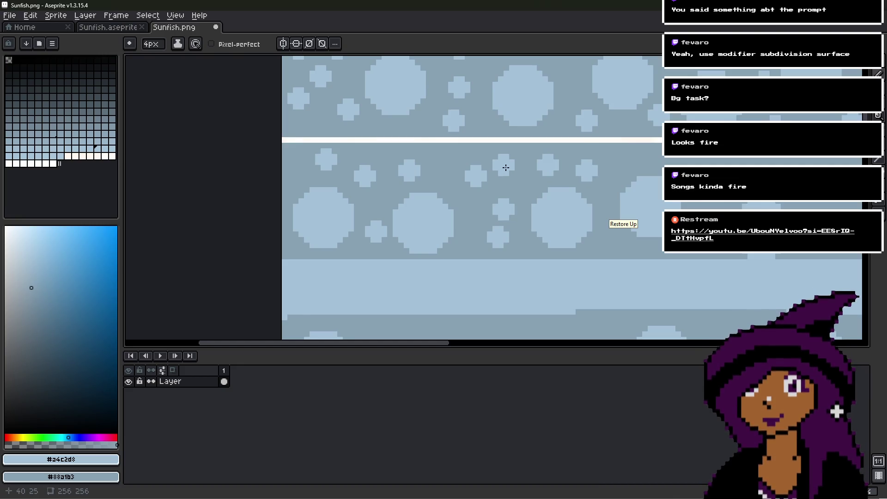
- Add eight more small bubbles filling gaps further along the lower band
scroll(476, 188, "right", 3, "ctrl")
left_click(462, 243)
left_click(480, 159)
left_click(540, 155)
left_click(568, 183)
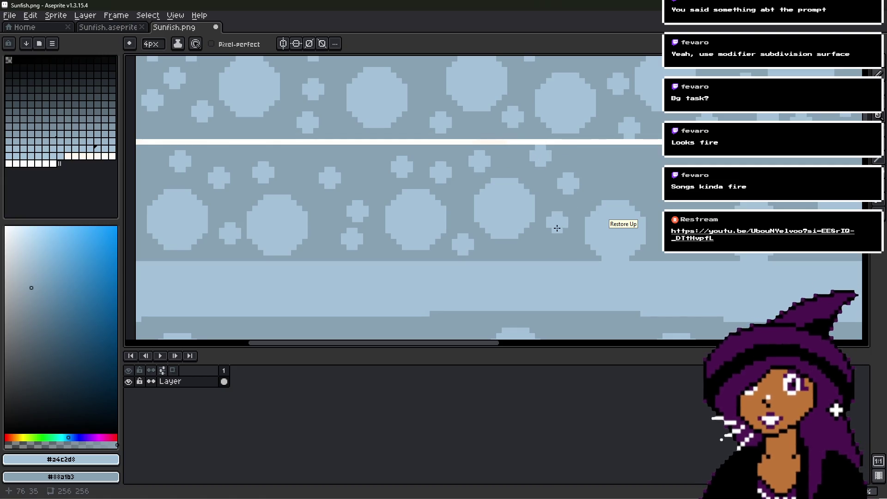
left_click(618, 173)
scroll(564, 159, "right", 2, "ctrl")
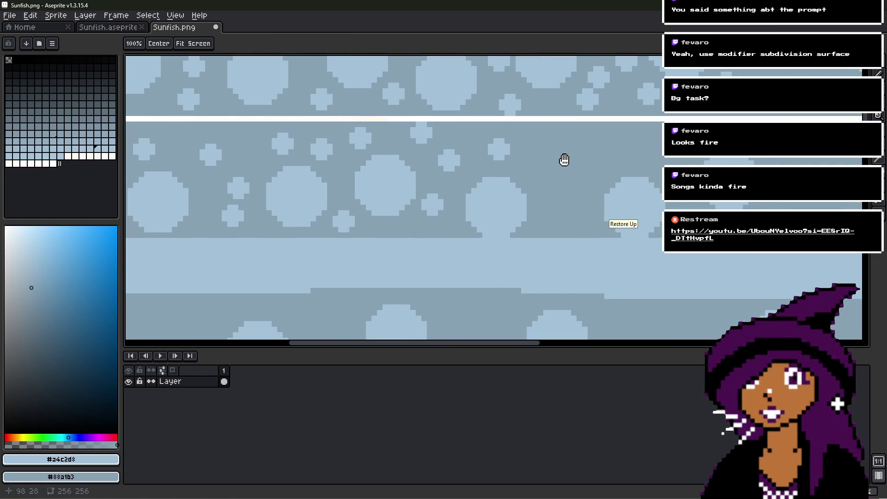
left_click(558, 221)
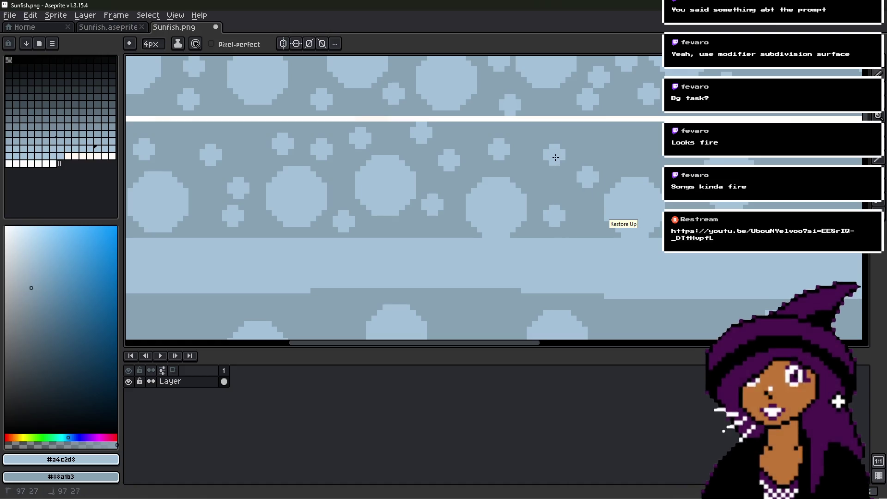
left_click(550, 188)
left_click(611, 138)
- Pan along the lower band to survey the next stretches needing bubbles
middle_click_drag(651, 152, 545, 170)
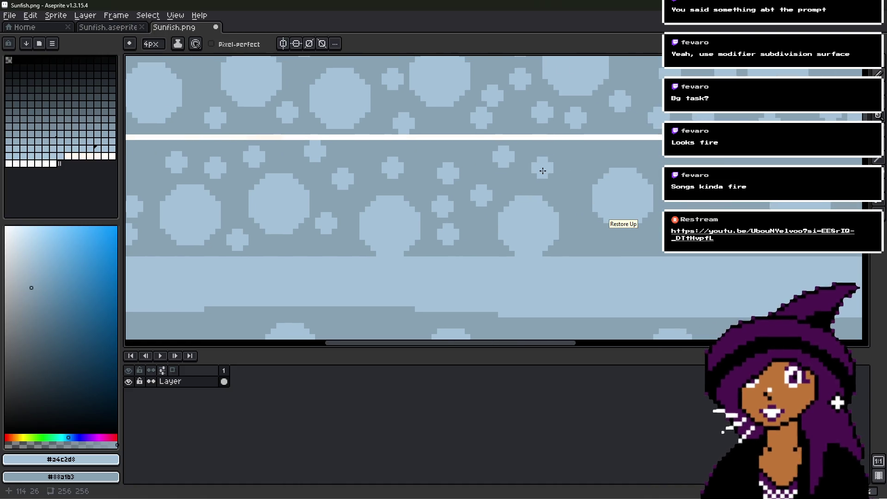
key("space")
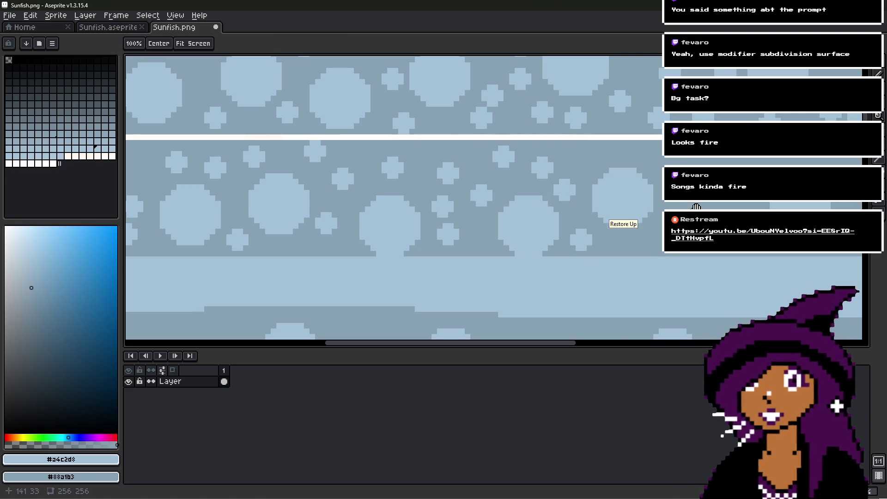
left_click_drag(695, 206, 518, 252)
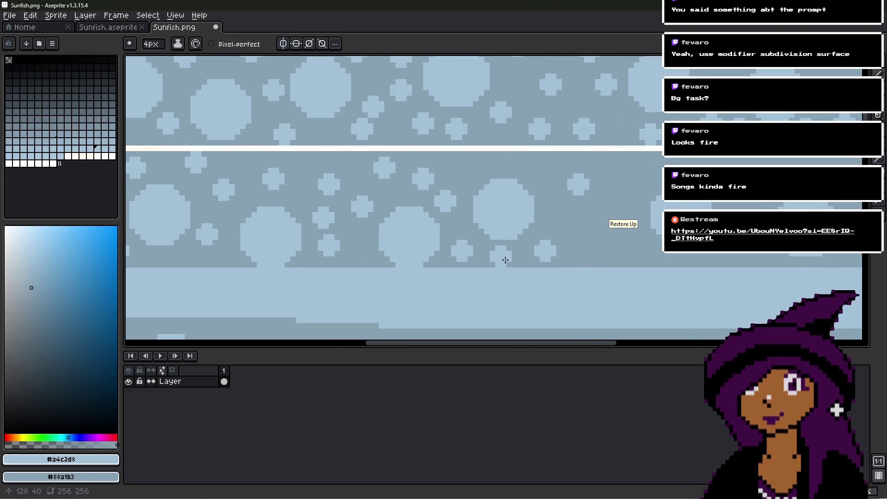
scroll(538, 193, "down", 2)
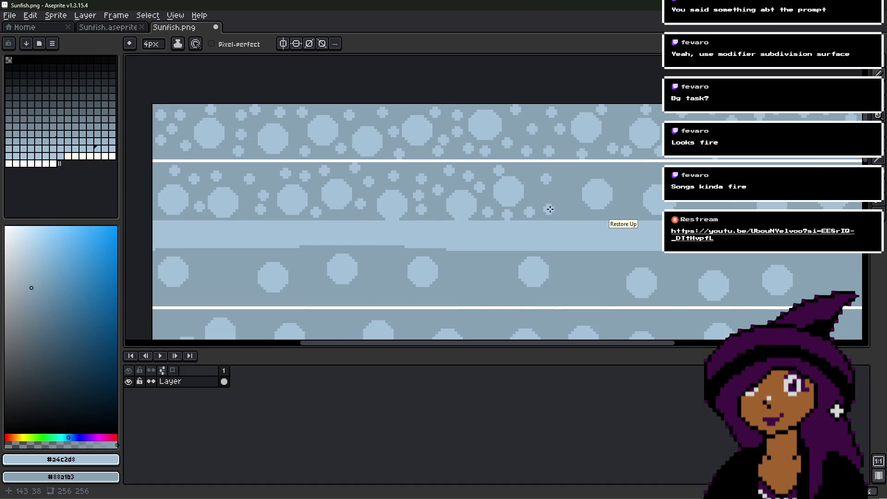
scroll(564, 196, "up", 2)
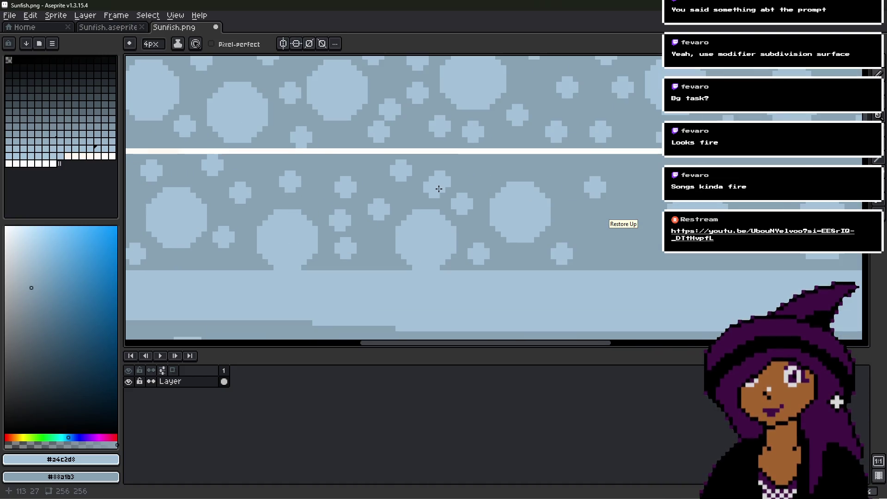
scroll(471, 214, "left", 2)
scroll(536, 209, "left", 2)
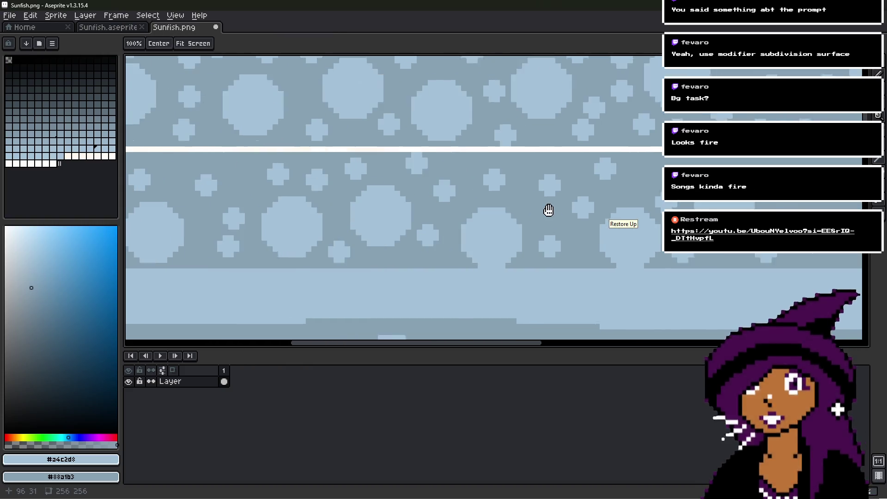
scroll(499, 208, "down", 2)
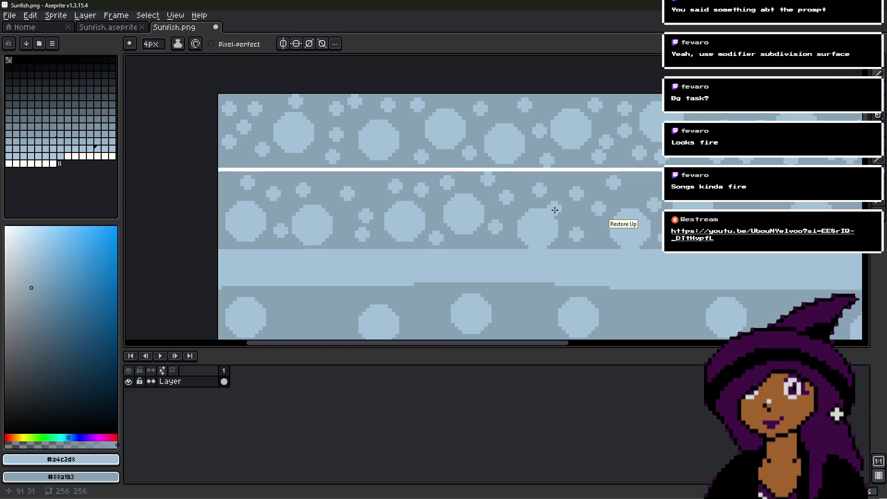
scroll(554, 210, "up", 2)
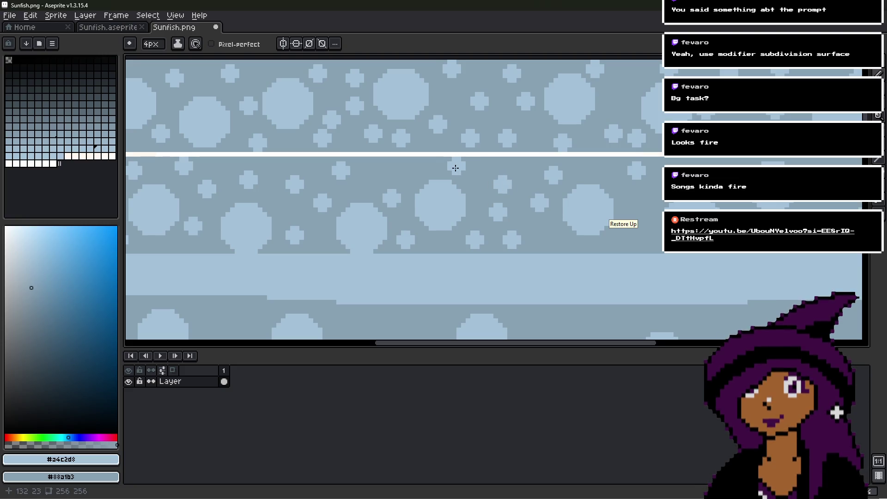
scroll(566, 180, "up", 2)
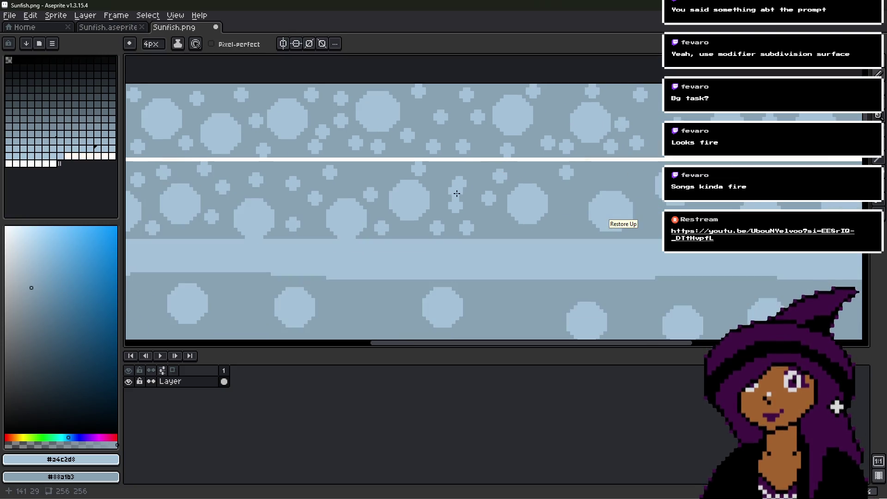
middle_click_drag(457, 207, 451, 208)
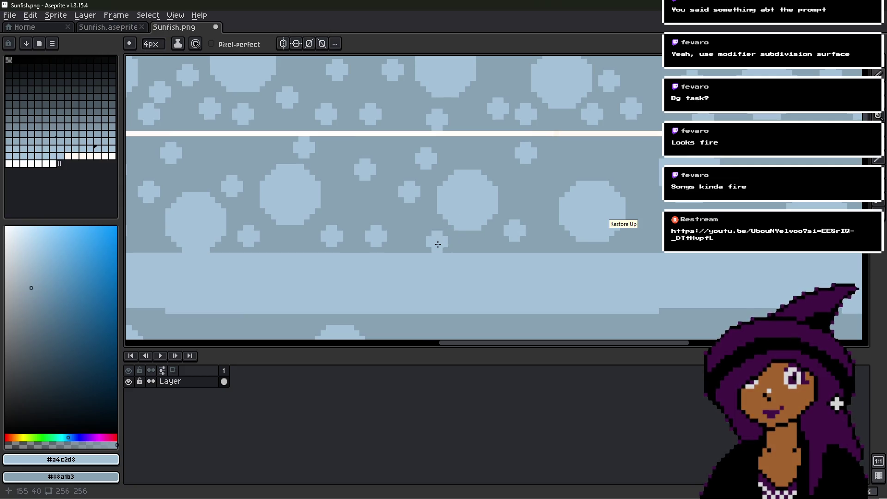
middle_click_drag(596, 164, 489, 182)
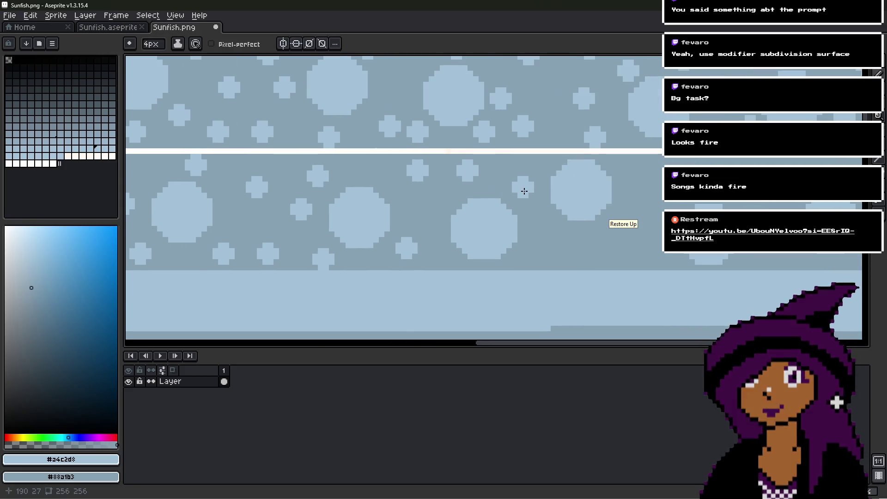
middle_click_drag(544, 224, 475, 215)
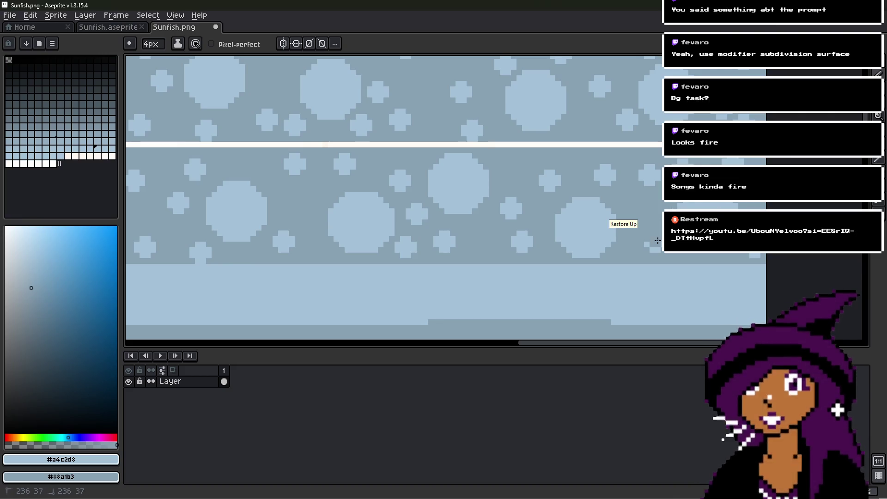
scroll(657, 245, "down", 3)
- Dot six small light-blue bubbles into the empty spots of the band
mouse_move(647, 256)
middle_mouse_down()
mouse_move(659, 159)
mouse_move(672, 151)
middle_mouse_up()
middle_click_drag(615, 169, 631, 167)
scroll(290, 176, "up", 3)
left_click(377, 127)
left_click(443, 174)
left_click(338, 184)
left_click(563, 184)
left_click(568, 128)
left_click(512, 193)
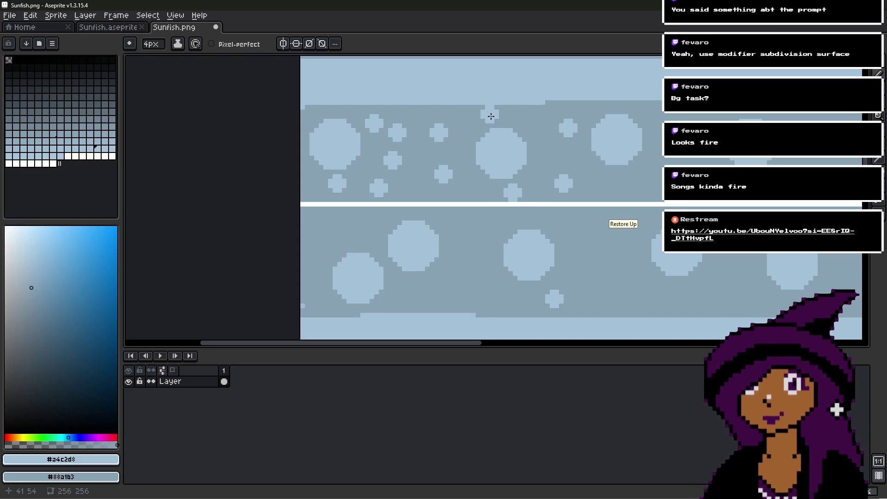
- Add four more small bubbles in the next empty area of the band
middle_click_drag(605, 180, 529, 162)
left_click(580, 169)
left_click(650, 169)
left_click(612, 119)
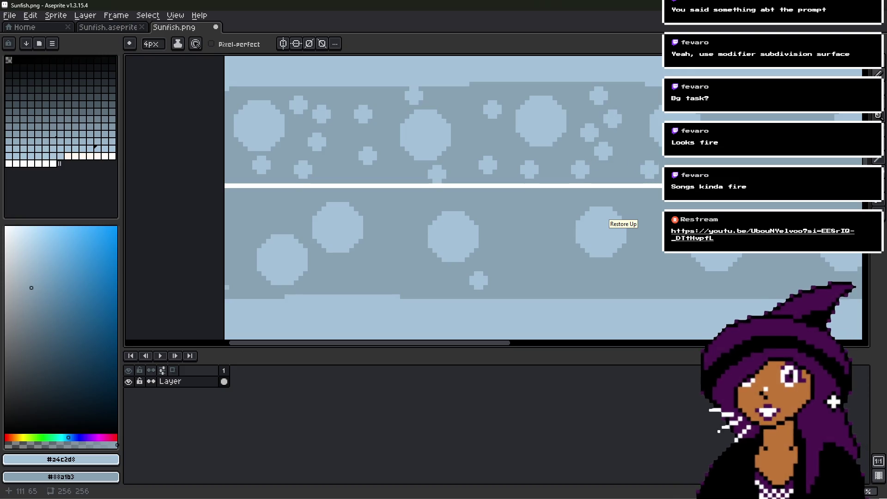
middle_click_drag(712, 162, 647, 186)
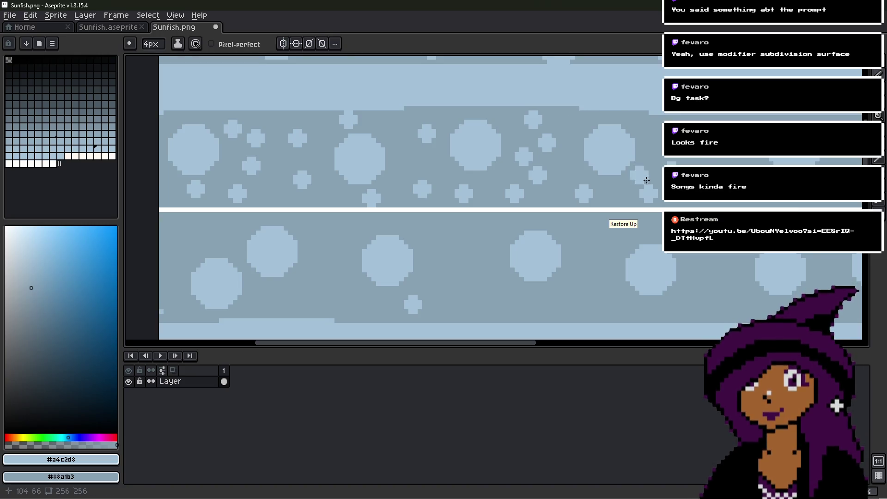
mouse_move(751, 186)
middle_mouse_down()
mouse_move(529, 162)
mouse_move(534, 166)
middle_mouse_up()
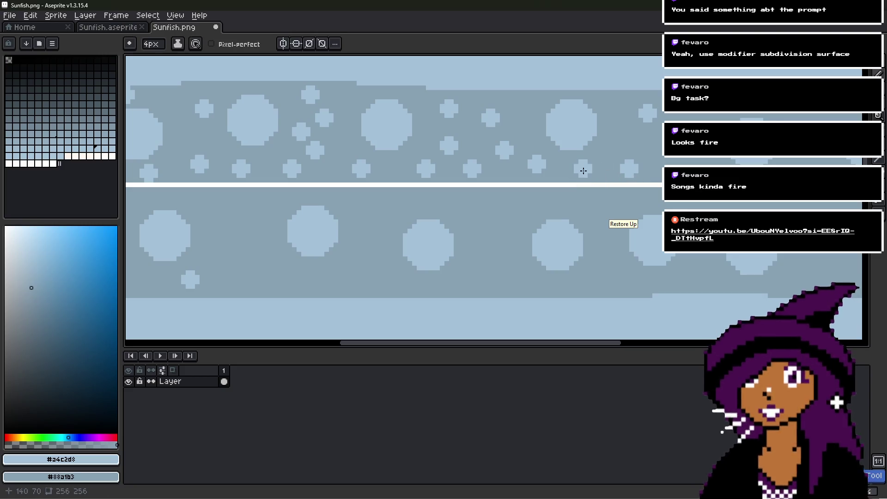
left_click(574, 168)
mouse_move(536, 113)
middle_mouse_down()
mouse_move(421, 118)
mouse_move(417, 144)
mouse_move(505, 177)
middle_mouse_up()
- Paint two stray dots out with the background colour and add three light dots
right_click(423, 184)
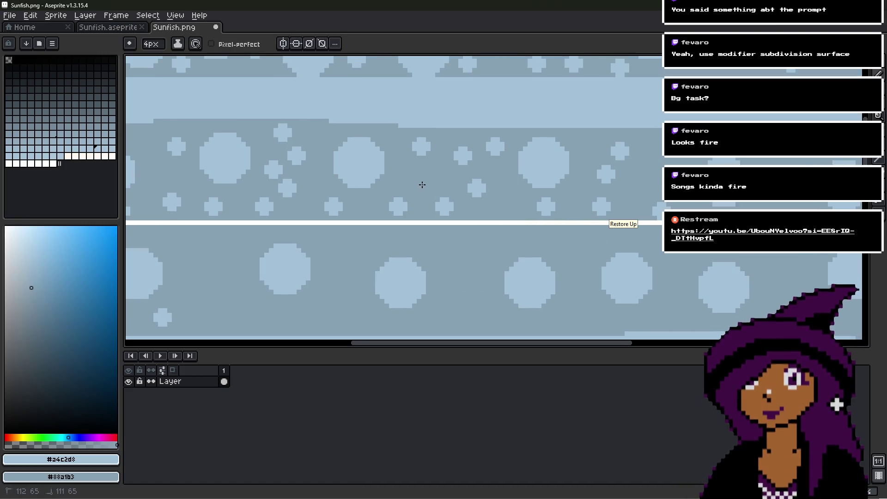
right_click(462, 155)
middle_click_drag(549, 197, 496, 213)
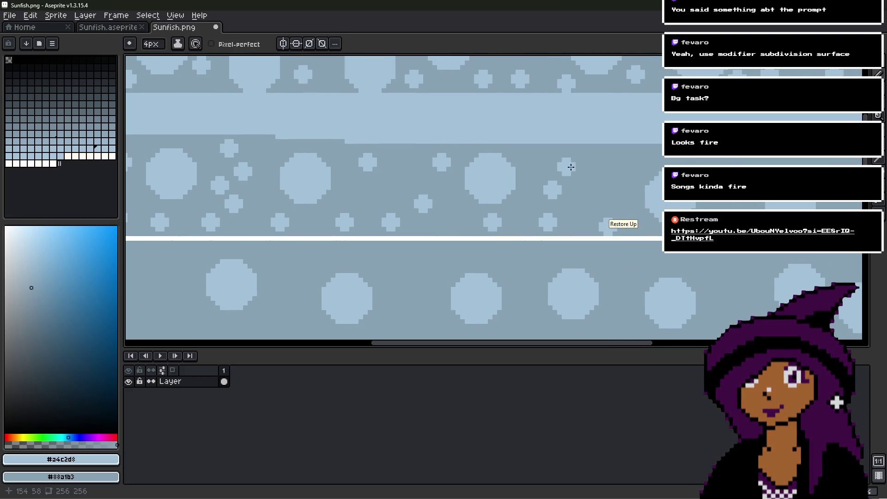
left_click(612, 185)
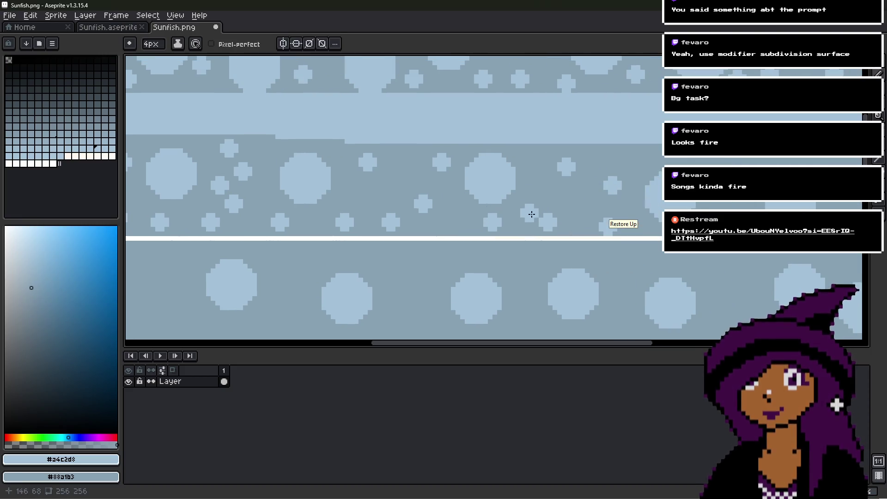
middle_click_drag(533, 205, 479, 182)
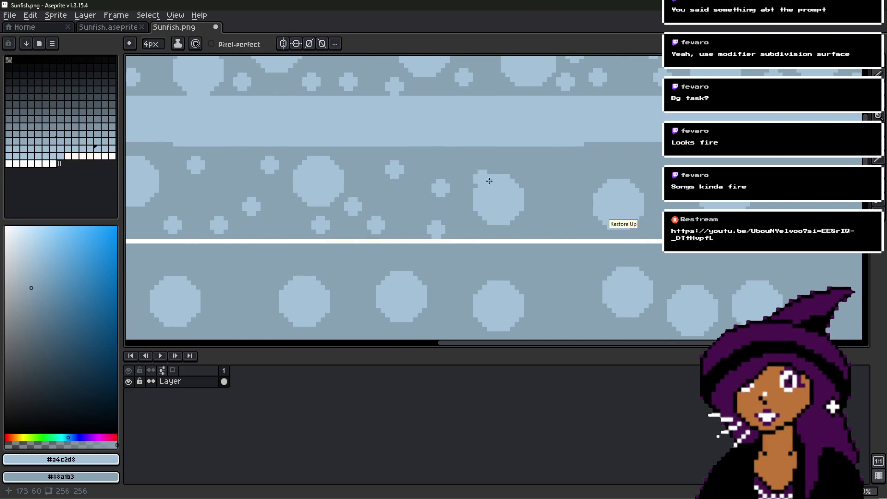
left_click(553, 216)
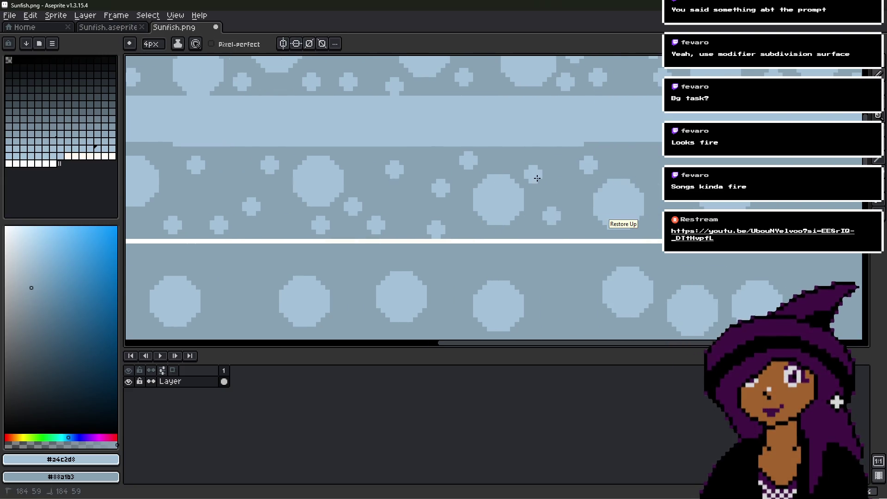
left_click(534, 172)
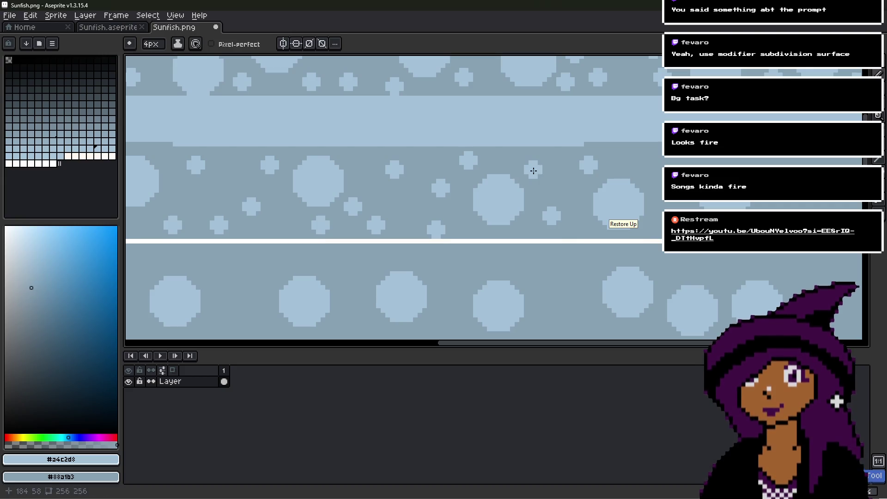
scroll(577, 208, "down", 2)
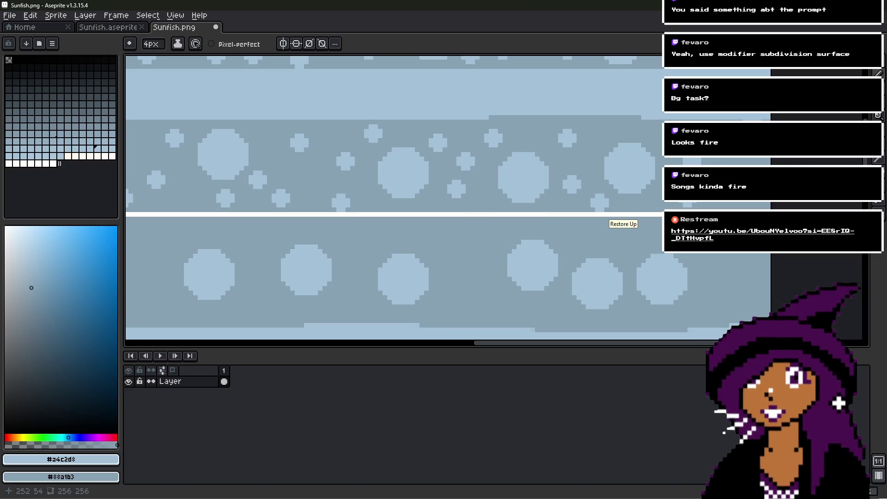
- Stamp light circles along the first bare stretches of the lower grey bubble band
scroll(728, 201, "down", 5)
scroll(637, 107, "down", 2)
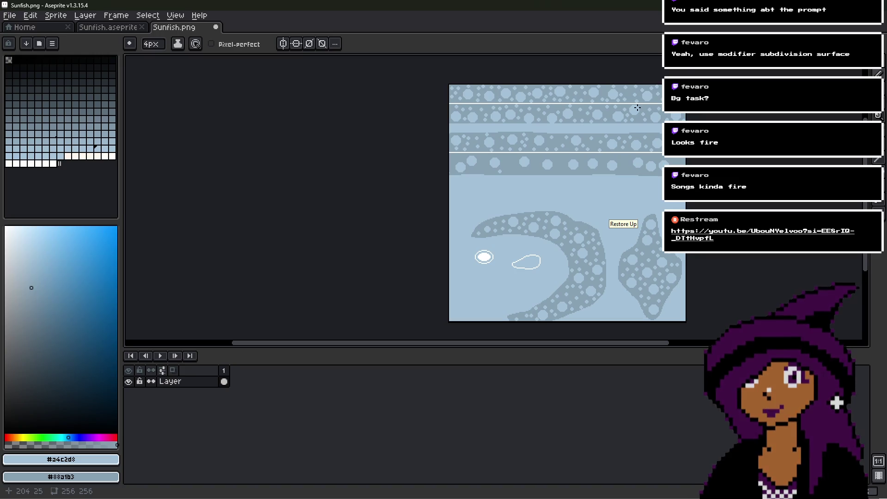
scroll(637, 108, "up", 4)
scroll(606, 55, "down", 1)
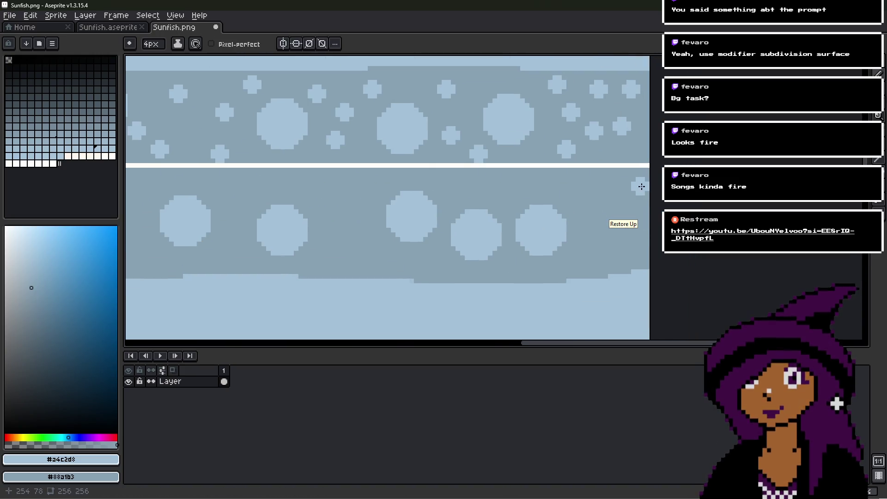
scroll(637, 186, "down", 2)
left_click(569, 128)
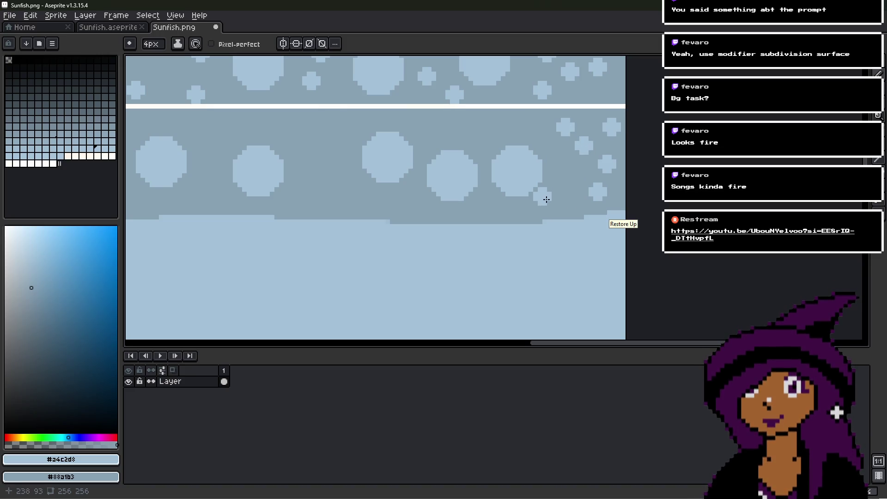
left_click(491, 127)
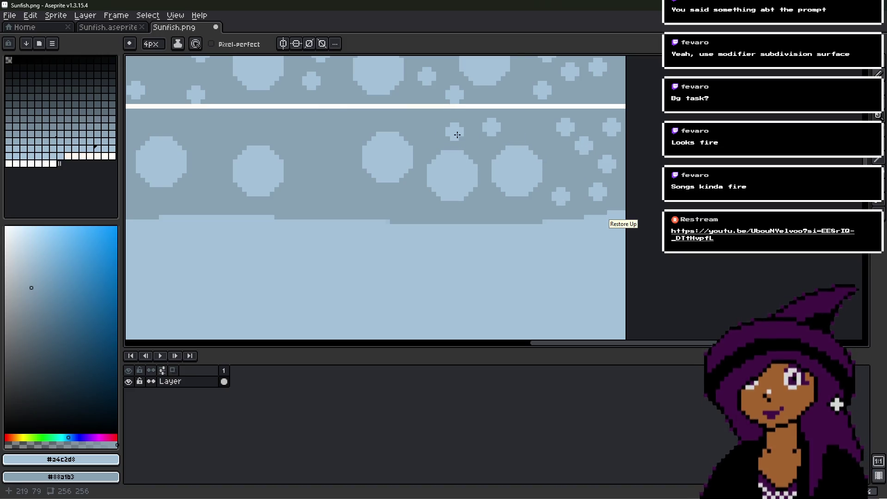
left_click(426, 127)
left_click(410, 204)
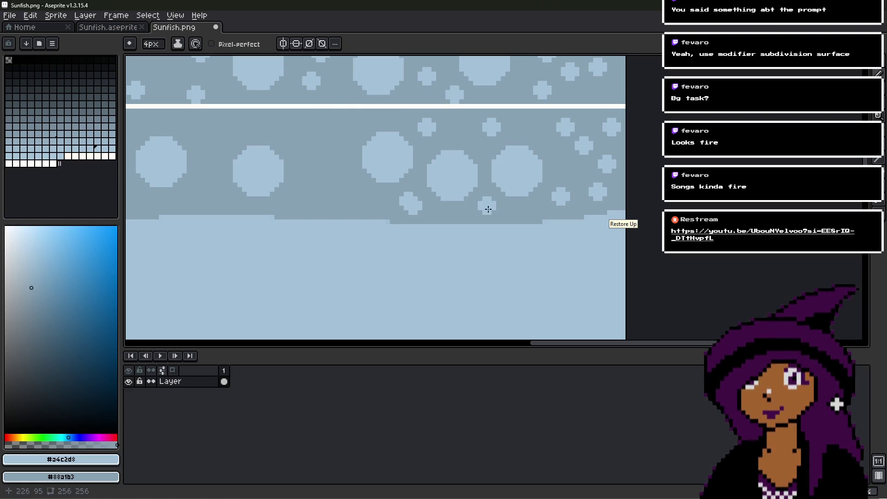
left_click_drag(483, 162, 569, 164)
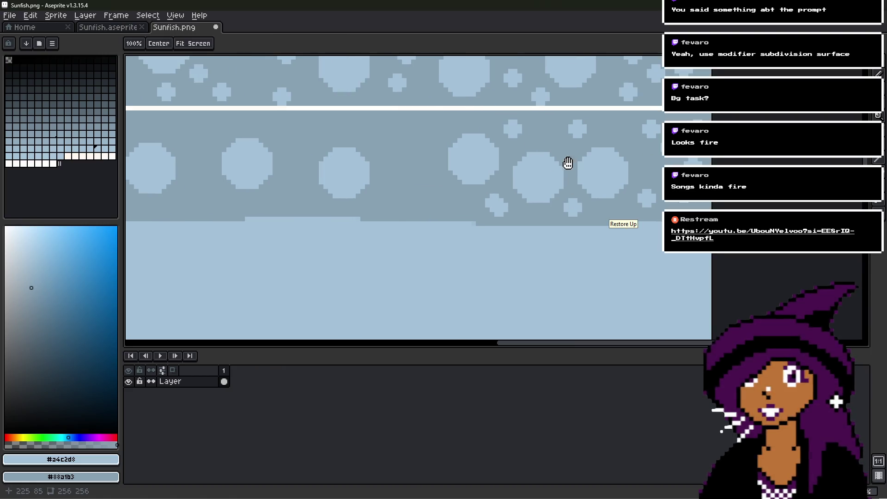
left_click(577, 211)
left_click(438, 208)
left_click(416, 152)
left_click(438, 124)
left_click(406, 185)
left_click_drag(376, 138, 479, 164)
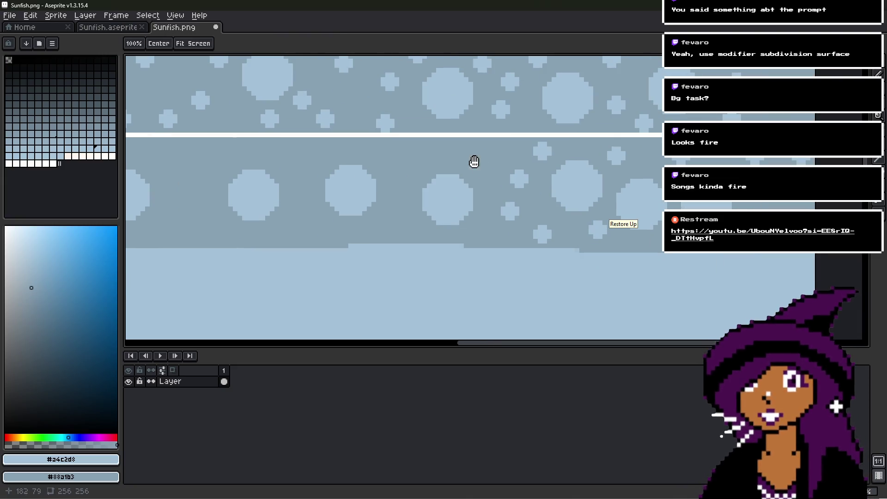
left_click(454, 156)
left_click(486, 155)
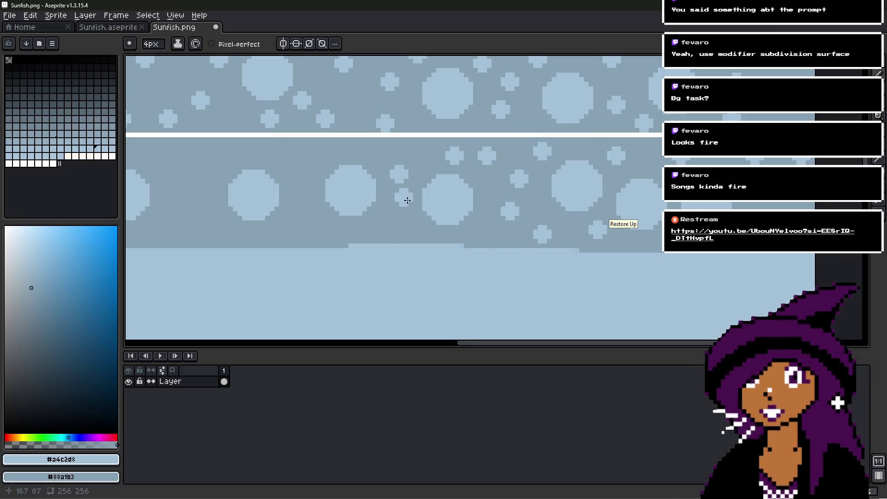
left_click(398, 220)
left_click(328, 151)
left_click_drag(292, 220, 411, 196)
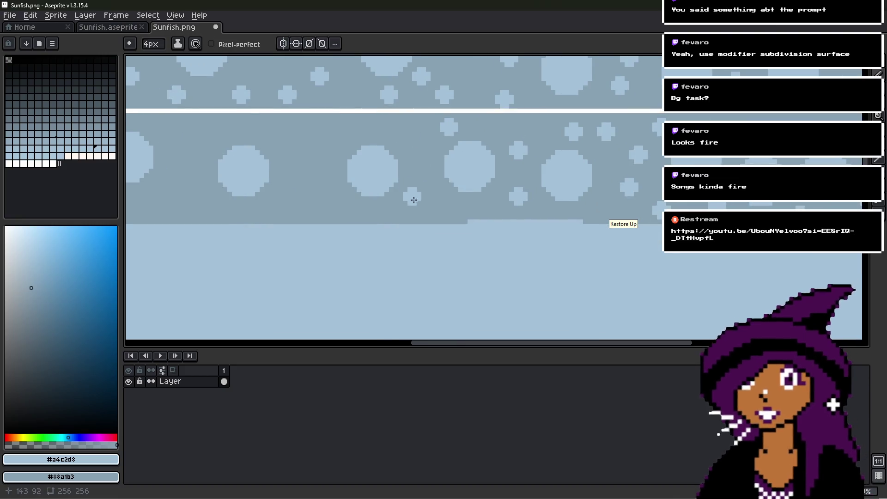
left_click(433, 213)
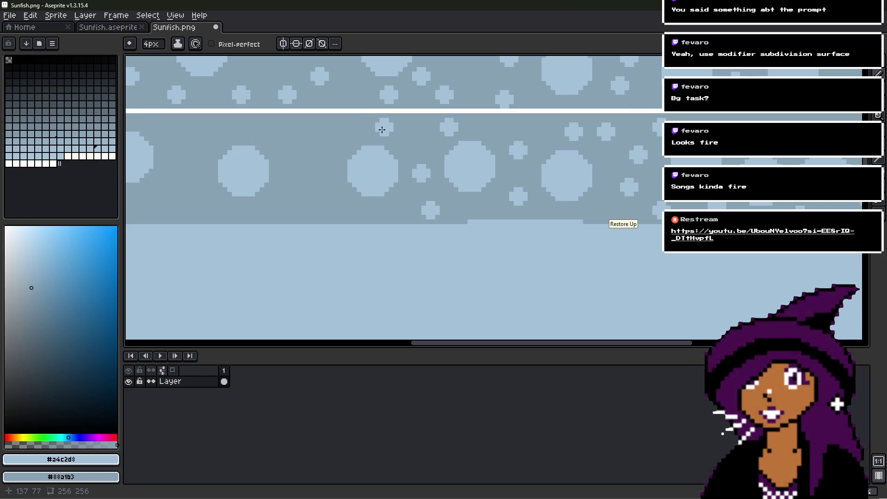
left_click(315, 196)
- Return to the Pencil and stamp more light circles along the remaining stretches of the band
key("v")
key("b")
middle_click_drag(348, 212, 465, 149)
left_click(406, 133)
left_click(335, 132)
left_click(321, 163)
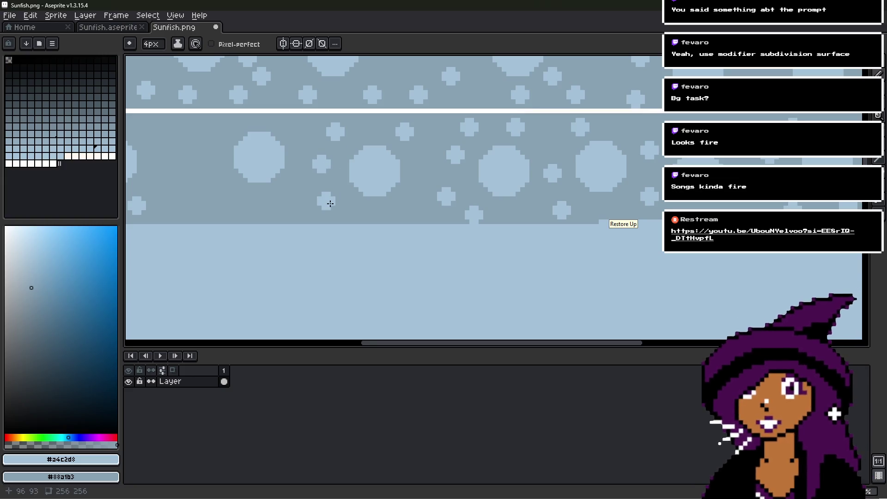
mouse_move(250, 185)
middle_mouse_down()
mouse_move(386, 174)
mouse_move(414, 189)
middle_mouse_up()
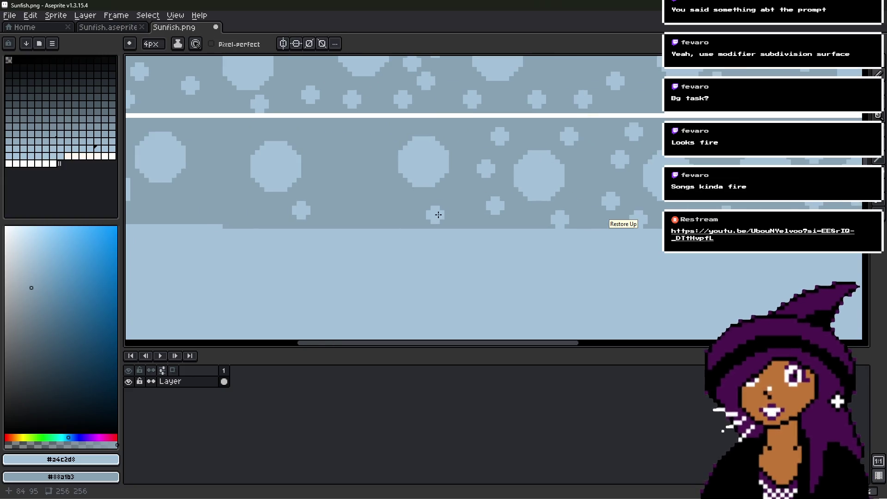
left_click(402, 216)
left_click(373, 175)
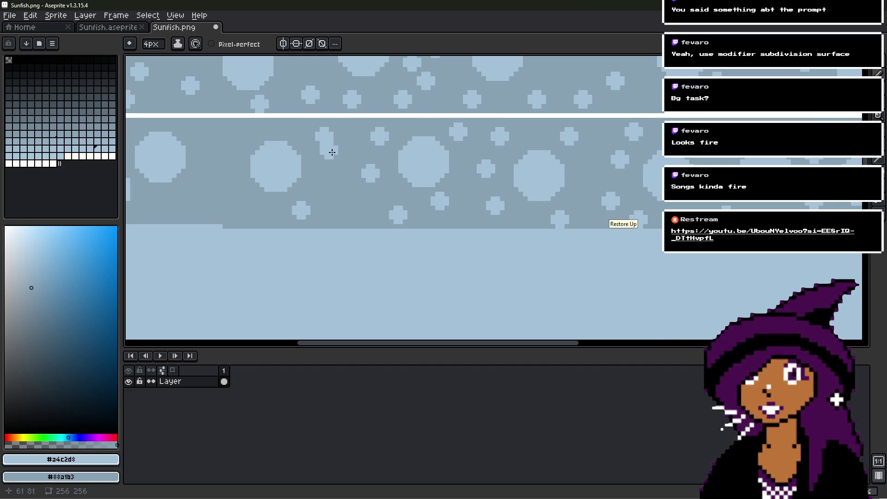
middle_click_drag(328, 178, 536, 143)
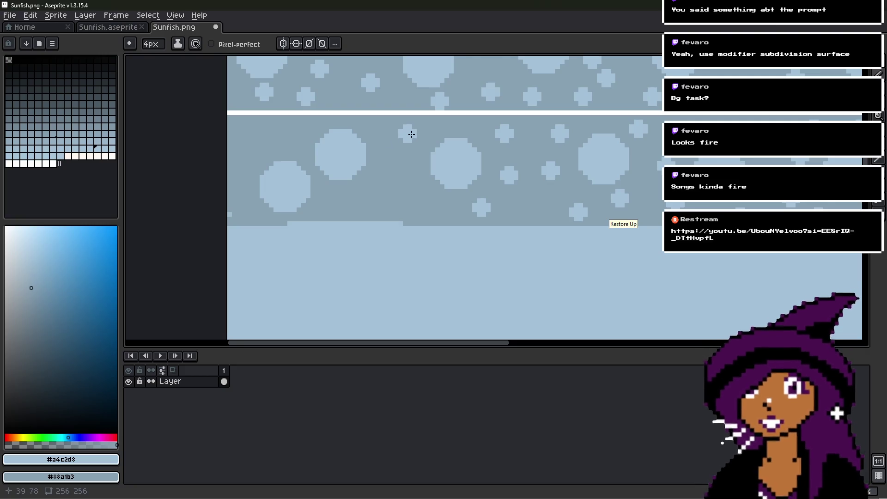
left_click(424, 134)
left_click(401, 153)
left_click(406, 194)
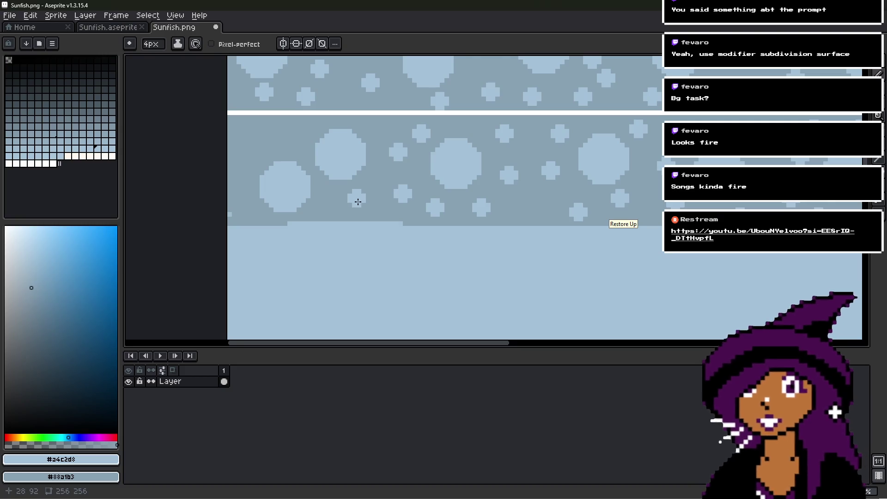
left_click(287, 143)
left_click(241, 143)
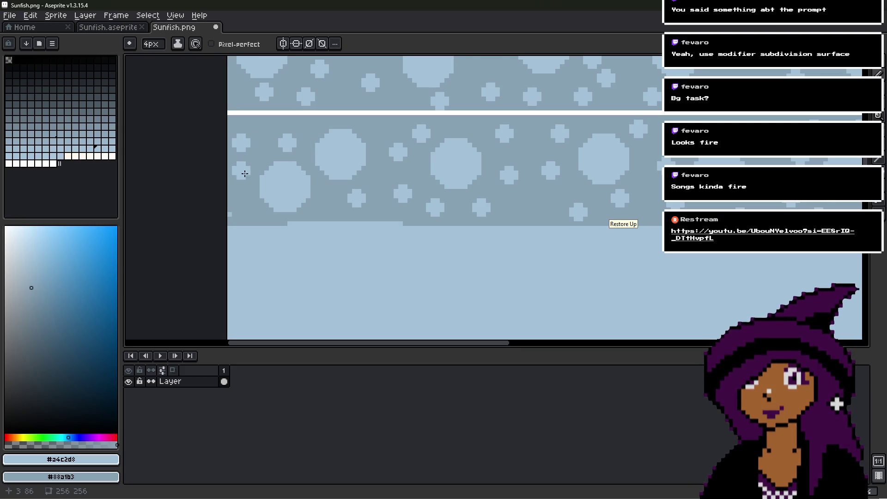
scroll(238, 194, "down", 5)
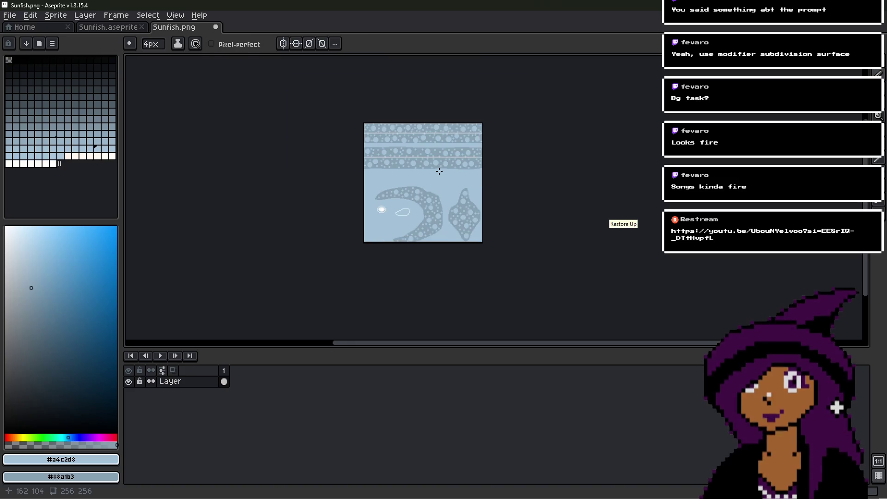
scroll(438, 171, "up", 1)
scroll(439, 172, "up", 1)
scroll(443, 175, "down", 1)
- Save Sunfish.png in Aseprite and switch back to Blender's image editor
key("ctrl+s")
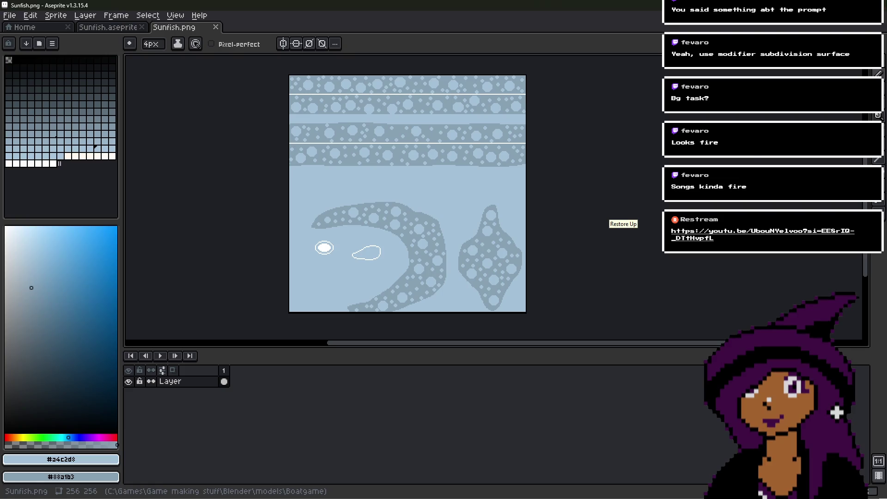
key("alt+Tab")
left_click(274, 26)
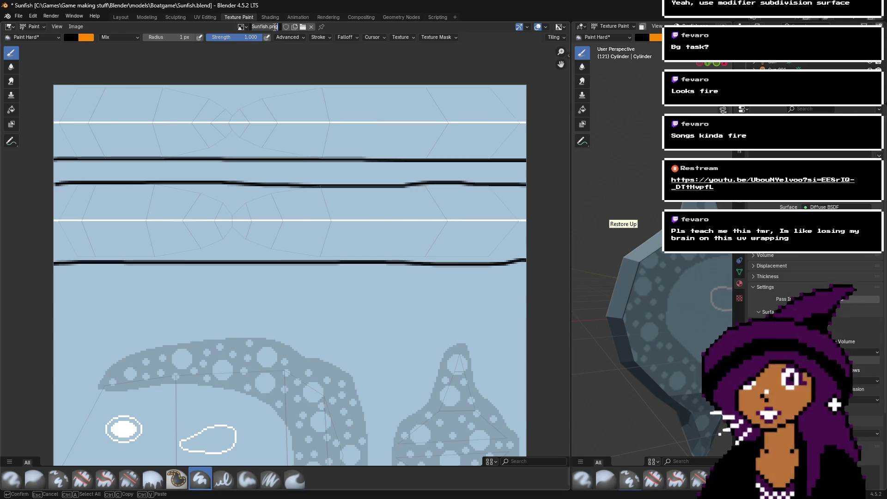
- Load the freshly saved Sunfish.png as the image editor's texture
key("Escape")
left_click(240, 27)
key("Escape")
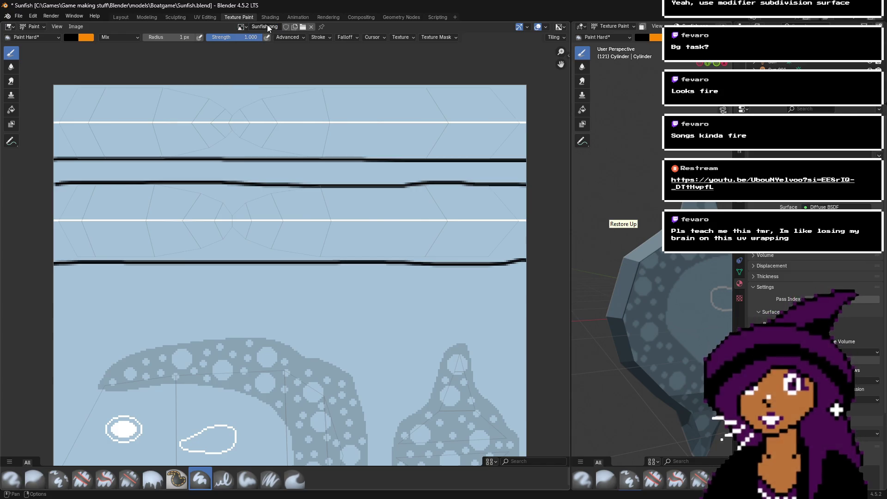
left_click(302, 27)
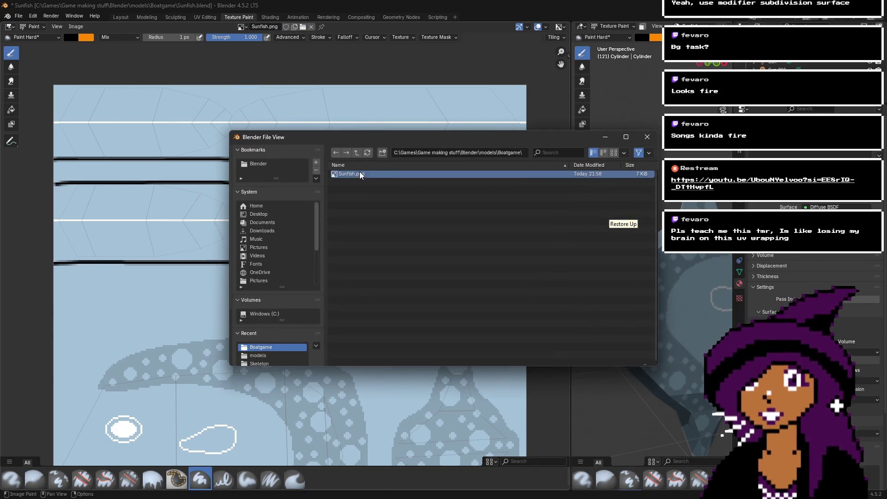
double_click(359, 175)
- Play the animation and orbit the 3D sunfish to view the updated texture
scroll(437, 130, "down", 1)
key("space")
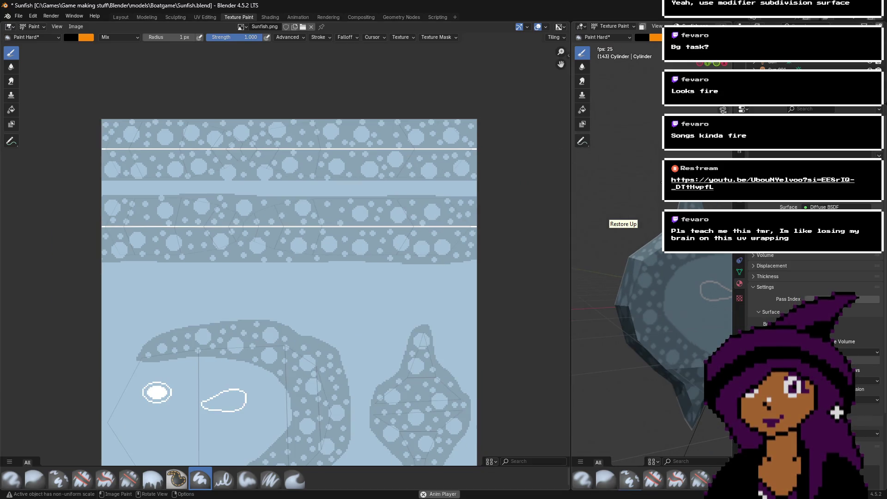
mouse_move(656, 370)
middle_mouse_down()
mouse_move(573, 349)
mouse_move(592, 342)
middle_mouse_up()
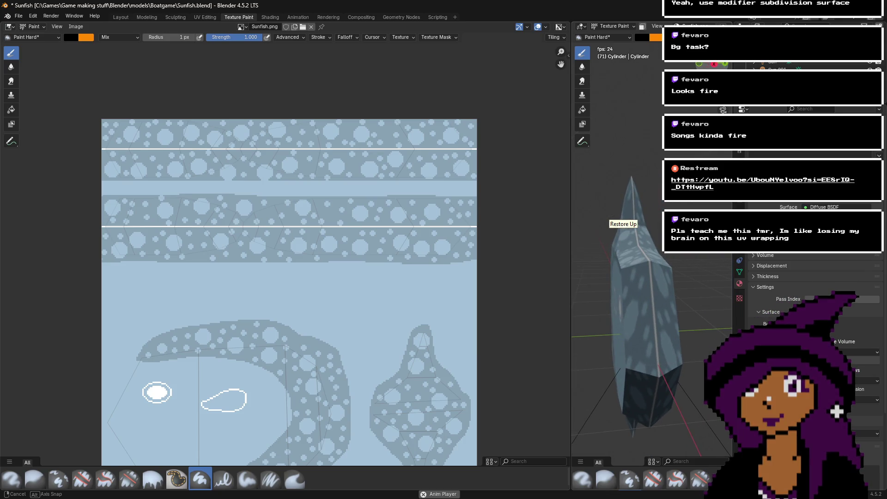
scroll(215, 253, "up", 2)
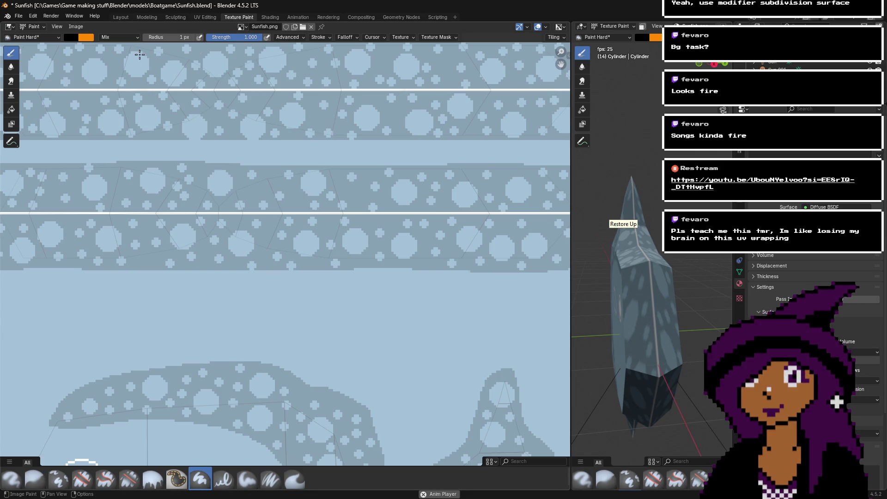
left_click(73, 39)
- Sample the texture's light blue as paint colour and zoom in on the seam between bands
left_click(137, 159)
left_click(170, 330)
scroll(191, 230, "up", 3)
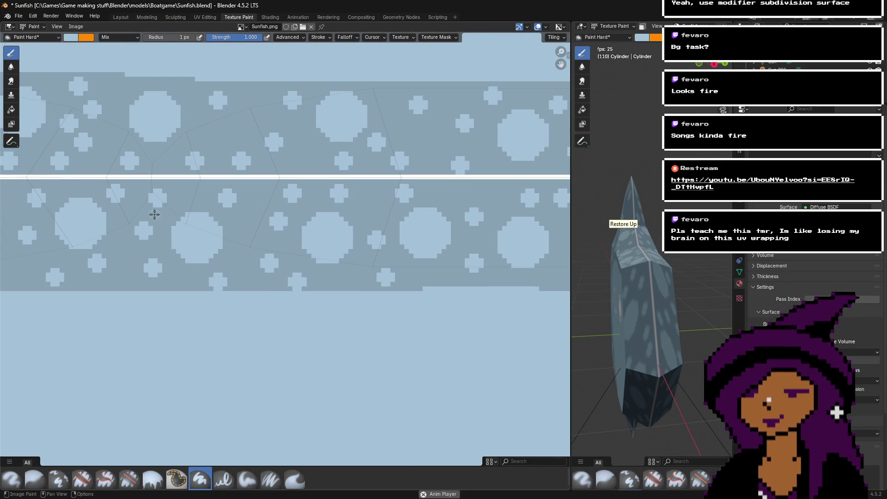
scroll(130, 202, "up", 2)
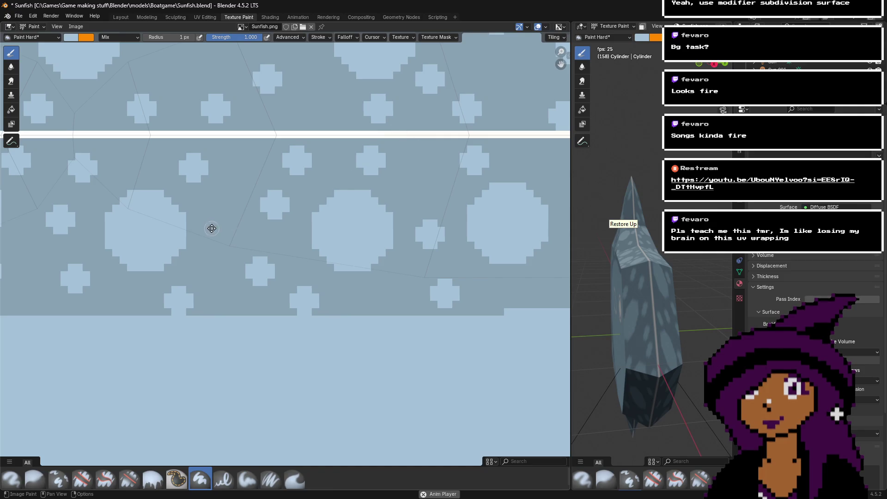
middle_click_drag(212, 229, 463, 293)
scroll(350, 257, "up", 1)
scroll(311, 251, "up", 1)
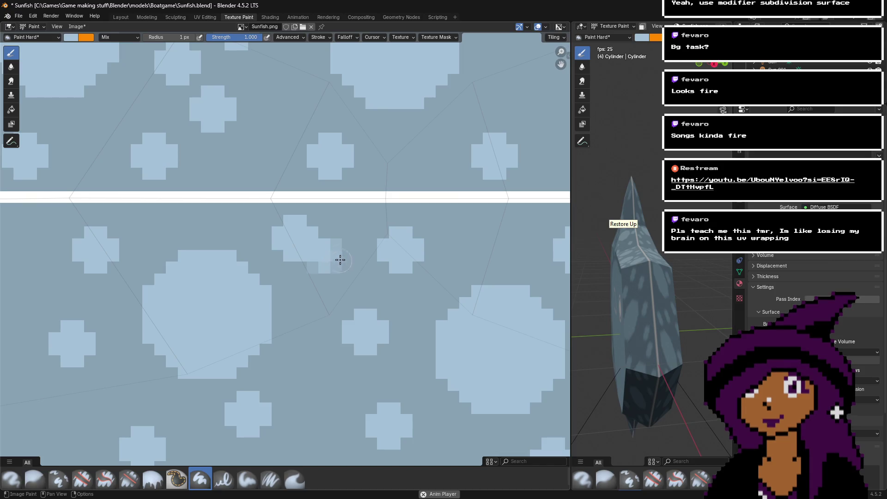
- Paint light-blue strokes over bubbles and dark pixels near the seam, undoing the misplaced ones
left_click_drag(340, 263, 340, 243)
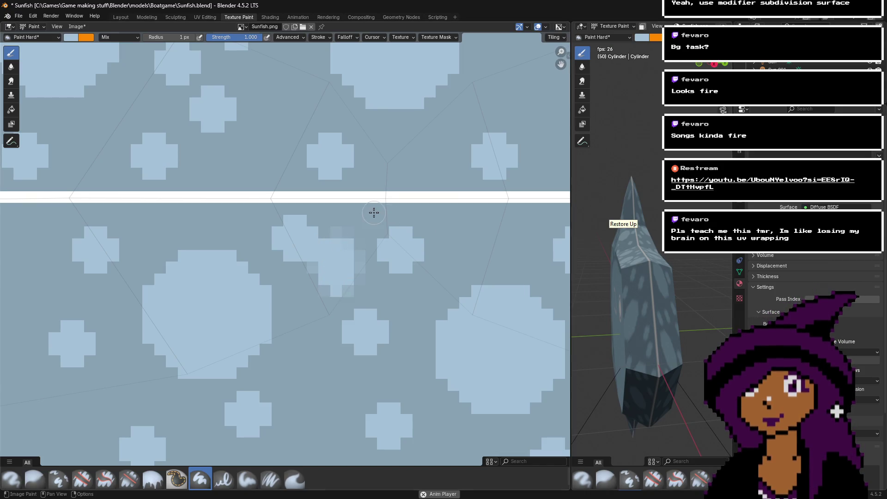
scroll(372, 213, "down", 5)
left_click_drag(155, 255, 365, 252)
key("ctrl+z")
middle_click_drag(143, 277, 365, 255)
scroll(353, 259, "up", 3)
mouse_move(434, 234)
left_mouse_down()
mouse_move(433, 277)
mouse_move(460, 309)
mouse_move(499, 295)
mouse_move(471, 319)
mouse_move(479, 245)
mouse_move(442, 302)
mouse_move(435, 279)
left_mouse_up()
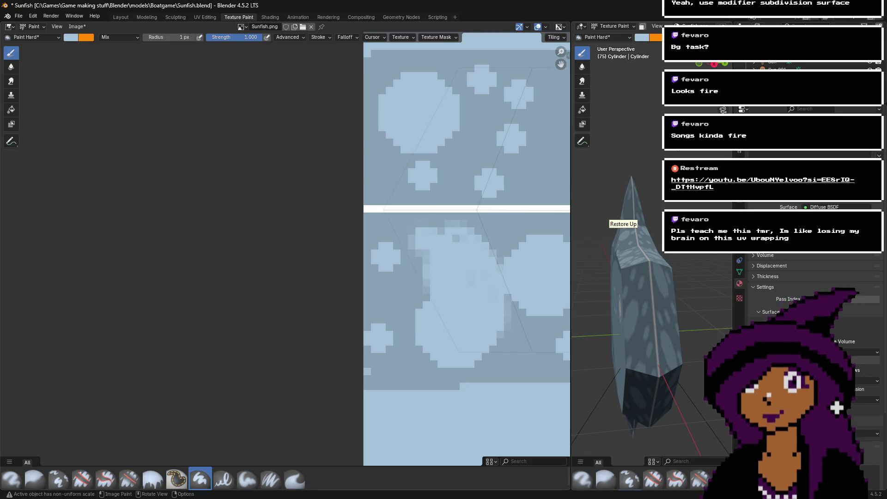
mouse_move(444, 246)
left_mouse_down()
mouse_move(428, 237)
mouse_move(429, 269)
mouse_move(436, 157)
left_mouse_up()
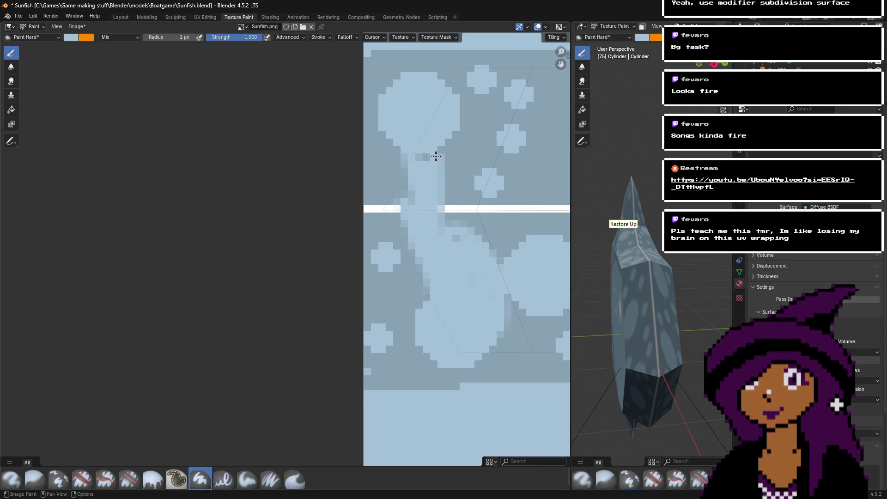
key("ctrl+z")
key("ctrl+z")
key("ctrl+z")
key("ctrl+z")
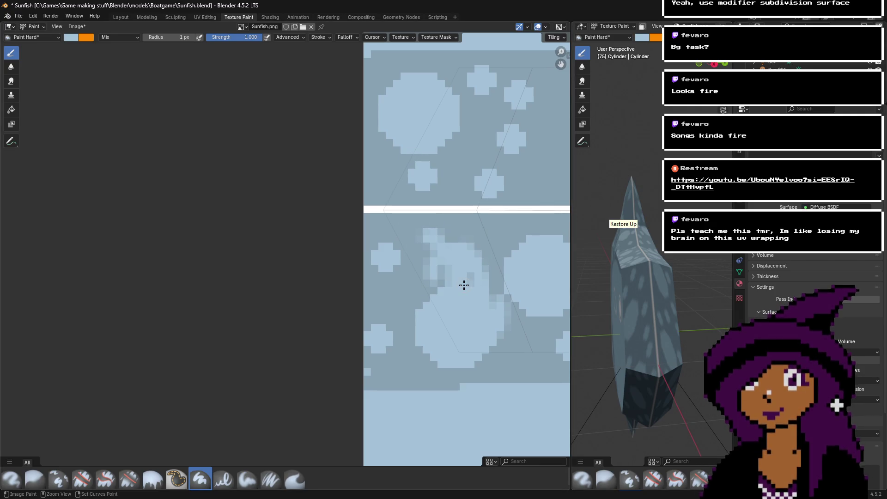
- Look over the whole texture's bubble bands and try light-blue strokes on the lower band, then undo them
scroll(463, 285, "down", 5)
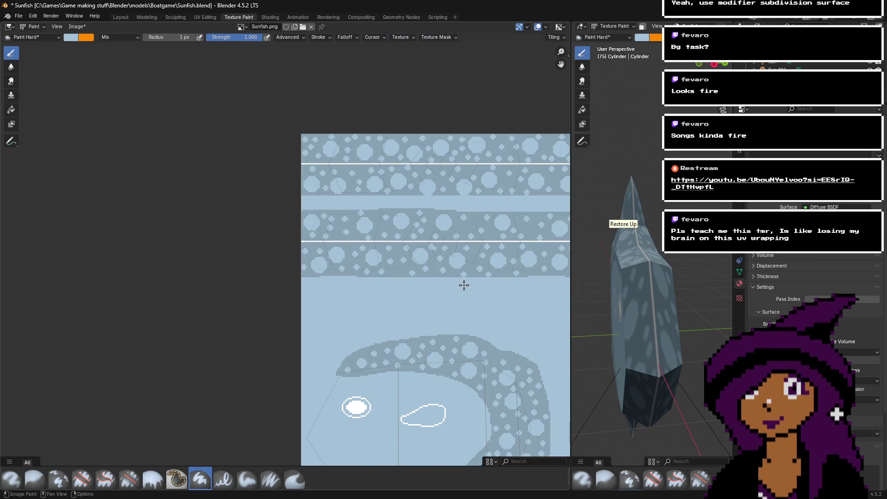
key("space")
mouse_move(507, 281)
middle_mouse_down()
mouse_move(435, 290)
mouse_move(437, 298)
middle_mouse_up()
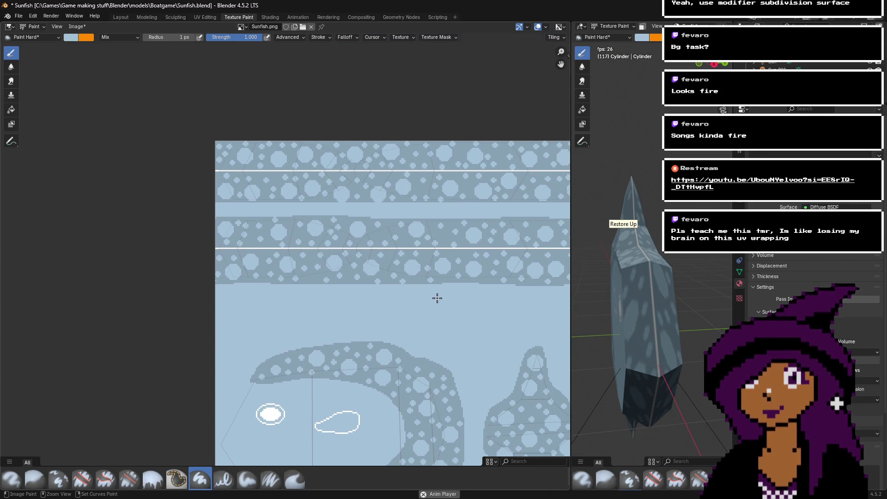
mouse_move(503, 213)
middle_mouse_down()
mouse_move(386, 261)
mouse_move(453, 281)
middle_mouse_up()
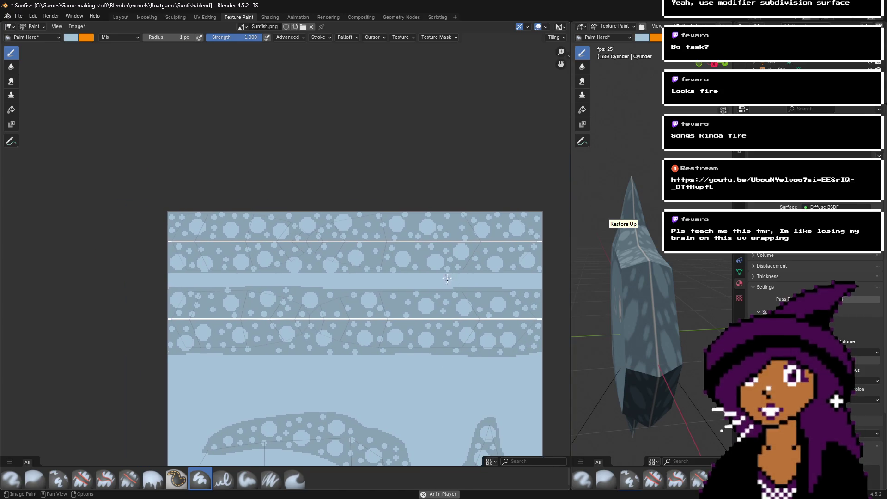
scroll(282, 259, "up", 6)
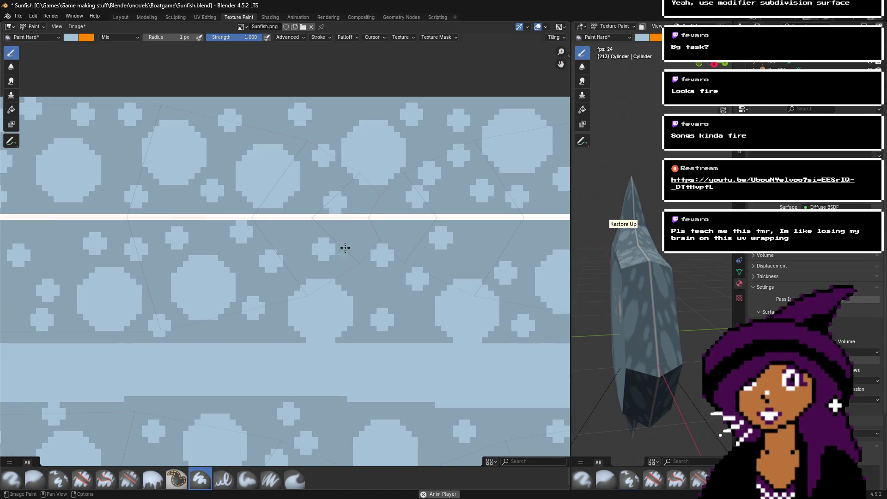
mouse_move(343, 231)
left_mouse_down()
mouse_move(392, 248)
mouse_move(374, 227)
mouse_move(390, 239)
left_mouse_up()
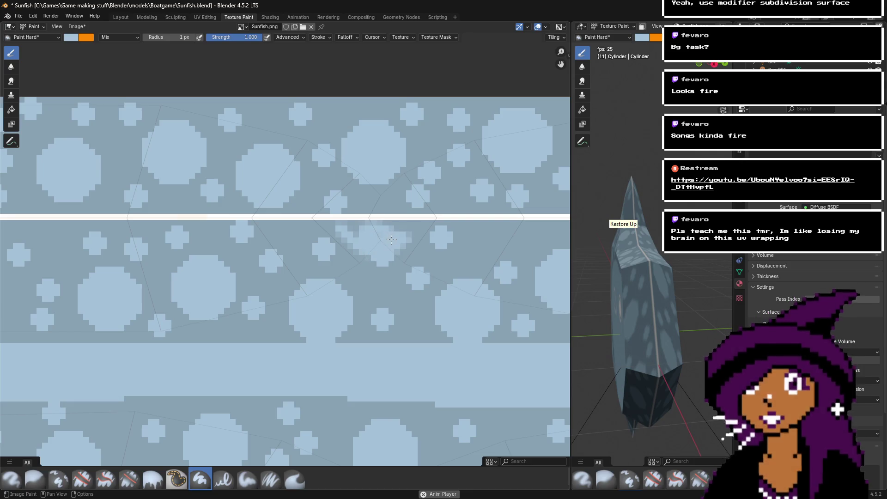
key("ctrl+z")
scroll(415, 272, "down", 5)
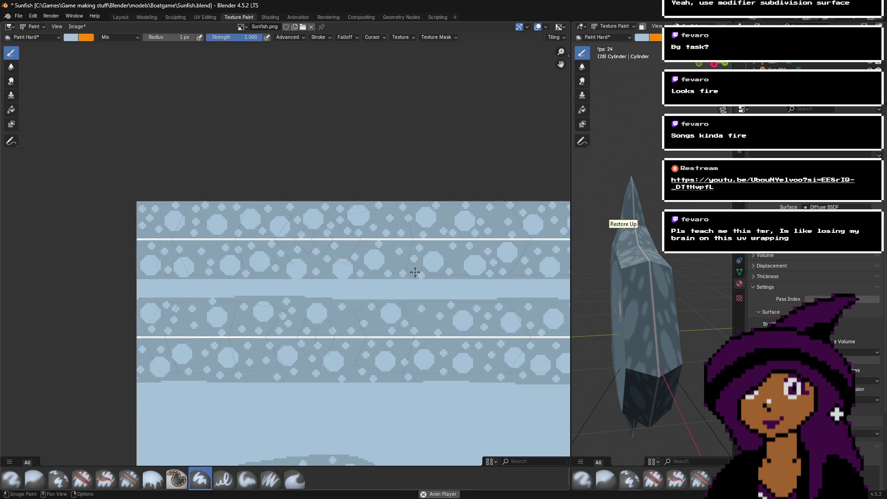
scroll(121, 253, "up", 3)
- Paint light blue over the band's left edge and along the white seam line, undoing the last two strokes
mouse_move(40, 256)
left_mouse_down()
mouse_move(49, 286)
mouse_move(47, 258)
left_mouse_up()
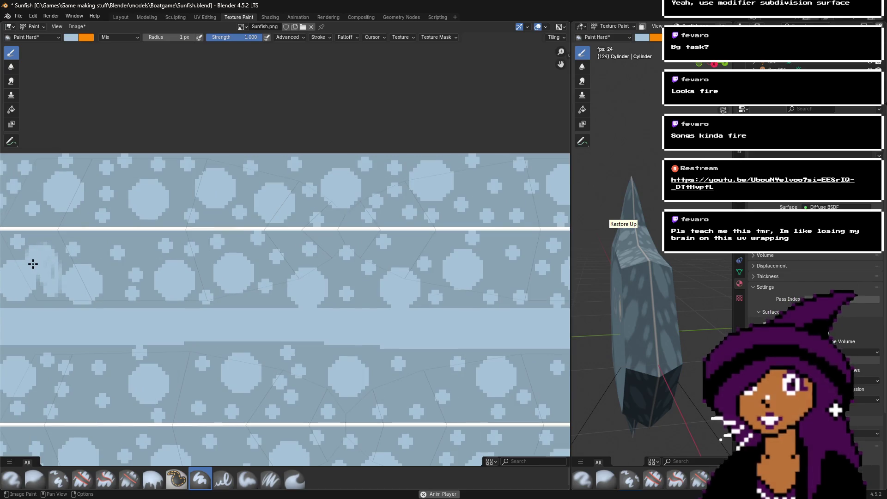
mouse_move(44, 203)
left_mouse_down()
mouse_move(27, 229)
mouse_move(39, 194)
mouse_move(55, 238)
mouse_move(526, 227)
left_mouse_up()
middle_click_drag(507, 256, 402, 251)
left_click_drag(444, 218, 520, 219)
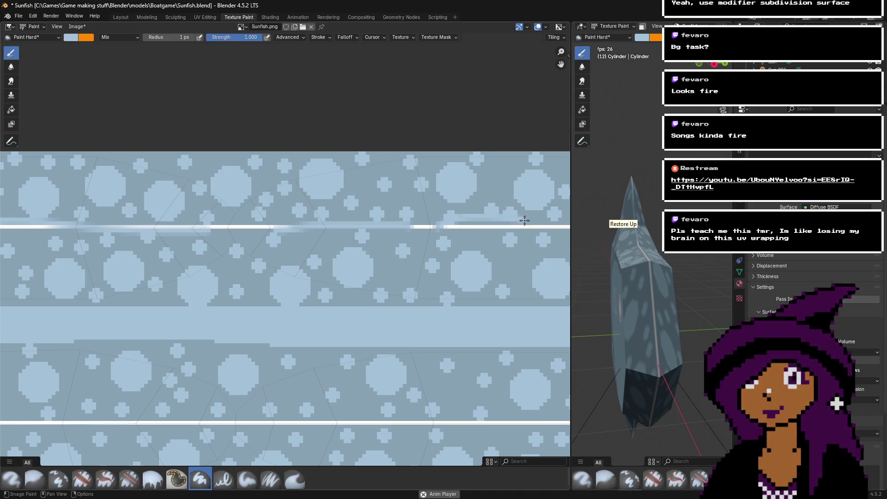
middle_click_drag(493, 248, 243, 241)
left_click_drag(243, 241, 477, 256)
middle_click_drag(477, 255, 238, 253)
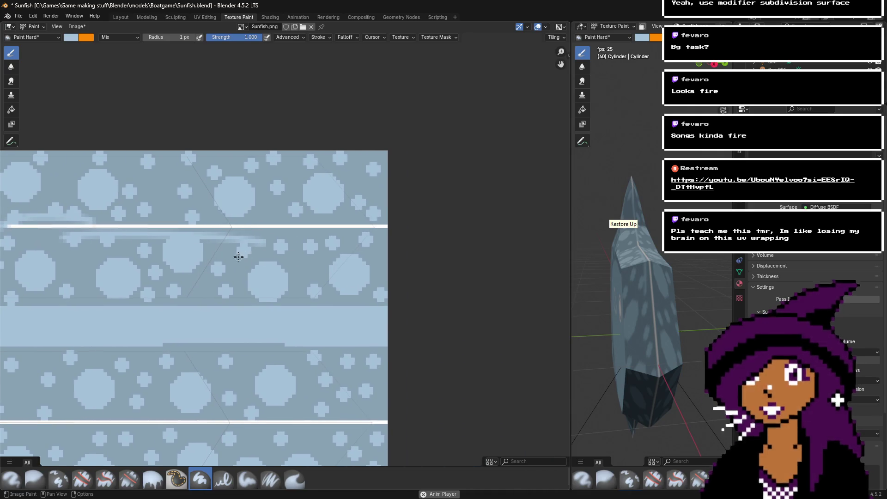
left_click_drag(238, 254, 413, 259)
key("ctrl+z")
key("ctrl+z")
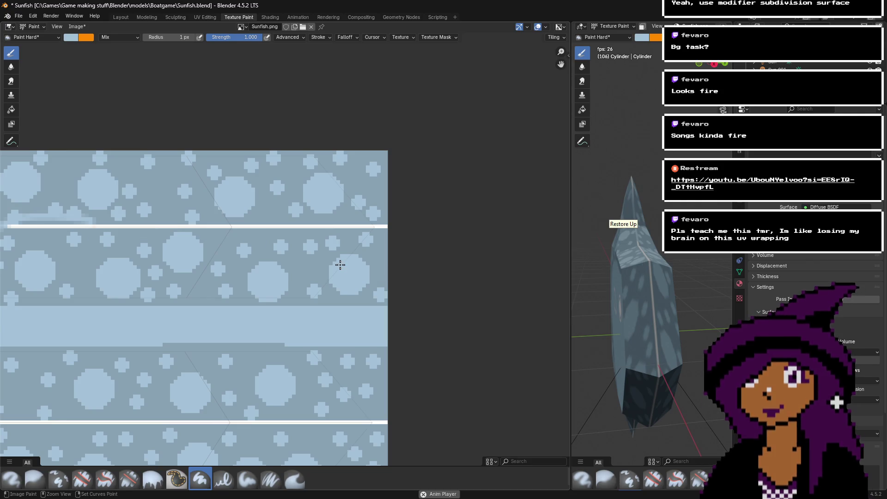
scroll(340, 264, "down", 5)
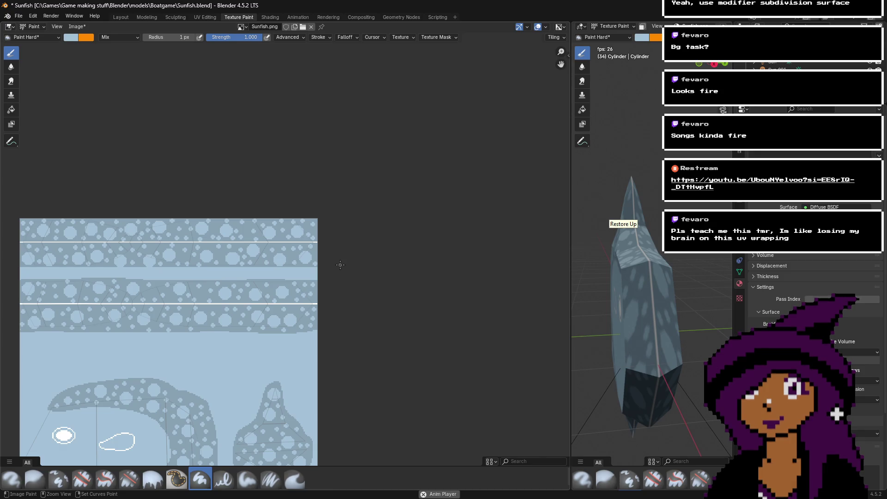
scroll(306, 237, "up", 9)
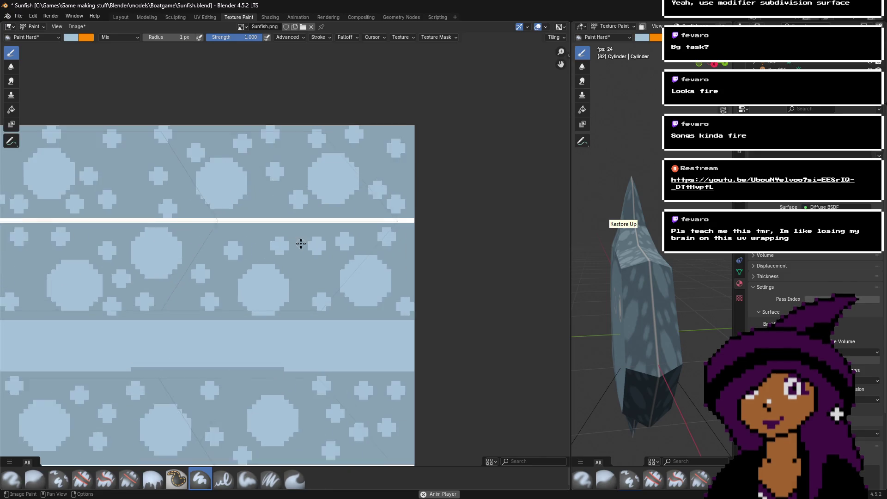
- Paint light blue over the band's smeared edge, dark pixel blocks and the seam's dark column
mouse_move(465, 231)
left_mouse_down()
mouse_move(387, 270)
mouse_move(366, 311)
mouse_move(363, 341)
mouse_move(374, 342)
mouse_move(311, 390)
mouse_move(273, 387)
mouse_move(271, 356)
mouse_move(313, 307)
mouse_move(183, 349)
mouse_move(233, 312)
mouse_move(138, 332)
mouse_move(159, 321)
mouse_move(112, 366)
mouse_move(65, 362)
mouse_move(43, 382)
mouse_move(77, 360)
left_mouse_up()
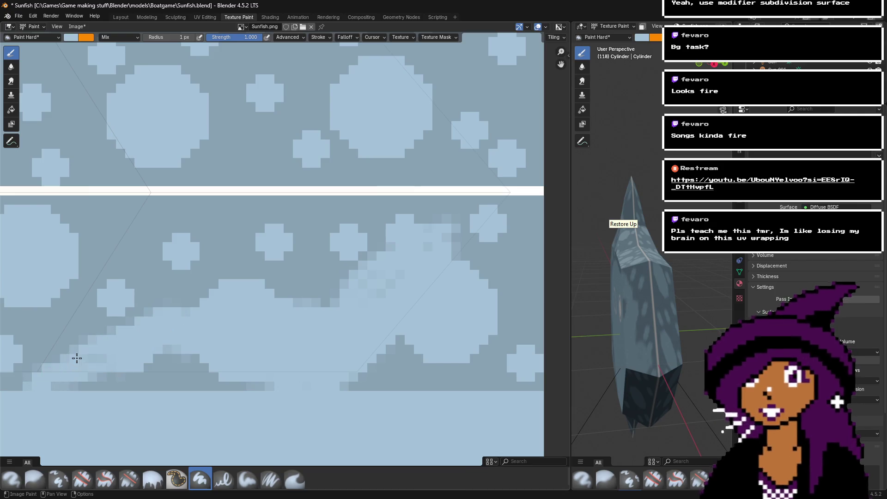
scroll(148, 345, "up", 2)
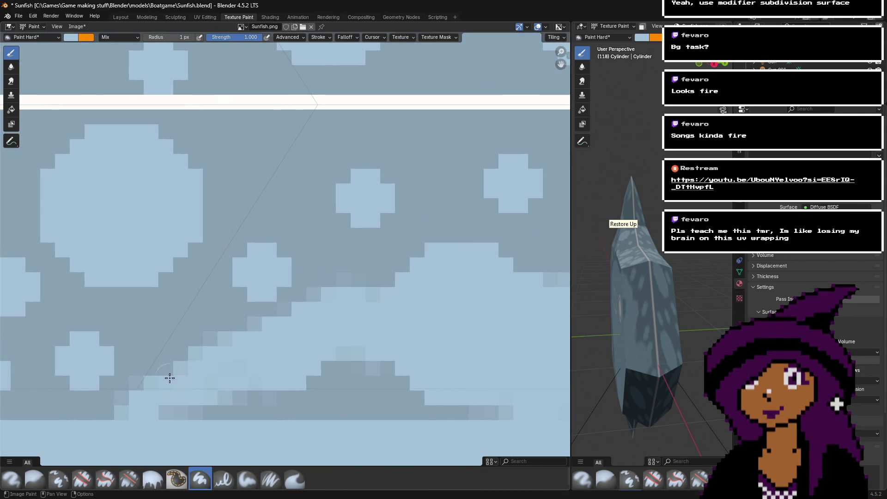
mouse_move(183, 366)
left_mouse_down()
mouse_move(162, 368)
mouse_move(237, 293)
mouse_move(258, 310)
mouse_move(279, 221)
mouse_move(162, 359)
mouse_move(321, 256)
left_mouse_up()
scroll(323, 246, "up", 5)
scroll(323, 245, "right", 4)
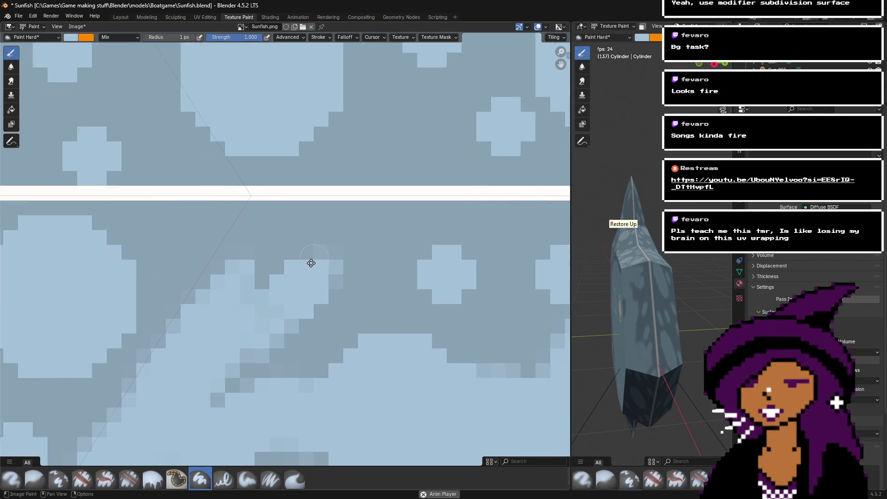
mouse_move(249, 249)
left_mouse_down()
mouse_move(198, 302)
mouse_move(323, 251)
mouse_move(237, 396)
mouse_move(296, 407)
left_mouse_up()
scroll(348, 381, "down", 3)
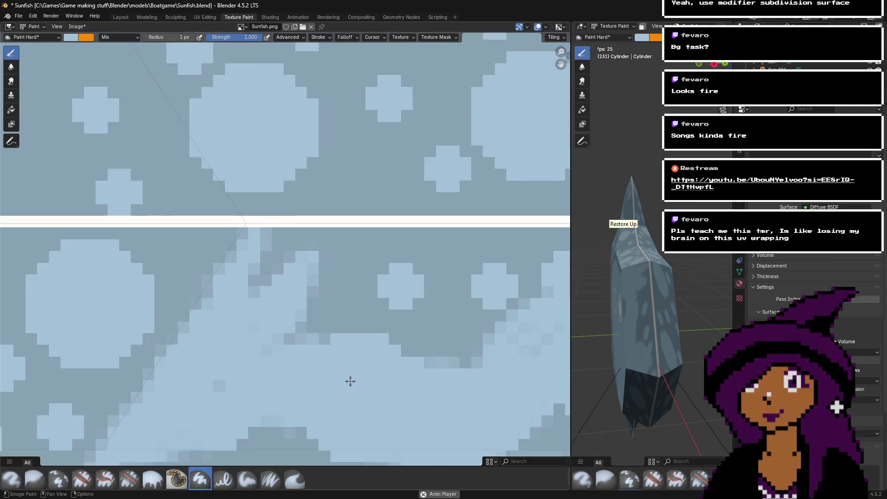
left_click_drag(210, 388, 168, 403)
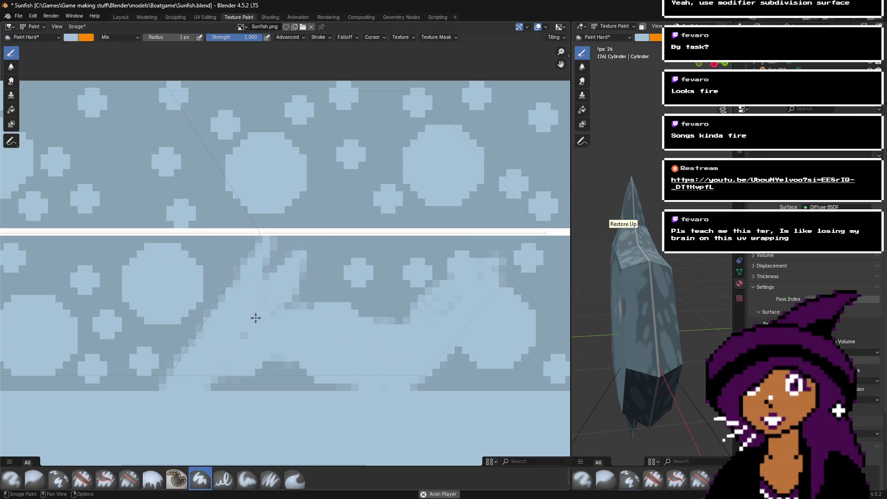
scroll(280, 208, "up", 3)
left_click_drag(224, 183, 214, 147)
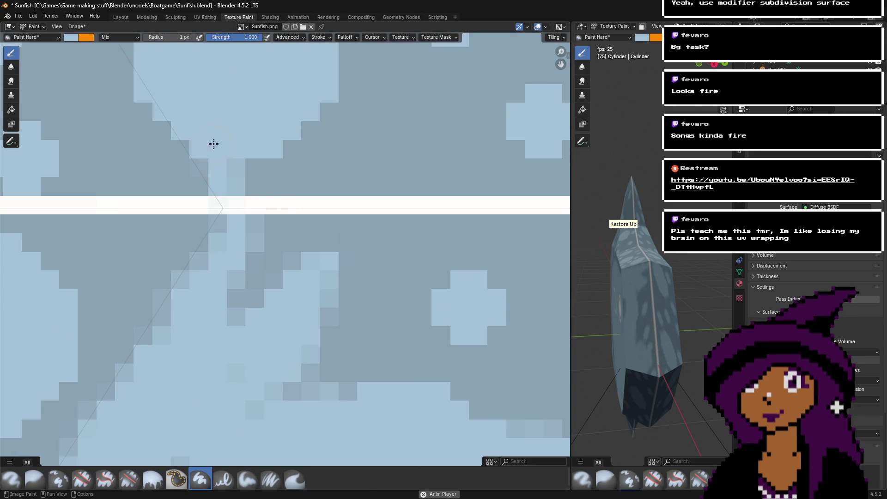
middle_click_drag(215, 96, 283, 144)
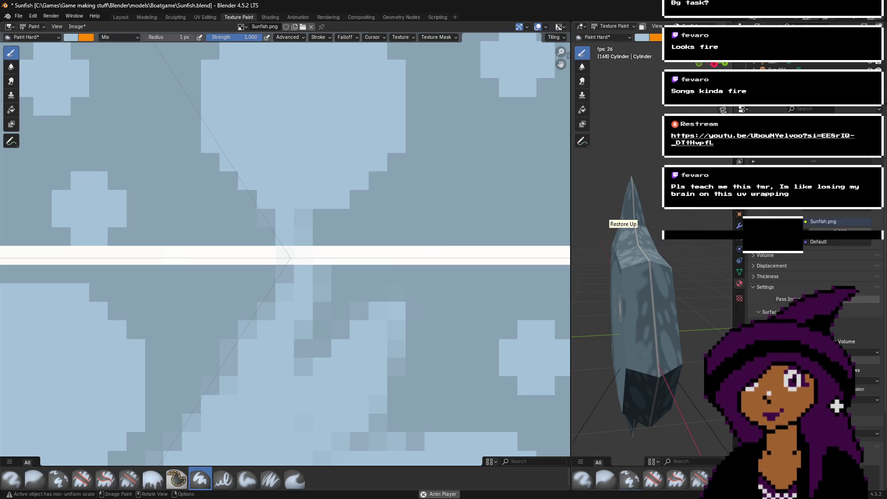
- Undo the earlier light-blue strokes and test a few light-blue texels in the dark band
middle_click_drag(655, 188, 688, 192)
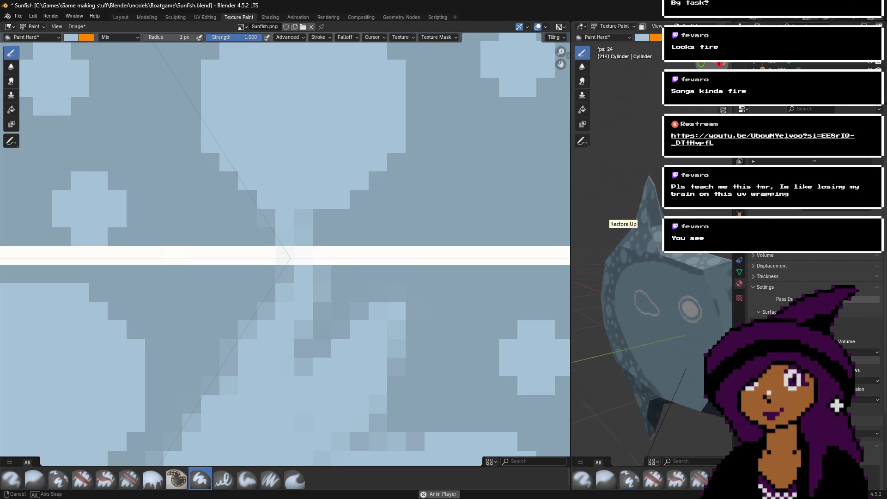
scroll(297, 311, "down", 3)
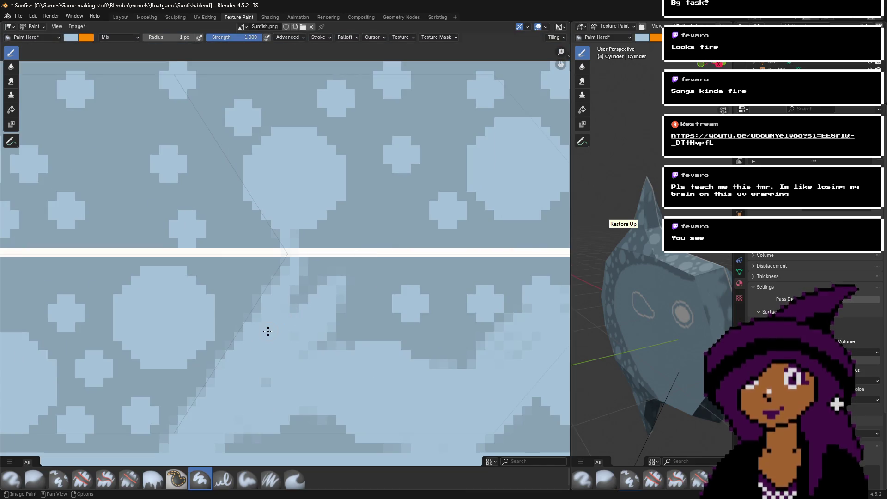
middle_click_drag(283, 328, 314, 293)
key("ctrl+z")
key("ctrl+z")
key("ctrl+z")
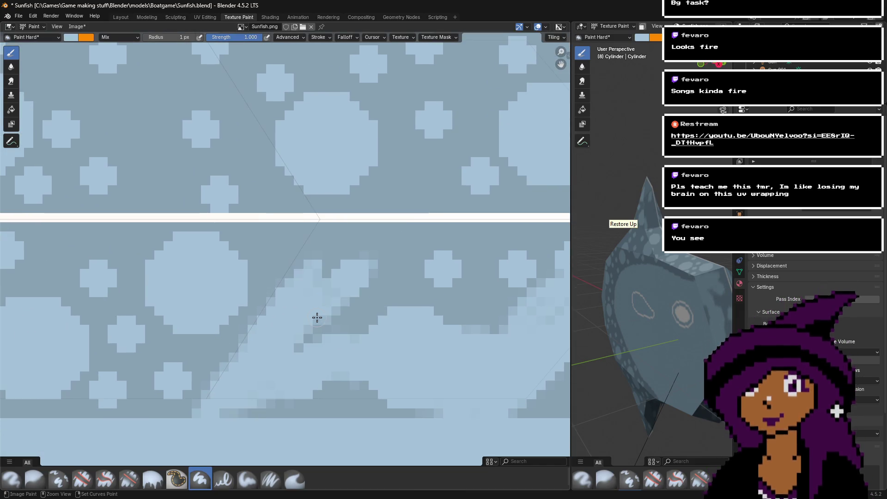
key("ctrl+z")
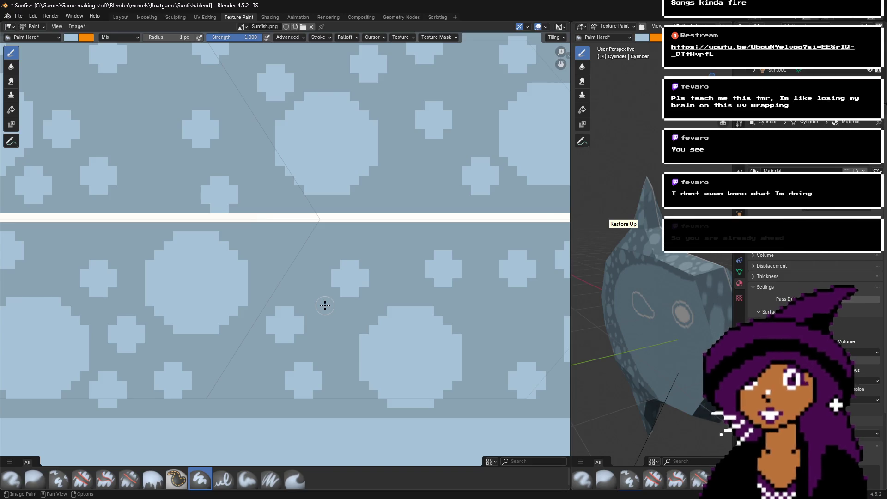
key("ctrl+z")
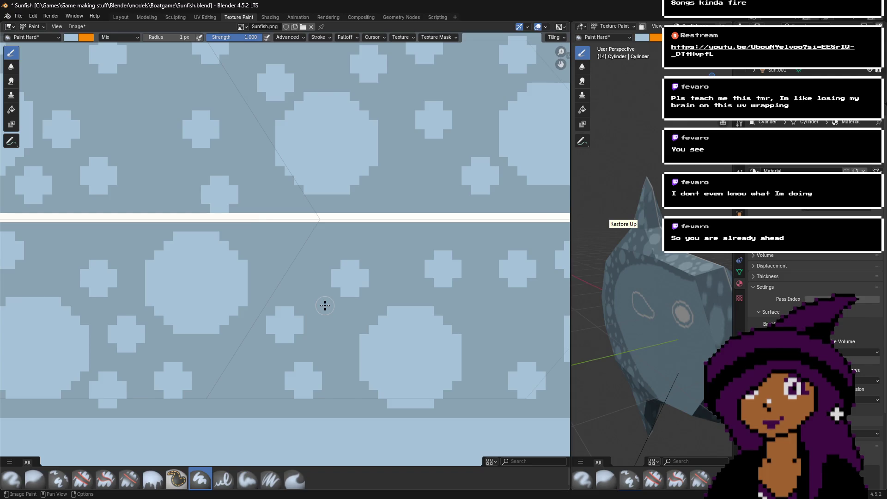
left_click(202, 413)
mouse_move(219, 407)
left_mouse_down()
mouse_move(212, 409)
mouse_move(229, 364)
mouse_move(235, 378)
left_mouse_up()
key("ctrl+z")
key("ctrl+z")
key("ctrl+z")
key("ctrl+z")
mouse_move(222, 418)
left_mouse_down()
mouse_move(257, 404)
mouse_move(250, 415)
mouse_move(224, 417)
mouse_move(226, 398)
left_mouse_up()
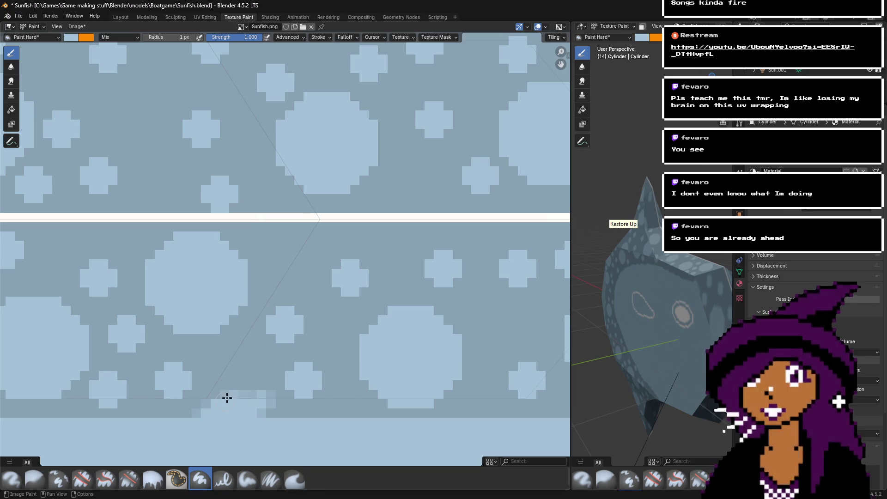
key("ctrl+z")
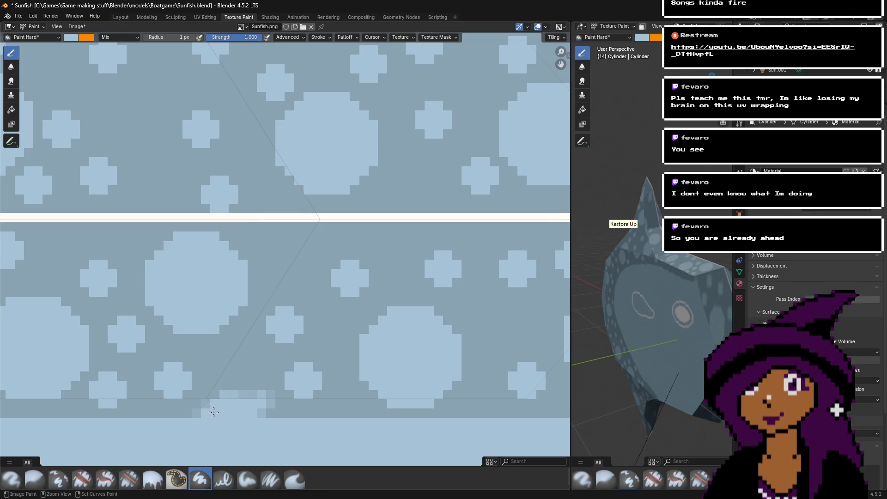
- Paint a wide diagonal light-blue band running up to the seam
mouse_move(236, 402)
left_mouse_down()
mouse_move(274, 384)
mouse_move(323, 305)
left_mouse_up()
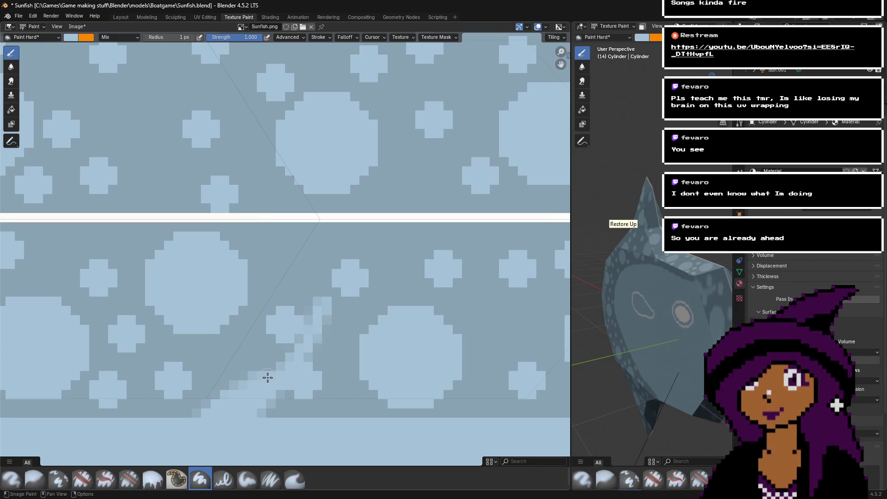
left_click_drag(268, 377, 277, 352)
left_click_drag(236, 394, 263, 356)
left_click_drag(228, 389, 301, 294)
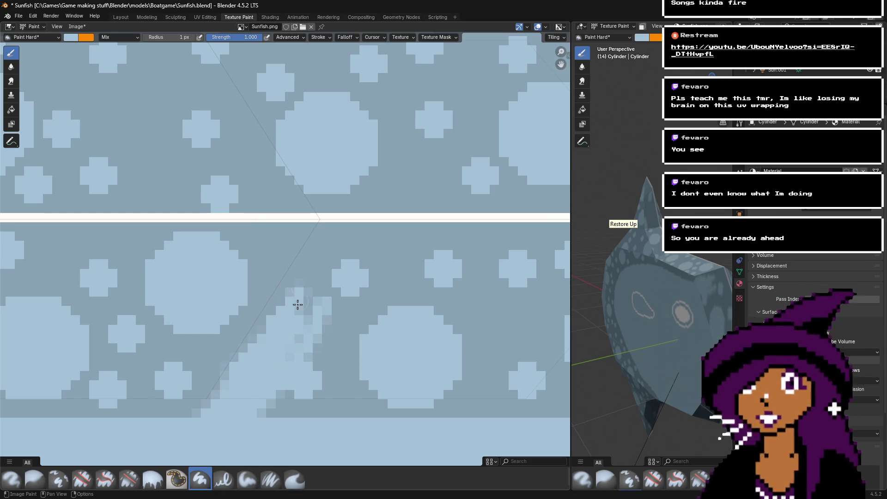
mouse_move(275, 330)
left_mouse_down()
mouse_move(314, 283)
mouse_move(298, 286)
left_mouse_up()
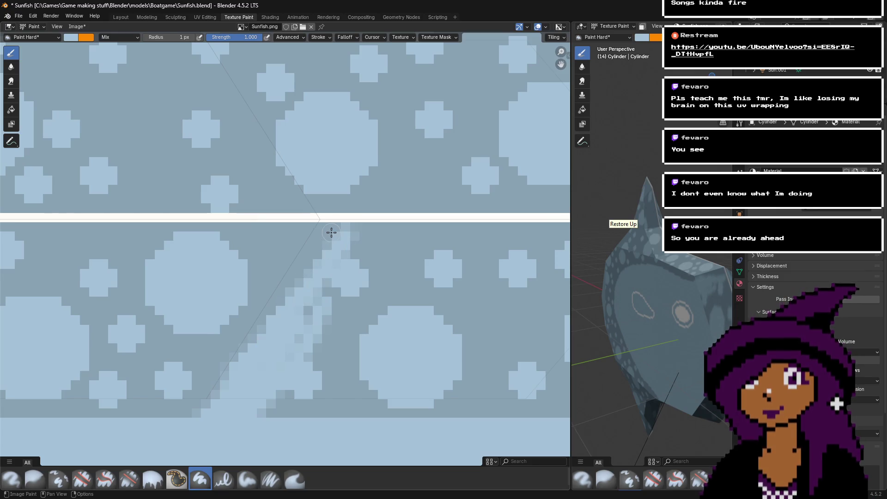
scroll(331, 233, "up", 3)
mouse_move(360, 220)
left_mouse_down()
mouse_move(321, 301)
mouse_move(236, 421)
left_mouse_up()
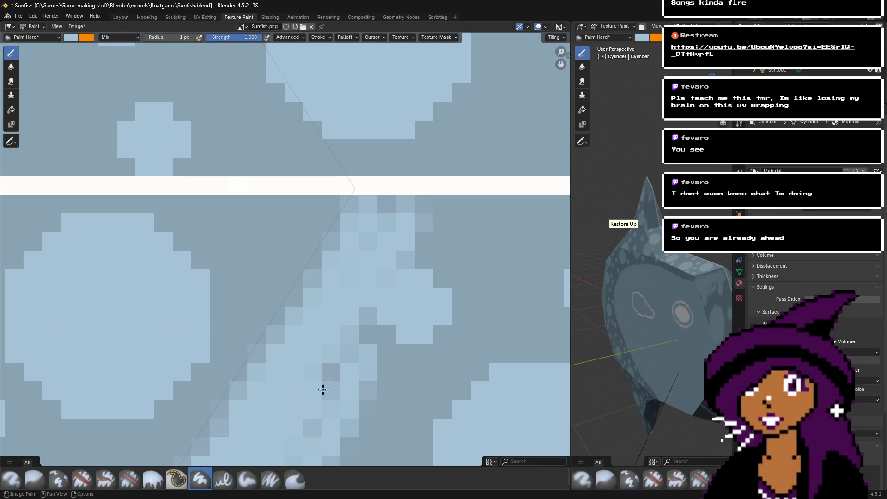
scroll(300, 400, "down", 2)
- Extend the diagonal light-blue band to the texture's top edge and fill around the seam
middle_click_drag(388, 118, 364, 277)
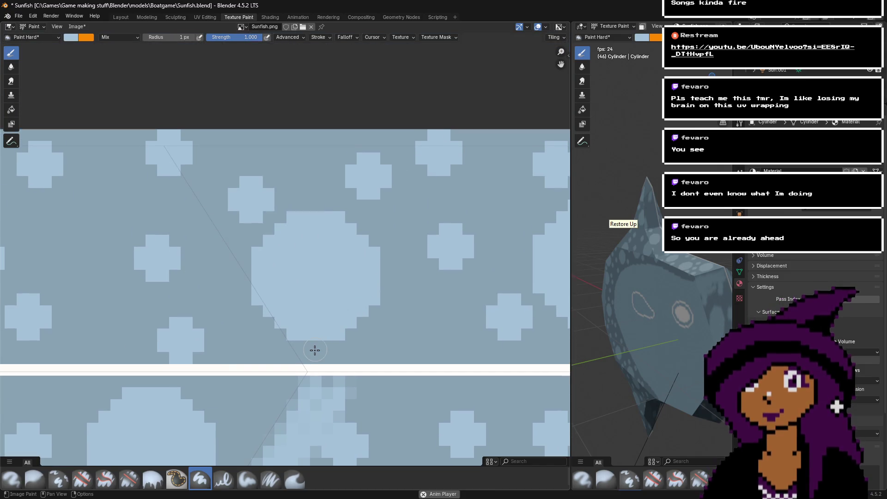
left_click_drag(314, 350, 306, 342)
mouse_move(247, 243)
left_mouse_down()
mouse_move(240, 214)
mouse_move(167, 135)
left_mouse_up()
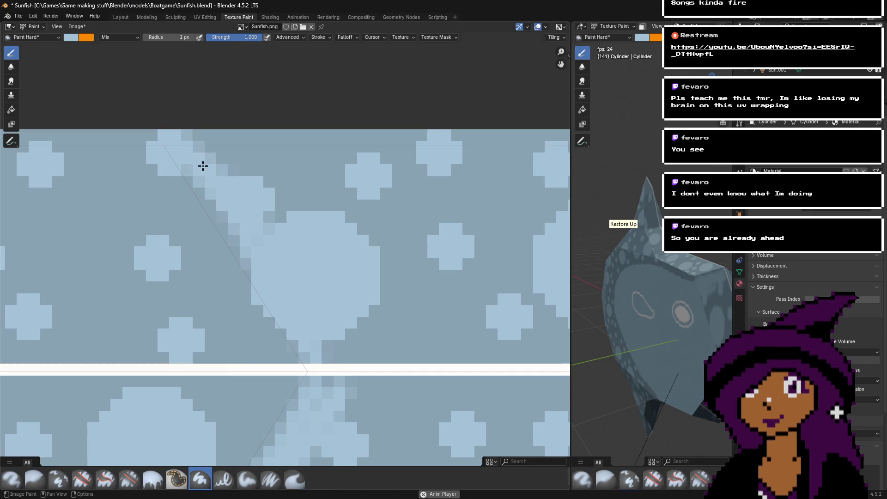
mouse_move(206, 180)
left_mouse_down()
mouse_move(202, 155)
mouse_move(265, 289)
mouse_move(286, 182)
mouse_move(223, 182)
left_mouse_up()
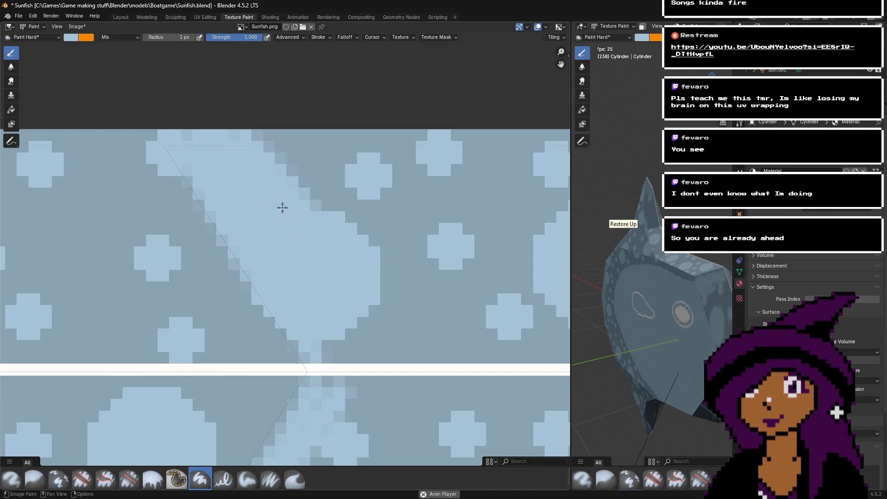
scroll(315, 246, "down", 3)
scroll(311, 291, "up", 3)
middle_click_drag(332, 401, 353, 240)
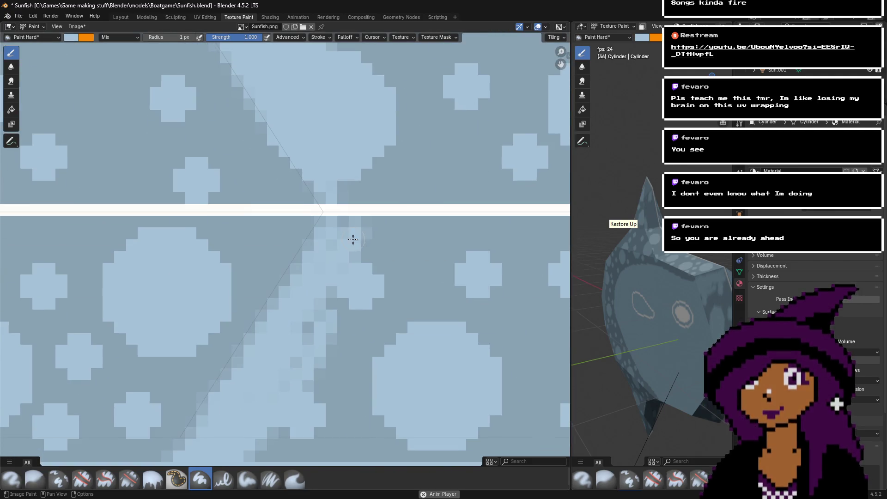
mouse_move(337, 250)
left_mouse_down()
mouse_move(359, 230)
mouse_move(384, 228)
mouse_move(389, 262)
mouse_move(335, 310)
mouse_move(363, 249)
left_mouse_up()
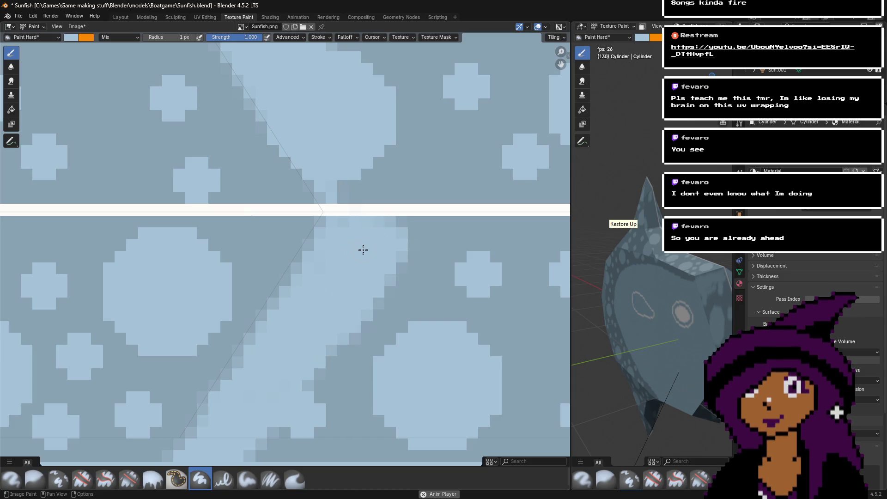
scroll(351, 274, "down", 3)
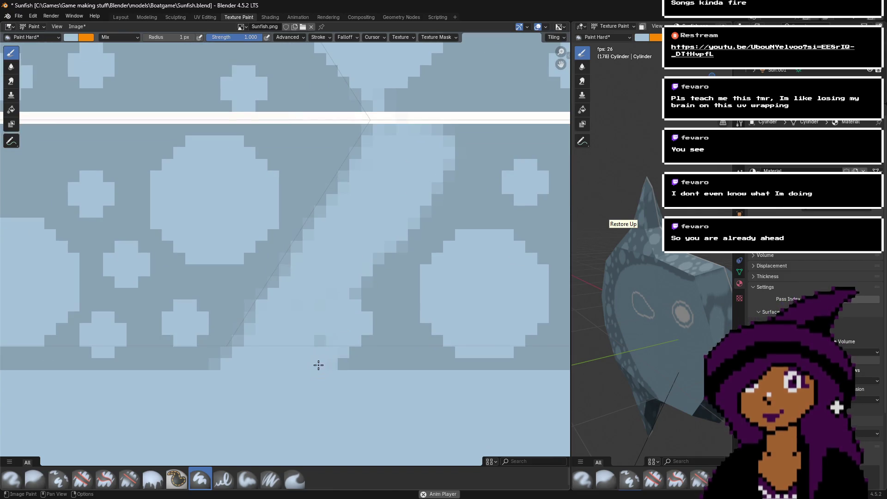
scroll(305, 365, "down", 1)
scroll(341, 319, "down", 4)
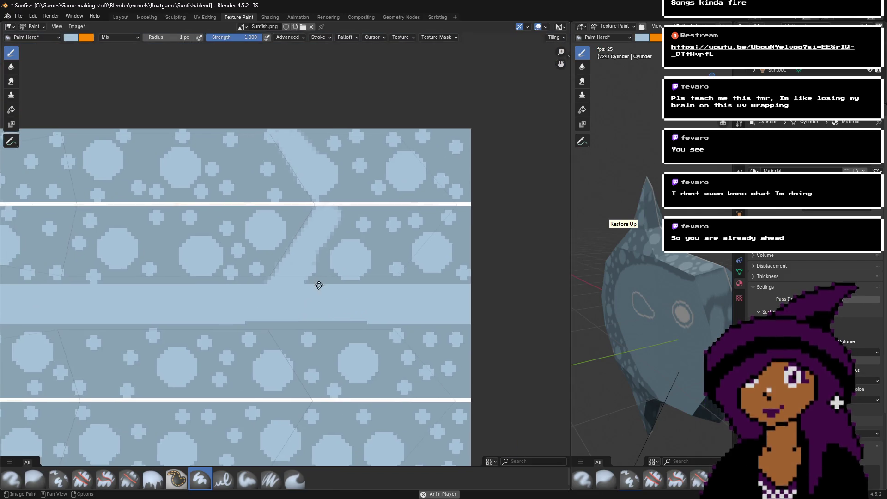
- Orbit and zoom the 3D viewport to inspect the fish's texture from several angles
mouse_move(653, 270)
middle_mouse_down()
mouse_move(628, 273)
mouse_move(627, 306)
middle_mouse_up()
scroll(619, 310, "up", 4)
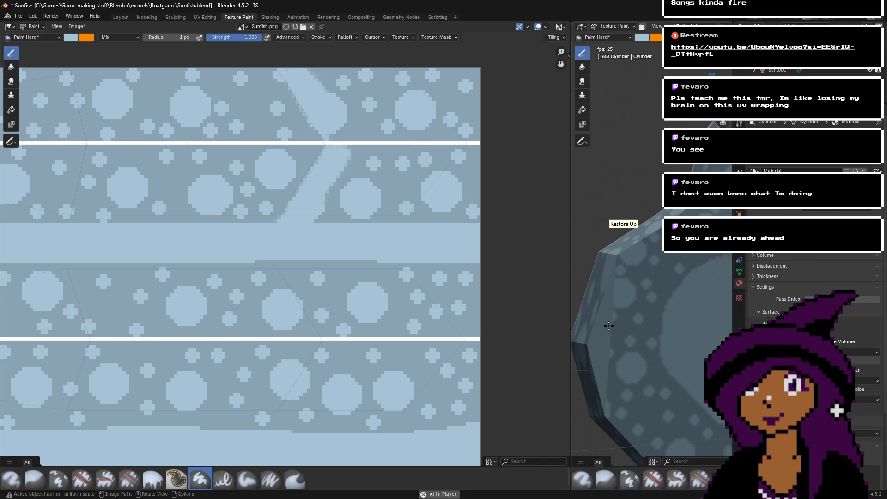
middle_click_drag(599, 314, 739, 279)
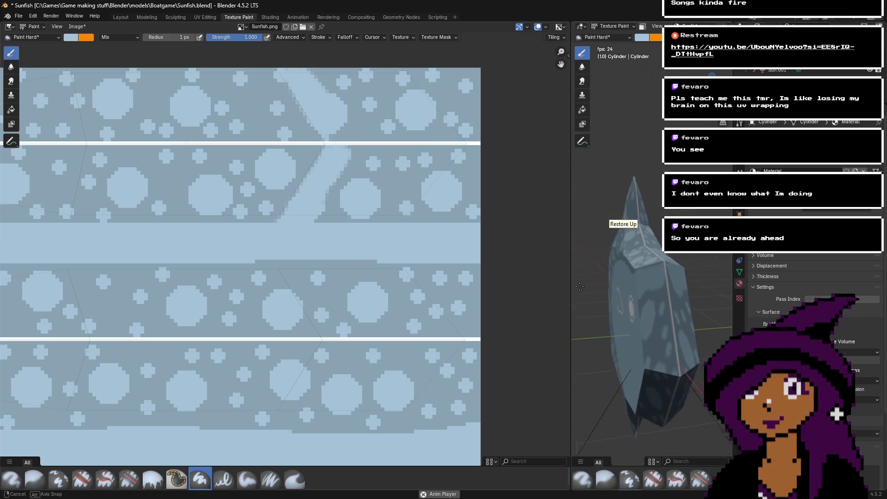
scroll(381, 212, "up", 8)
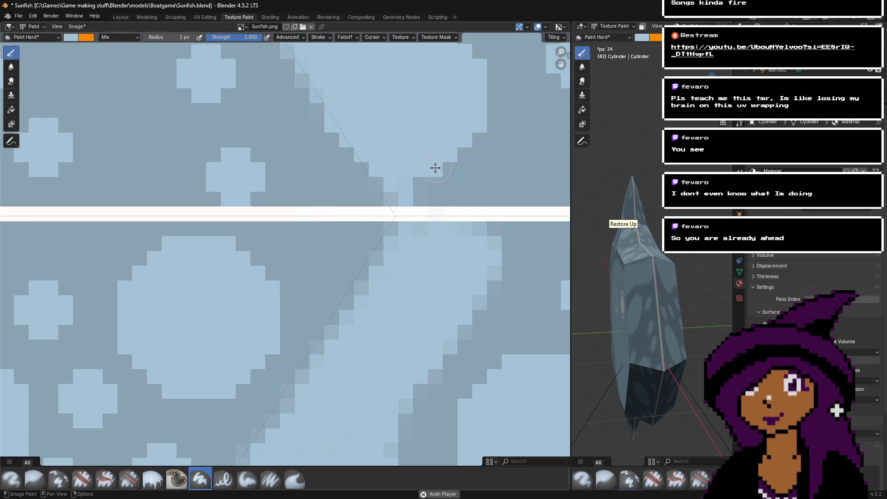
- Paint lighter pixels on the texture and brush a whitish swirl over the lower dark band
mouse_move(435, 168)
left_mouse_down()
mouse_move(417, 190)
mouse_move(505, 179)
mouse_move(491, 167)
left_mouse_up()
scroll(497, 163, "down", 1)
middle_click_drag(654, 341, 668, 286)
scroll(453, 316, "down", 2)
middle_click_drag(419, 344, 384, 157)
middle_click_drag(649, 240, 657, 203)
mouse_move(372, 338)
left_mouse_down()
mouse_move(364, 309)
mouse_move(319, 348)
left_mouse_up()
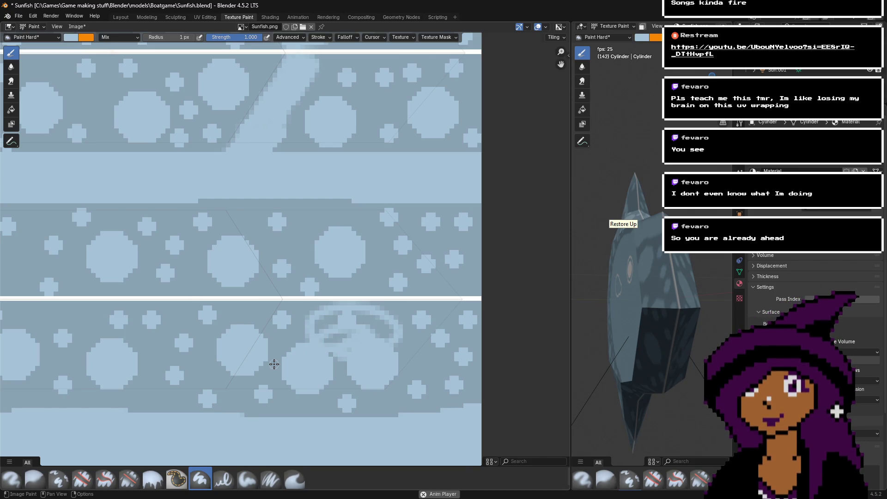
- Add more whitish strokes over the lower band, checking the fish edge-on
middle_click_drag(603, 344, 639, 325)
mouse_move(257, 362)
left_mouse_down()
mouse_move(204, 319)
mouse_move(263, 310)
mouse_move(245, 323)
mouse_move(277, 388)
mouse_move(258, 386)
mouse_move(341, 407)
mouse_move(294, 406)
mouse_move(277, 386)
mouse_move(253, 379)
left_mouse_up()
mouse_move(637, 259)
middle_mouse_down()
mouse_move(647, 249)
mouse_move(628, 240)
mouse_move(642, 238)
mouse_move(623, 233)
middle_mouse_up()
- Paint light blue along the top edge of the middle dark band's left side
mouse_move(357, 215)
left_mouse_down()
mouse_move(227, 214)
mouse_move(229, 203)
mouse_move(365, 213)
left_mouse_up()
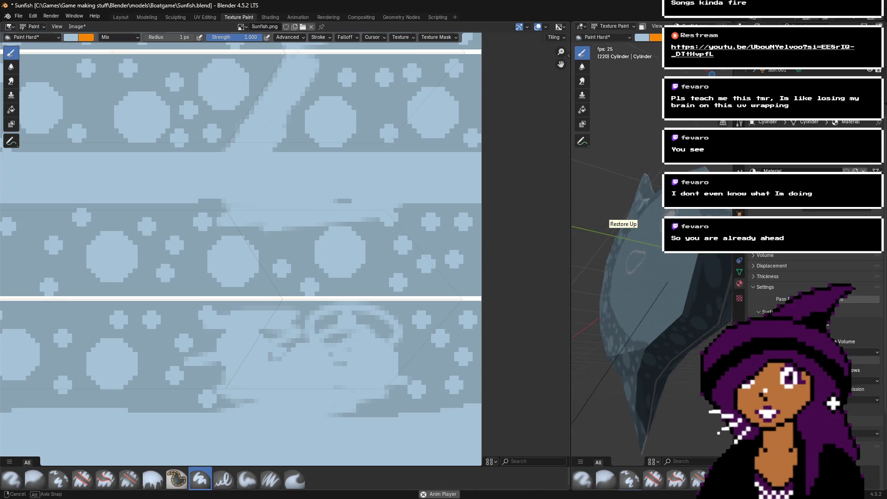
mouse_move(256, 223)
left_mouse_down()
mouse_move(162, 211)
mouse_move(174, 234)
mouse_move(140, 207)
left_mouse_up()
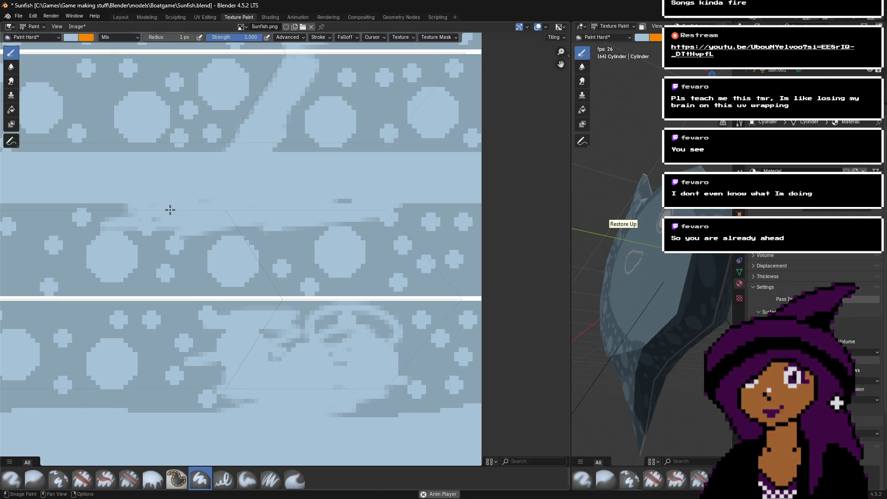
middle_click_drag(168, 211, 189, 211)
middle_click_drag(634, 218, 631, 211)
mouse_move(173, 222)
left_mouse_down()
mouse_move(105, 206)
mouse_move(131, 199)
left_mouse_up()
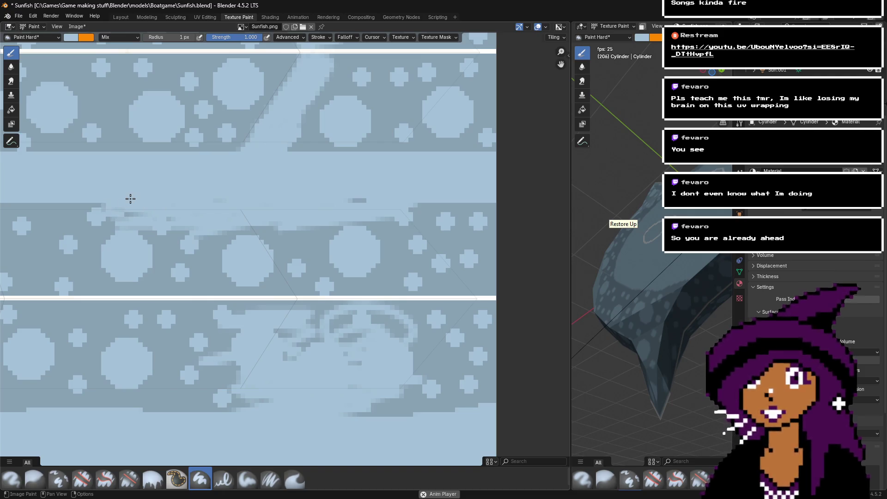
middle_click_drag(135, 193, 229, 204)
mouse_move(254, 199)
left_mouse_down()
mouse_move(243, 216)
mouse_move(182, 213)
mouse_move(223, 210)
mouse_move(181, 227)
mouse_move(150, 214)
mouse_move(162, 222)
left_mouse_up()
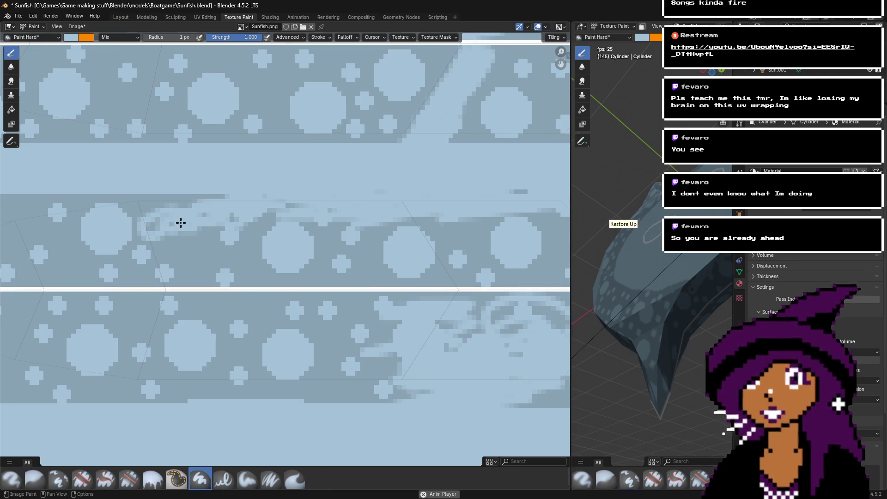
- Undo the last strokes and retouch the band edges with short light-blue strokes
key("ctrl+z")
mouse_move(199, 207)
left_mouse_down()
mouse_move(255, 221)
mouse_move(242, 225)
mouse_move(168, 197)
mouse_move(181, 216)
left_mouse_up()
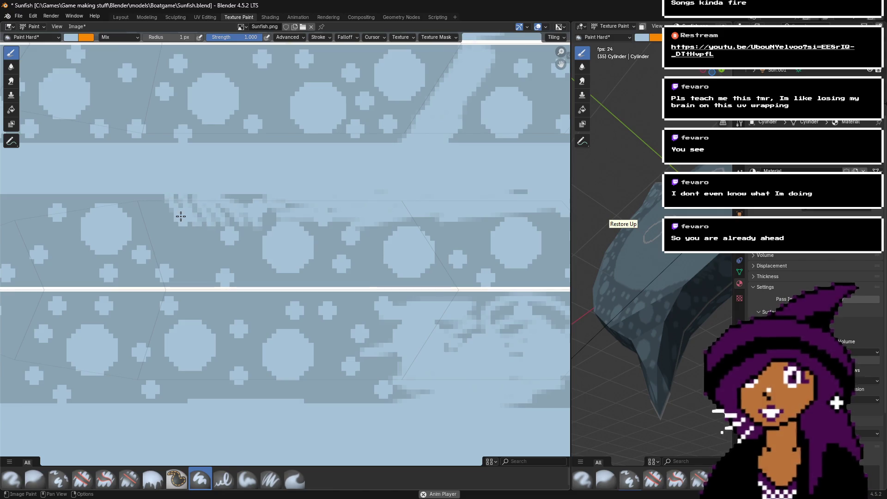
mouse_move(192, 199)
left_mouse_down()
mouse_move(218, 198)
mouse_move(209, 222)
mouse_move(262, 226)
left_mouse_up()
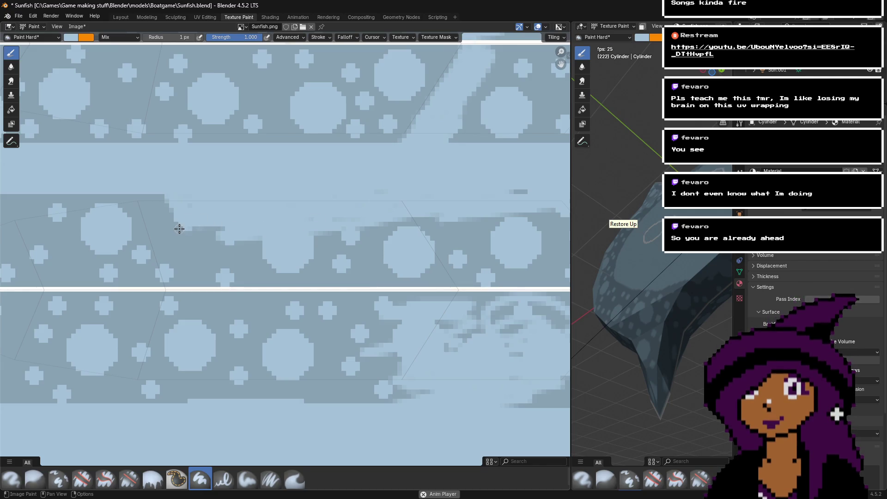
left_click_drag(190, 239, 194, 252)
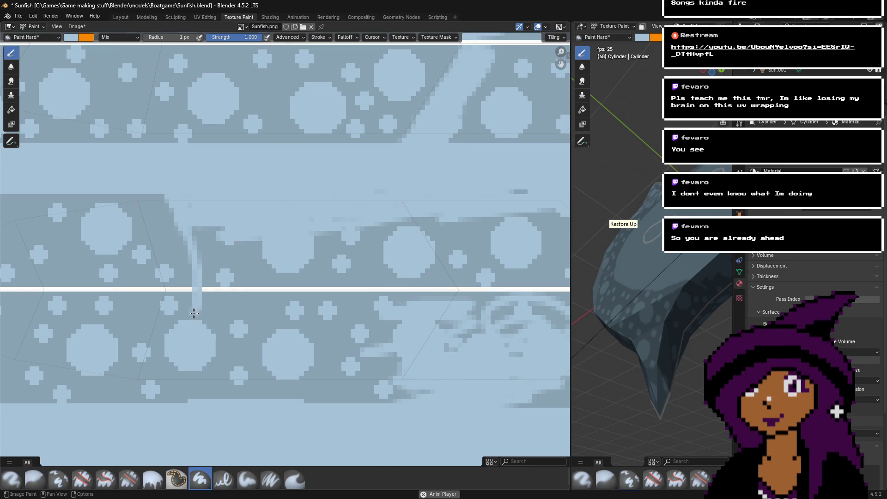
left_click_drag(177, 365, 154, 401)
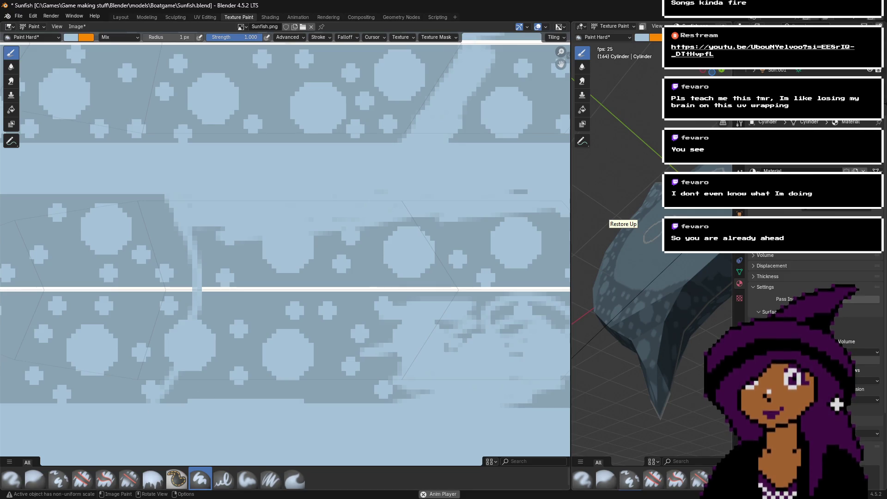
- Paint light-blue vertical streaks down the lower band and over a smeared band edge
middle_click_drag(651, 259, 615, 261)
key("ctrl+z")
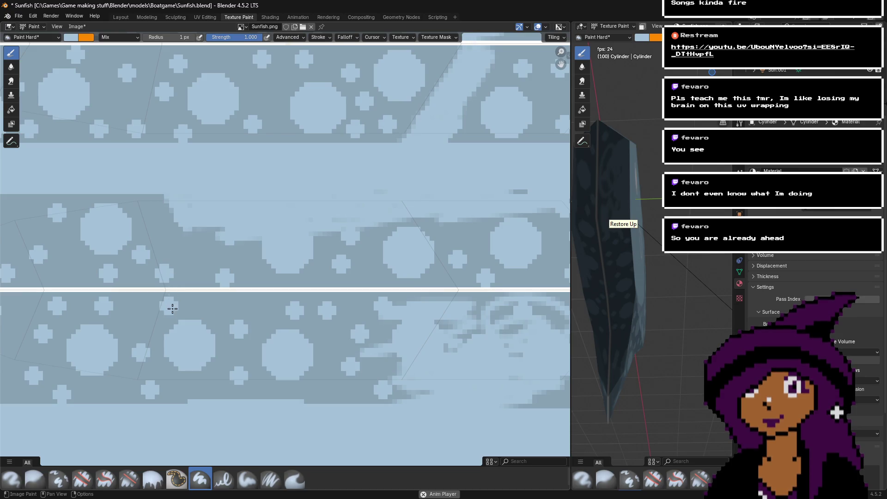
left_click_drag(171, 357, 168, 420)
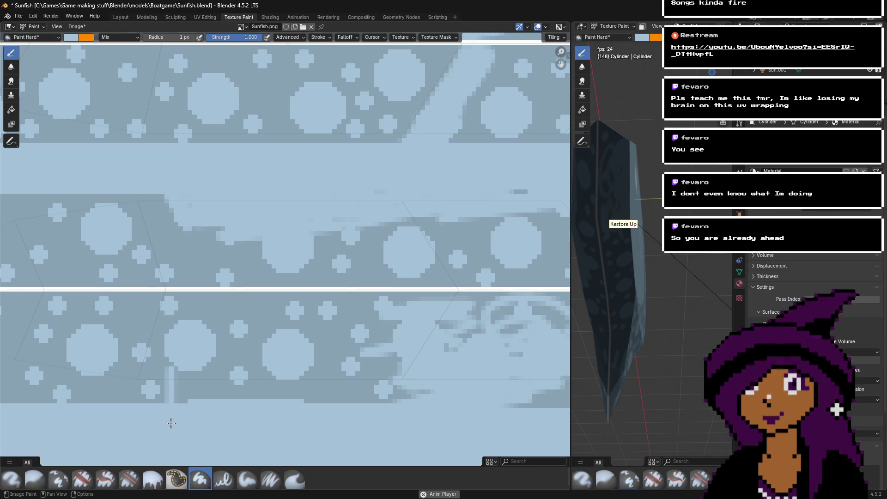
left_click_drag(171, 367, 172, 405)
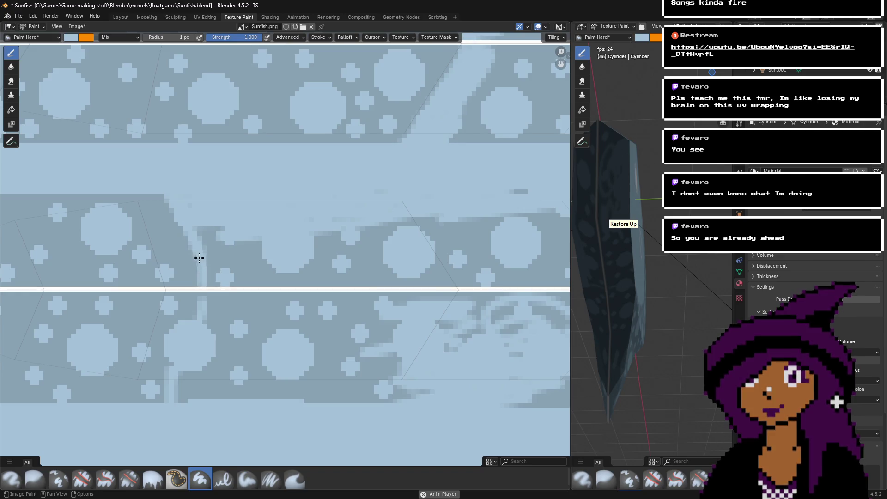
left_click_drag(203, 272, 196, 270)
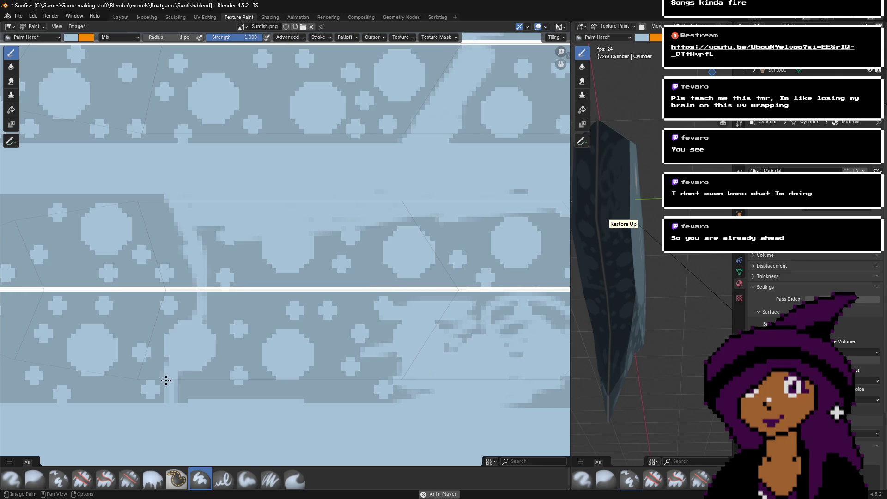
scroll(169, 396, "up", 1)
scroll(169, 396, "up", 1)
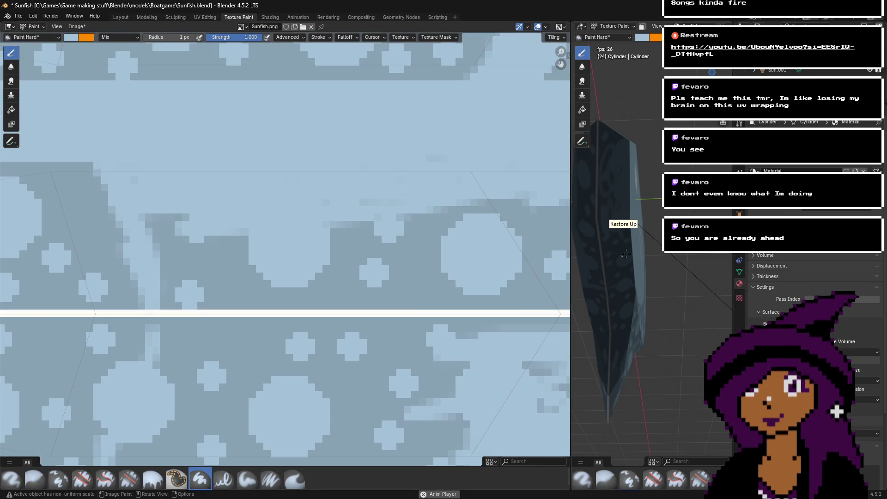
- Lighten the smeared lower-middle area and the dark smears beside the strip with light blue
mouse_move(619, 214)
middle_mouse_down()
mouse_move(637, 215)
mouse_move(600, 215)
mouse_move(619, 215)
mouse_move(650, 109)
mouse_move(601, 113)
middle_mouse_up()
middle_click_drag(196, 380, 383, 197)
mouse_move(259, 318)
left_mouse_down()
mouse_move(259, 340)
mouse_move(282, 301)
mouse_move(275, 348)
mouse_move(308, 393)
mouse_move(333, 198)
mouse_move(321, 208)
mouse_move(307, 158)
mouse_move(314, 151)
mouse_move(358, 188)
mouse_move(334, 216)
mouse_move(293, 167)
mouse_move(269, 212)
left_mouse_up()
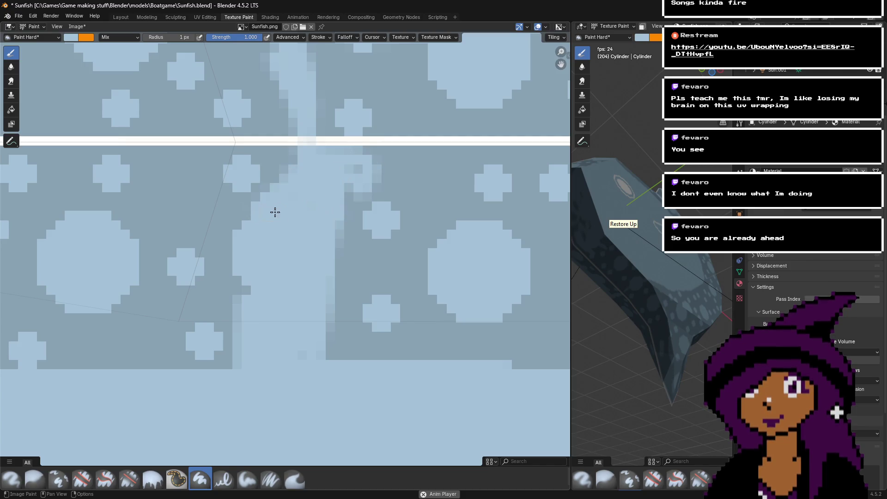
mouse_move(342, 206)
left_mouse_down()
mouse_move(331, 283)
mouse_move(353, 182)
mouse_move(338, 353)
mouse_move(433, 354)
mouse_move(458, 339)
mouse_move(346, 321)
mouse_move(330, 295)
mouse_move(380, 260)
mouse_move(317, 234)
mouse_move(331, 198)
mouse_move(392, 165)
mouse_move(459, 200)
left_mouse_up()
- Cover the dark patches and stray pixels just above the white seam with light blue
scroll(459, 200, "down", 3)
middle_click_drag(412, 229, 389, 261)
mouse_move(317, 188)
left_mouse_down()
mouse_move(287, 194)
mouse_move(337, 218)
left_mouse_up()
scroll(269, 307, "up", 2)
scroll(300, 282, "up", 1)
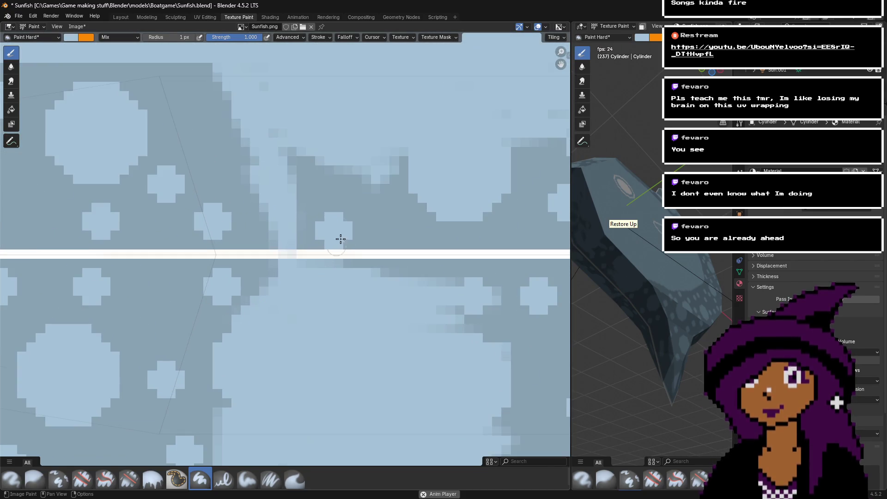
mouse_move(318, 164)
left_mouse_down()
mouse_move(289, 140)
mouse_move(358, 183)
left_mouse_up()
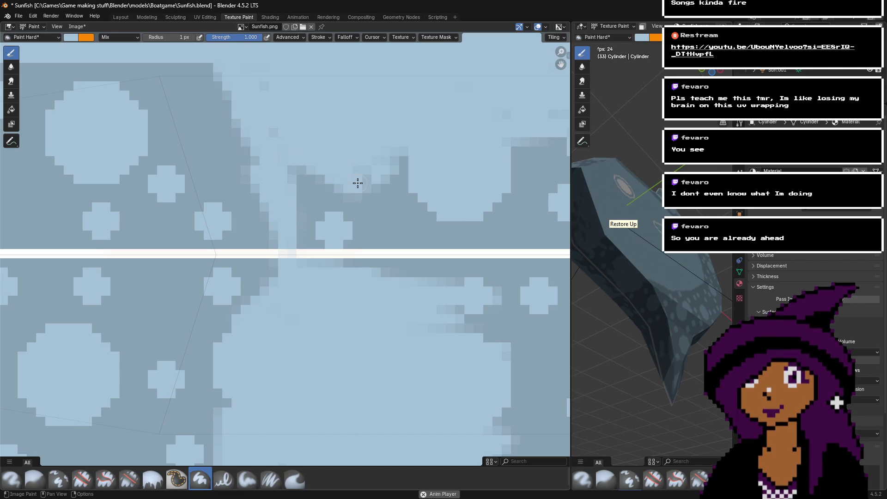
mouse_move(302, 169)
left_mouse_down()
mouse_move(305, 180)
mouse_move(358, 200)
mouse_move(310, 204)
mouse_move(303, 192)
mouse_move(314, 242)
mouse_move(408, 217)
mouse_move(423, 176)
mouse_move(394, 153)
left_mouse_up()
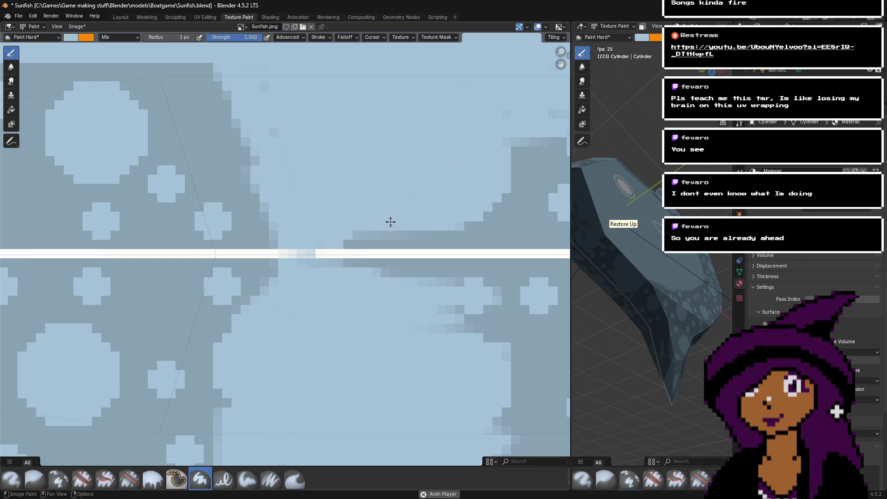
scroll(390, 222, "down", 7)
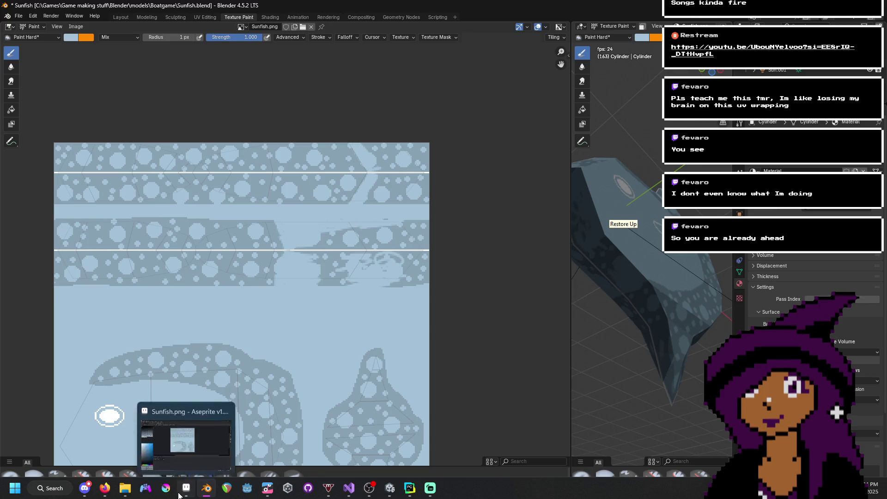
- Replace the outdated Sunfish.png in Aseprite with the updated file from recent files
left_click(180, 493)
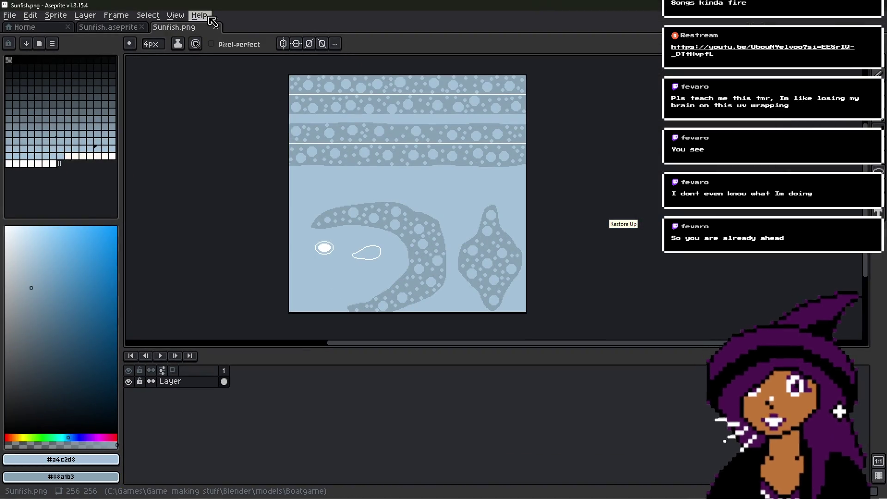
left_click(216, 26)
left_click(24, 27)
left_click(39, 116)
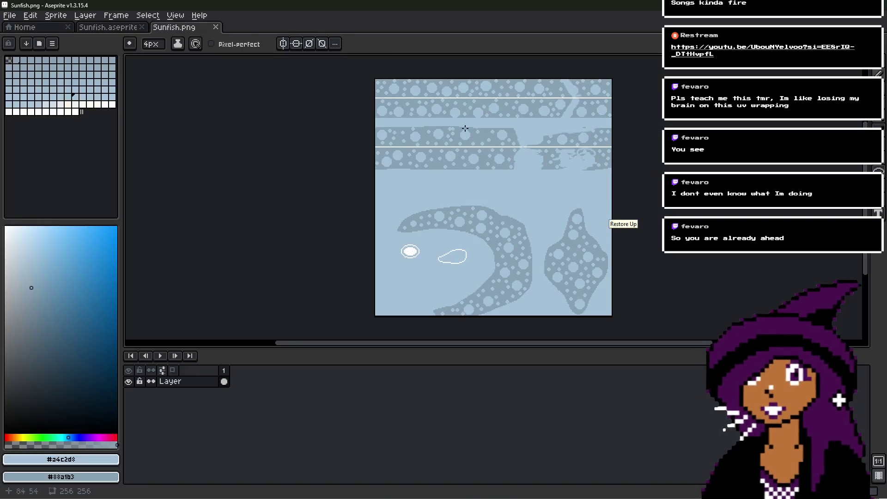
scroll(406, 251, "up", 5)
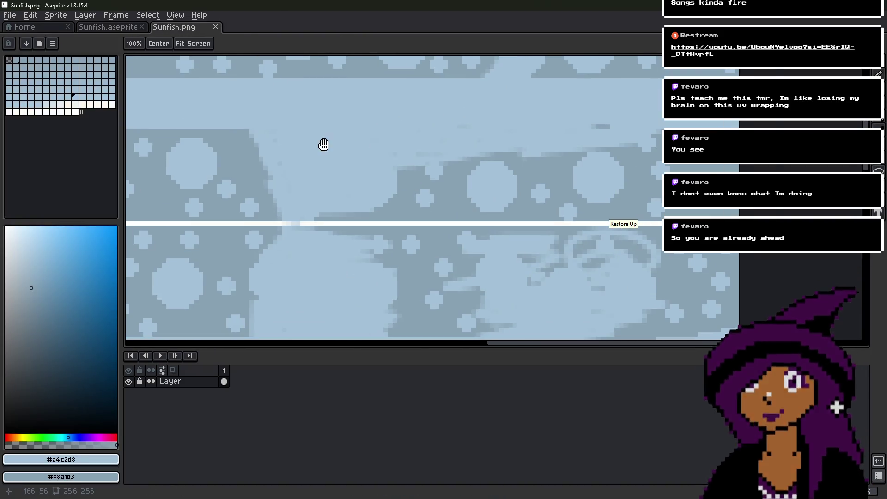
middle_click_drag(323, 145, 367, 148)
- Extend the dark band edge diagonally and patch the white strip gap with a 1-pixel pencil
left_click(295, 158)
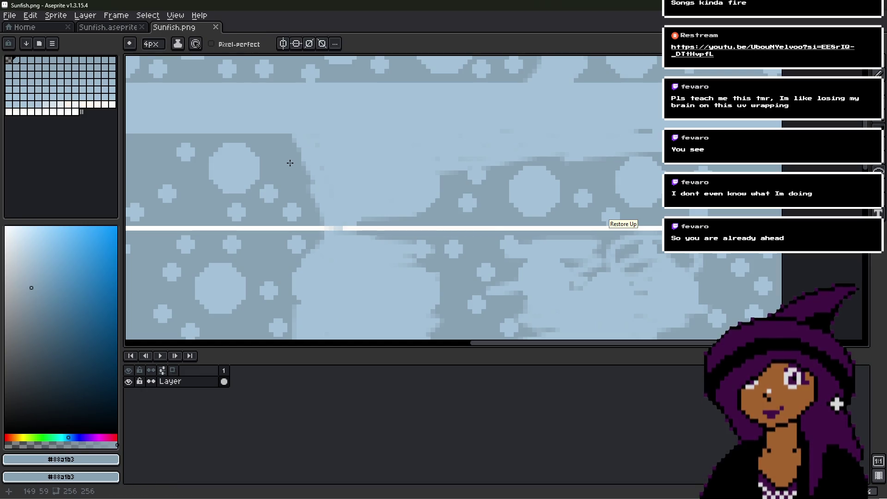
scroll(284, 157, "up", 2)
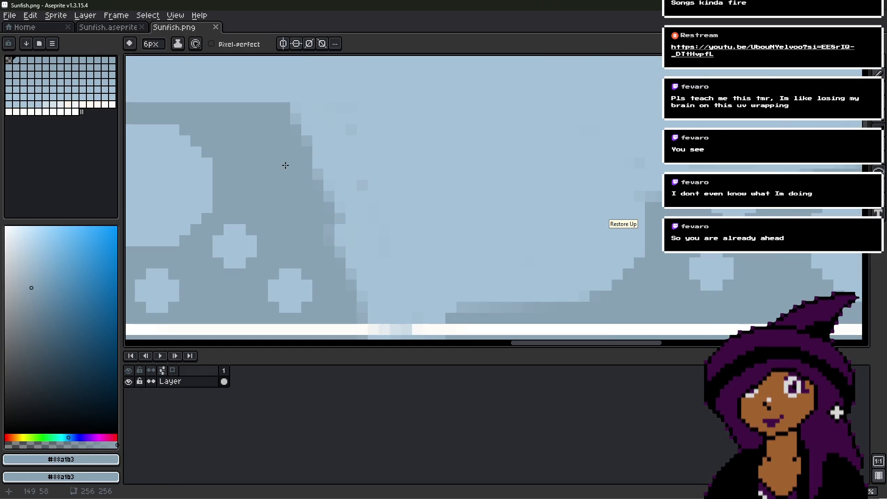
left_click_drag(302, 176, 357, 306)
middle_click_drag(357, 306, 360, 230)
left_click(352, 228, "alt")
left_click(351, 235)
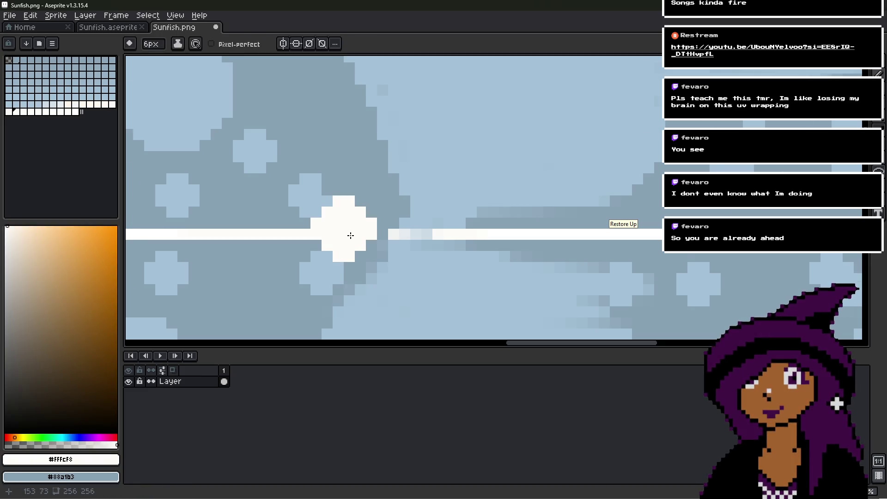
scroll(351, 236, "down", 2)
key("minus")
key("minus")
key("minus")
key("ctrl+z")
scroll(365, 235, "up", 3)
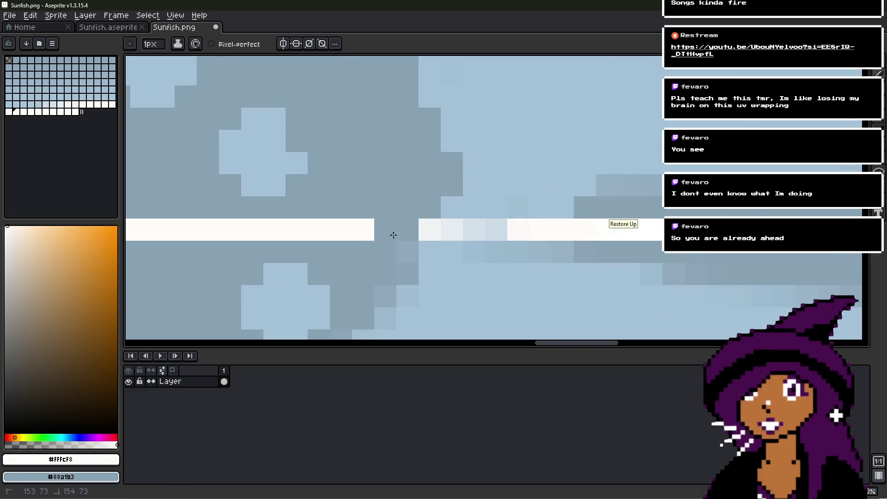
left_click_drag(368, 235, 513, 231)
- Draw a straight vertical light-blue band edge down from the band corner
left_click(449, 204, "alt")
scroll(463, 223, "down", 2)
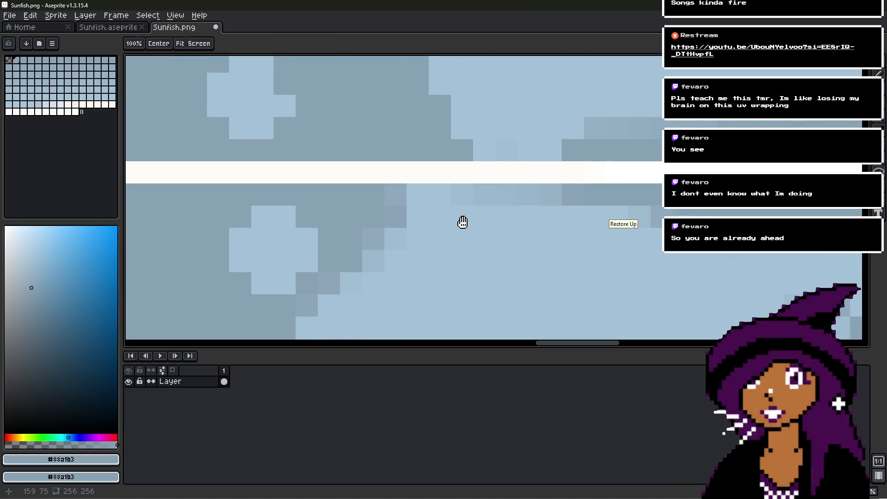
scroll(456, 218, "down", 5)
scroll(430, 81, "up", 2)
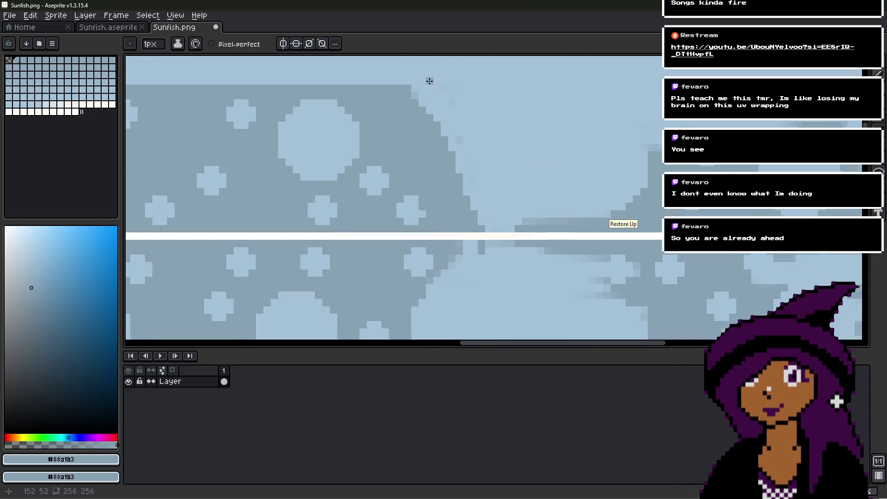
scroll(429, 80, "up", 5)
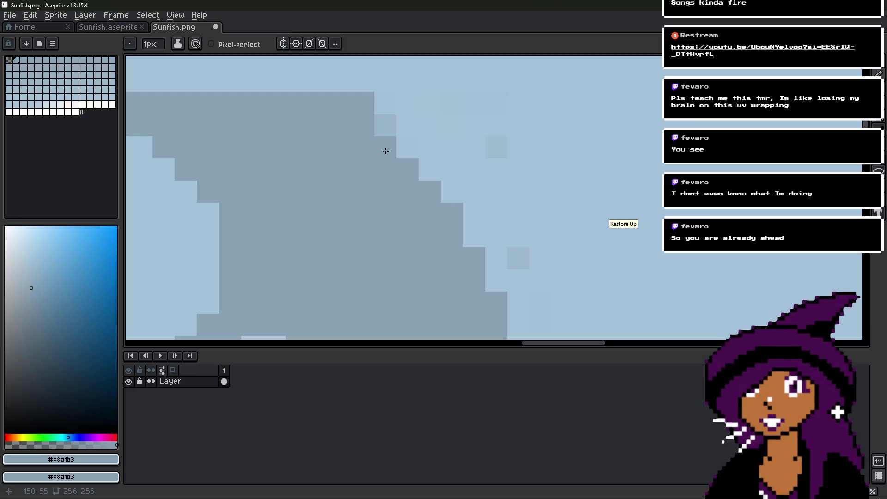
left_click(431, 118, "alt")
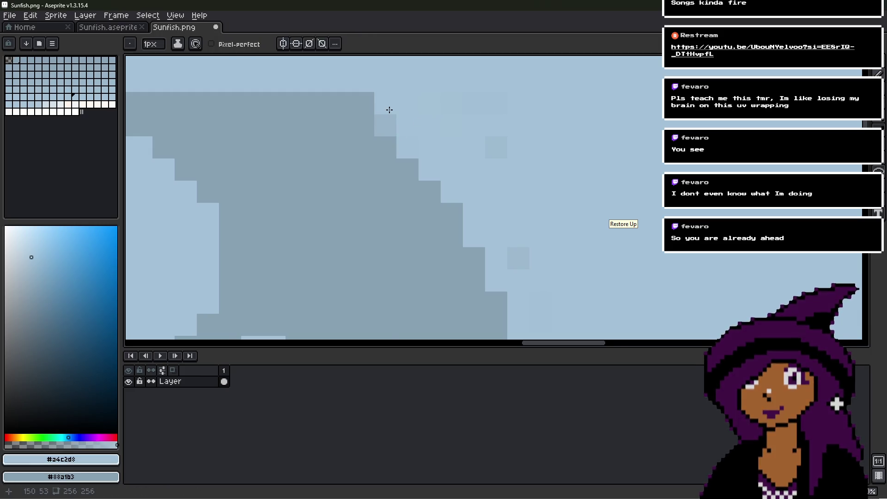
scroll(389, 111, "down", 1)
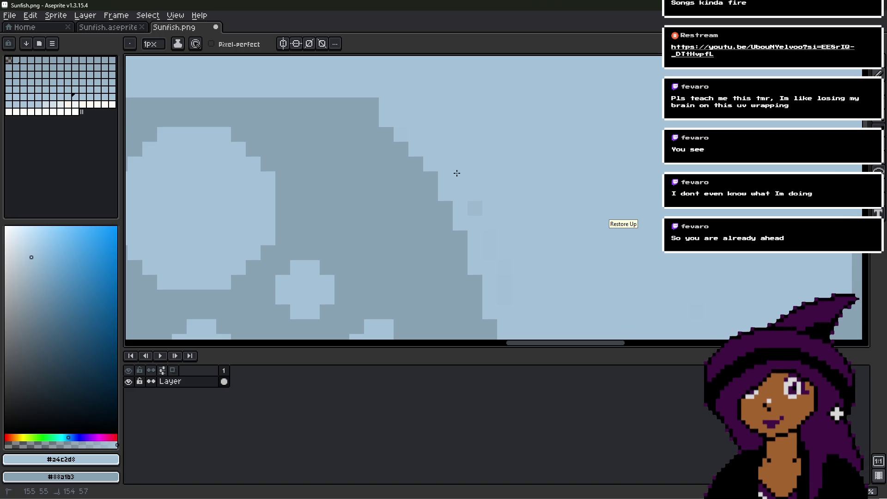
left_click(391, 123)
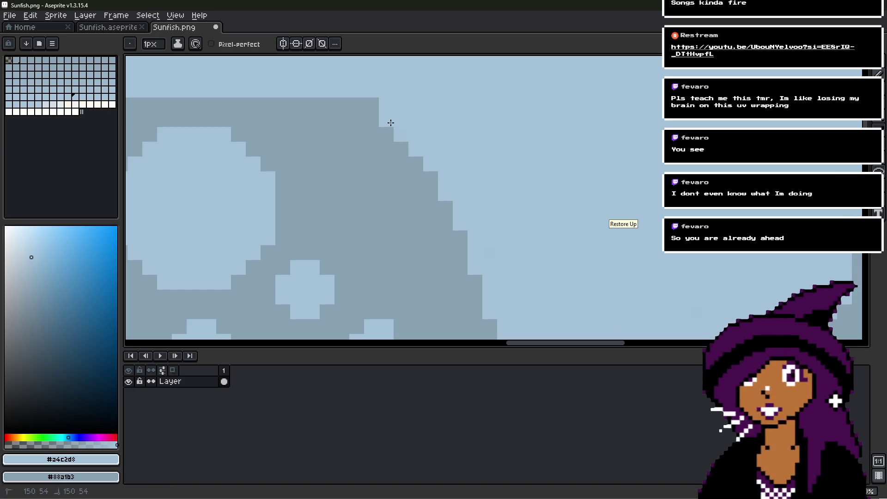
scroll(383, 108, "down", 2)
scroll(406, 238, "up", 1)
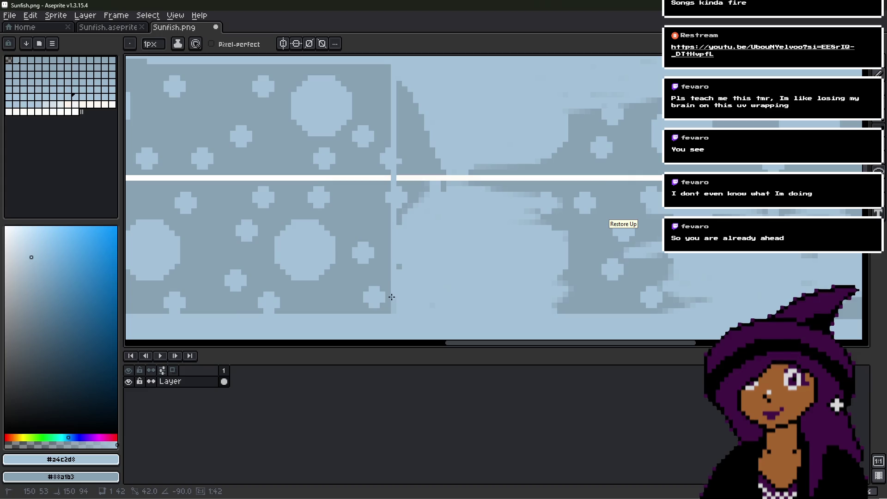
left_click(392, 316, "shift")
scroll(384, 297, "up", 2)
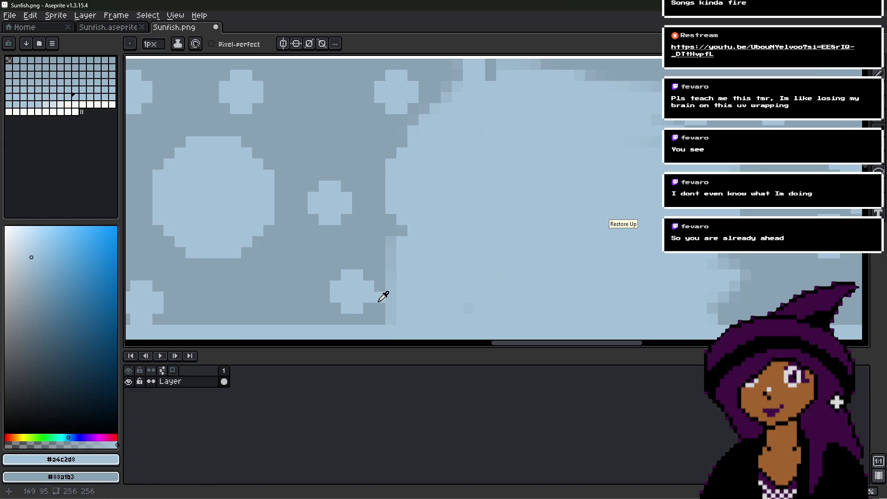
- Draw a diagonal dark band edge up to the seam and smooth it with dark pixels
left_click(390, 296, "alt")
scroll(393, 292, "up", 1)
scroll(393, 292, "down", 1)
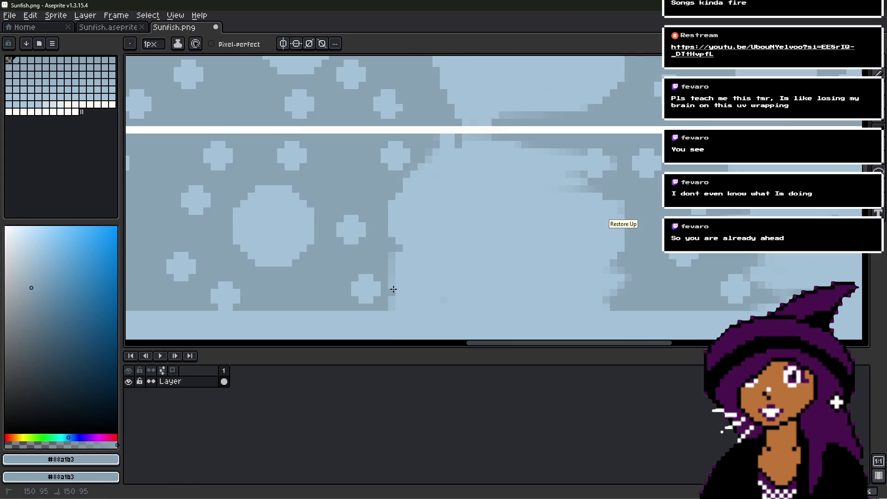
left_click(460, 138, "shift")
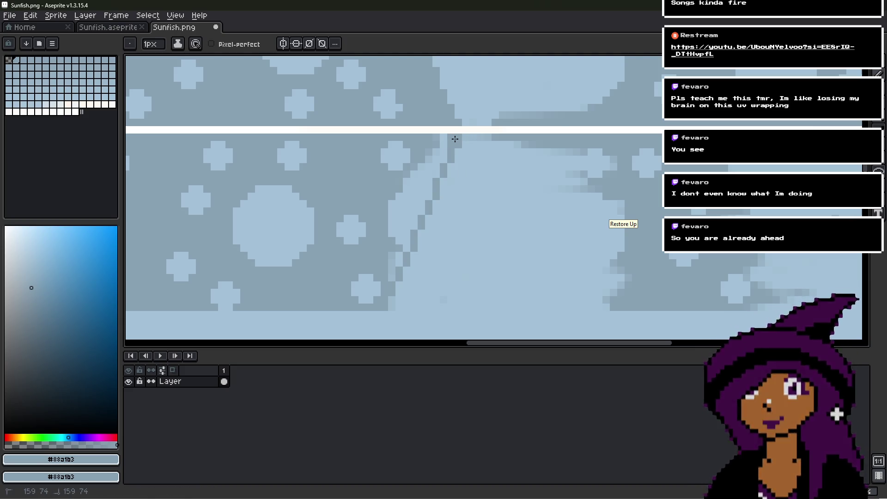
left_click_drag(443, 157, 435, 152)
mouse_move(426, 189)
left_mouse_down()
mouse_move(391, 277)
mouse_move(397, 209)
mouse_move(417, 193)
mouse_move(390, 208)
mouse_move(407, 166)
left_mouse_up()
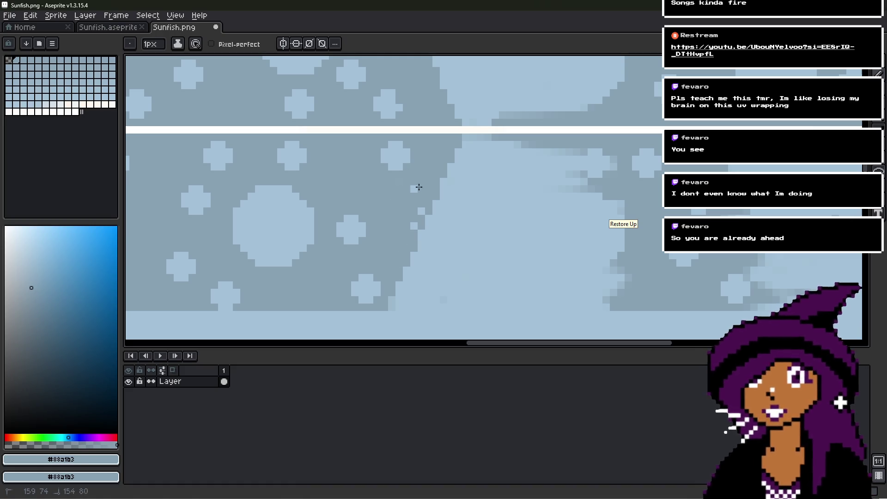
- Touch up with light blue, move to the next seam area, and sample the grey-blue band colour
left_click(414, 227)
scroll(411, 154, "down", 3)
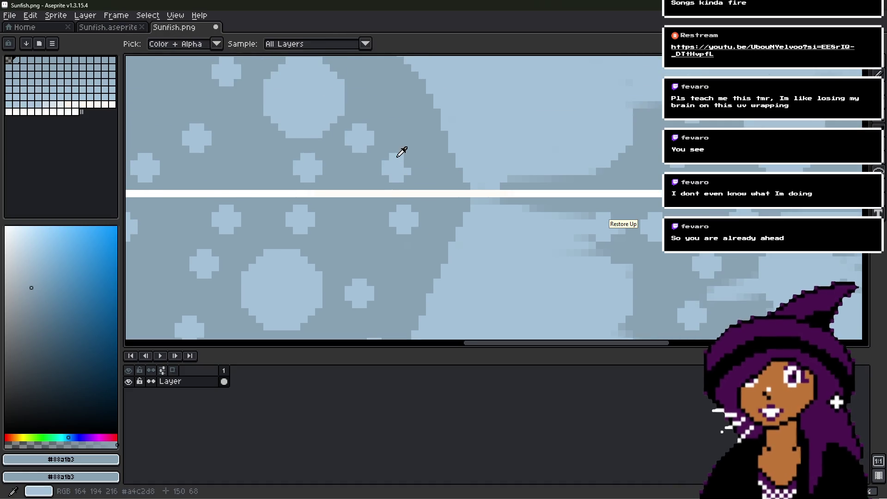
left_click(404, 157, "alt")
mouse_move(408, 164)
left_mouse_down()
mouse_move(434, 192)
mouse_move(407, 174)
left_mouse_up()
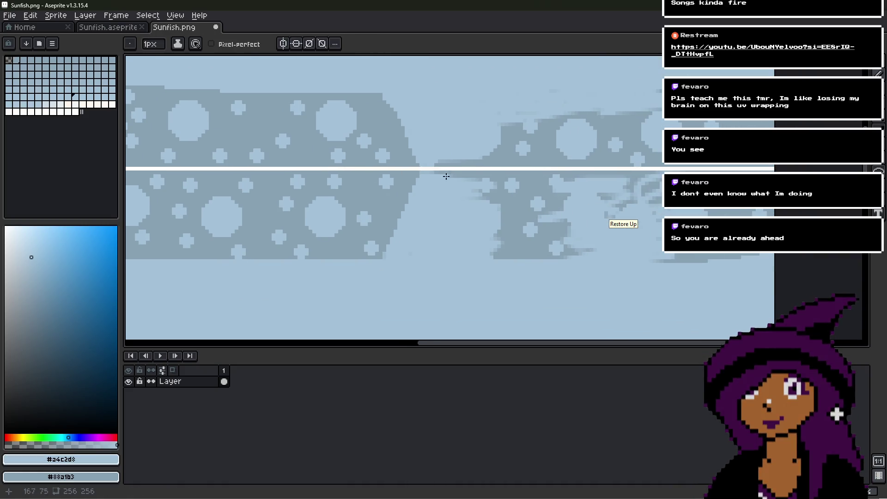
scroll(377, 101, "up", 2)
left_click(377, 100, "alt")
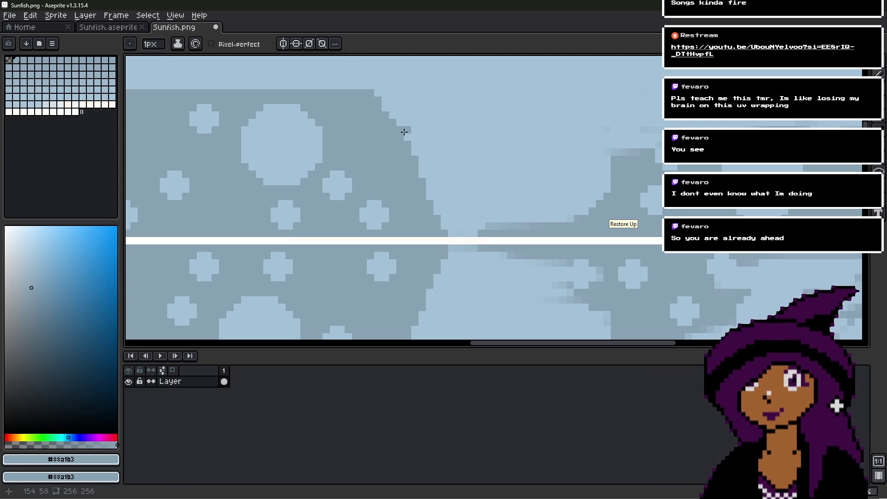
- Sample the light-blue background and bring the smeared right side of the seam into view
scroll(427, 159, "down", 2)
scroll(432, 186, "up", 3)
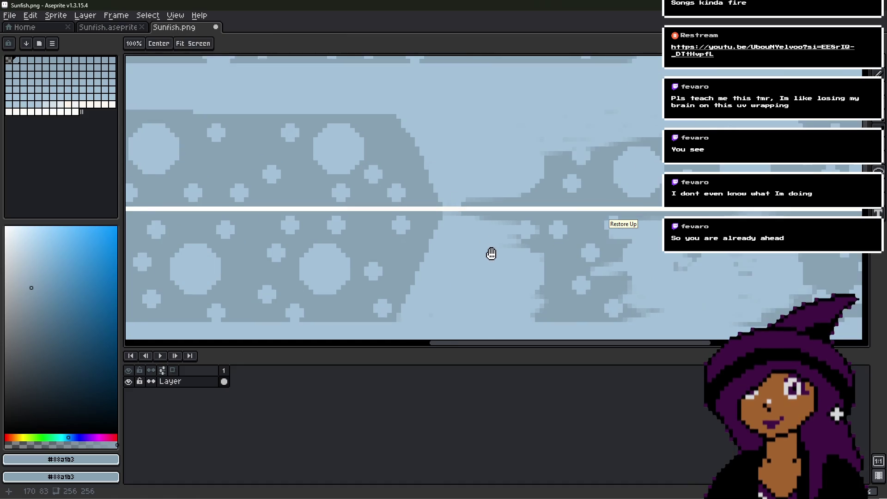
left_click(422, 237, "alt")
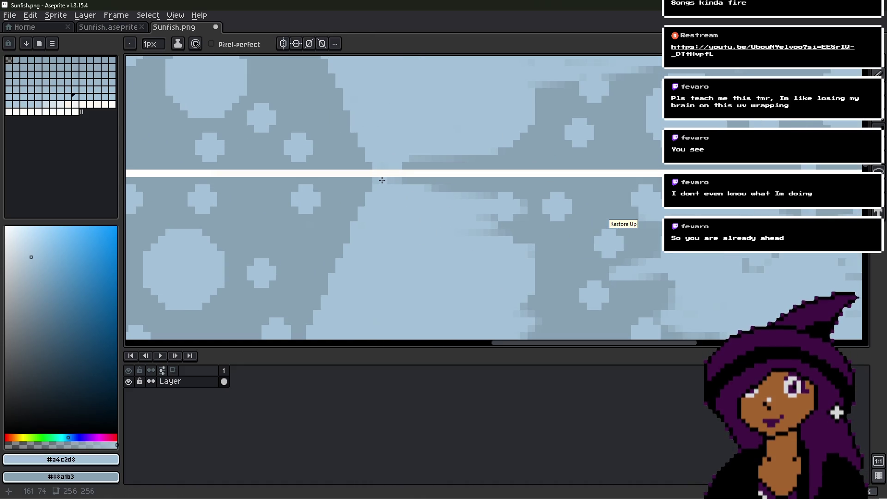
scroll(536, 203, "right", 4, "shift")
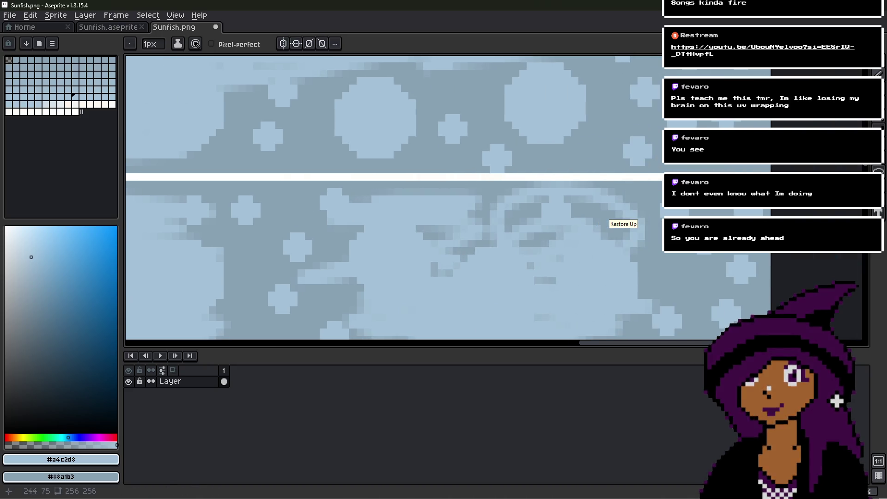
middle_click_drag(217, 155, 439, 163)
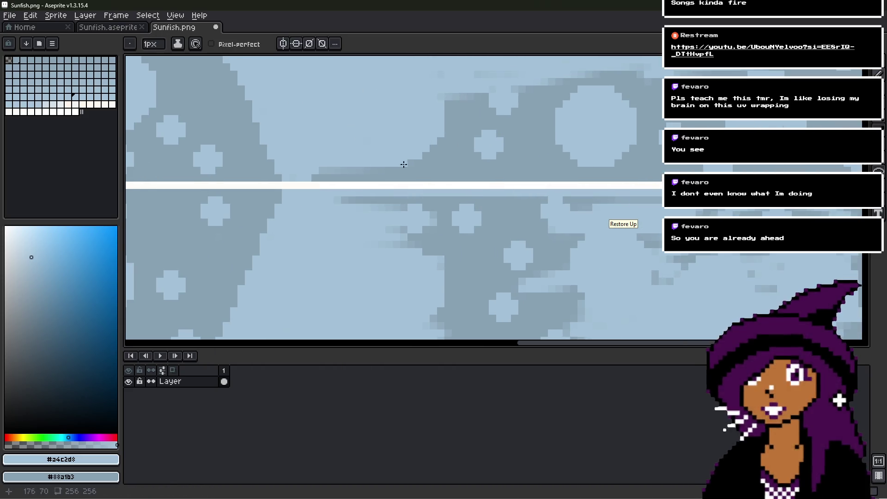
scroll(548, 182, "down", 2)
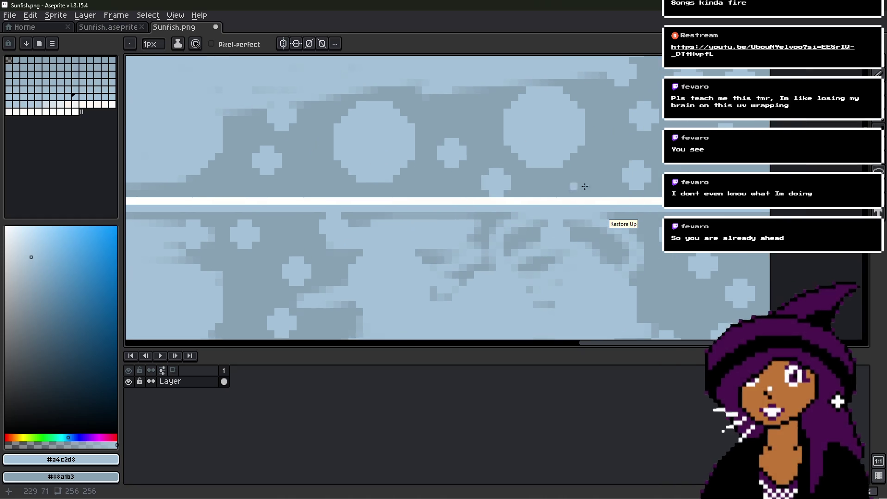
middle_click_drag(548, 182, 638, 174)
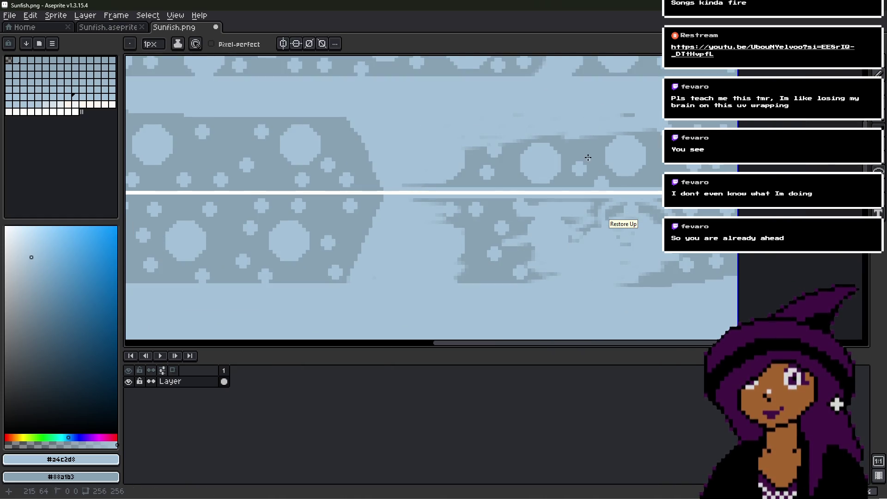
scroll(525, 163, "up", 19, "alt")
- Paint the smeared dark streaks over in light blue so the band ends cleanly, then save Sunfish.png
mouse_move(407, 150)
left_mouse_down()
mouse_move(684, 137)
mouse_move(732, 146)
mouse_move(422, 155)
left_mouse_up()
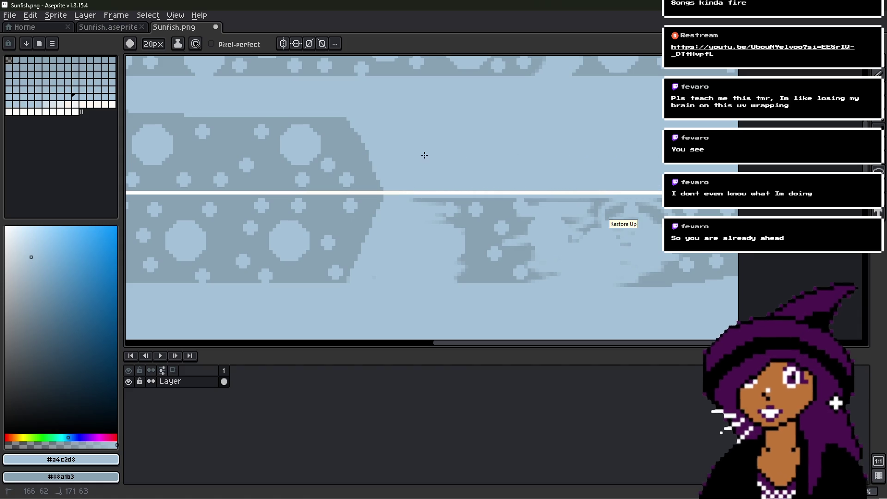
middle_click_drag(418, 308, 416, 257)
mouse_move(411, 185)
left_mouse_down()
mouse_move(718, 182)
mouse_move(628, 229)
mouse_move(451, 226)
left_mouse_up()
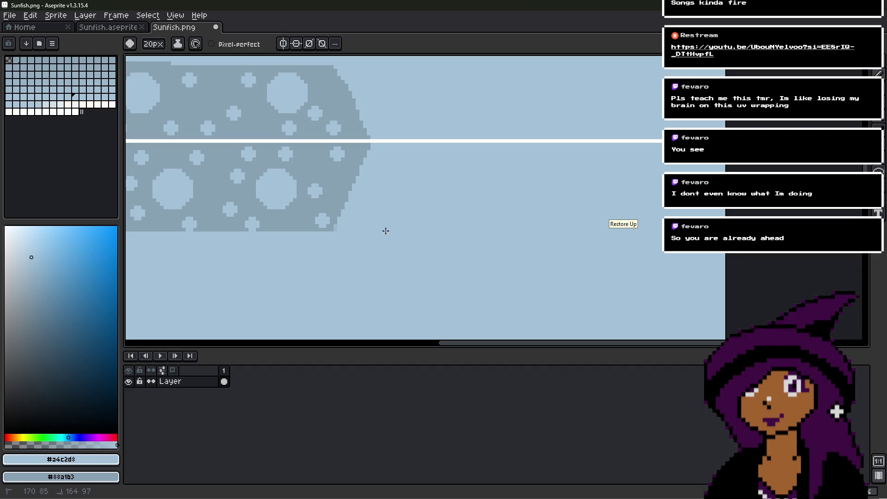
scroll(369, 236, "down", 10, "alt")
scroll(326, 224, "up", 3)
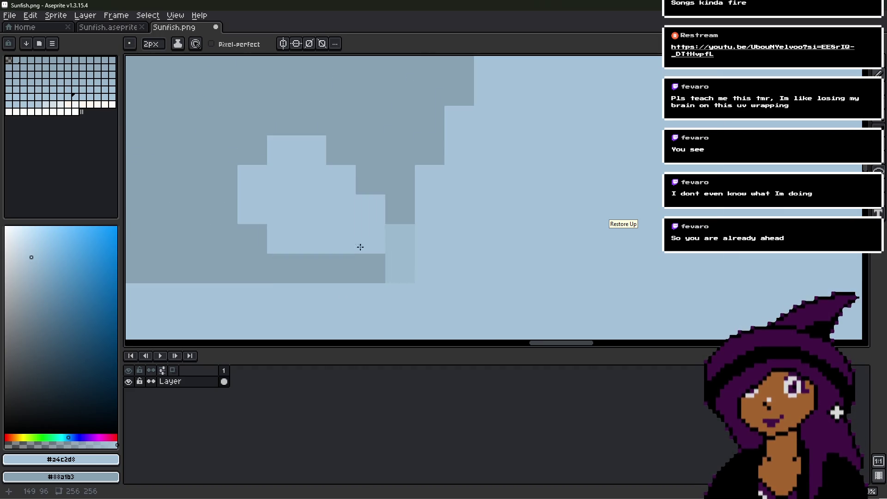
scroll(409, 254, "down", 1)
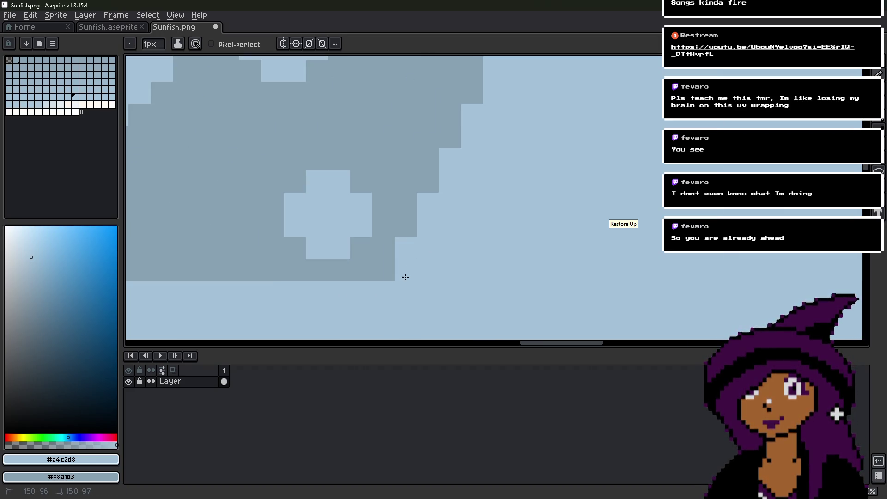
scroll(416, 268, "down", 3)
scroll(455, 222, "up", 1)
scroll(464, 231, "down", 2)
scroll(547, 234, "up", 1)
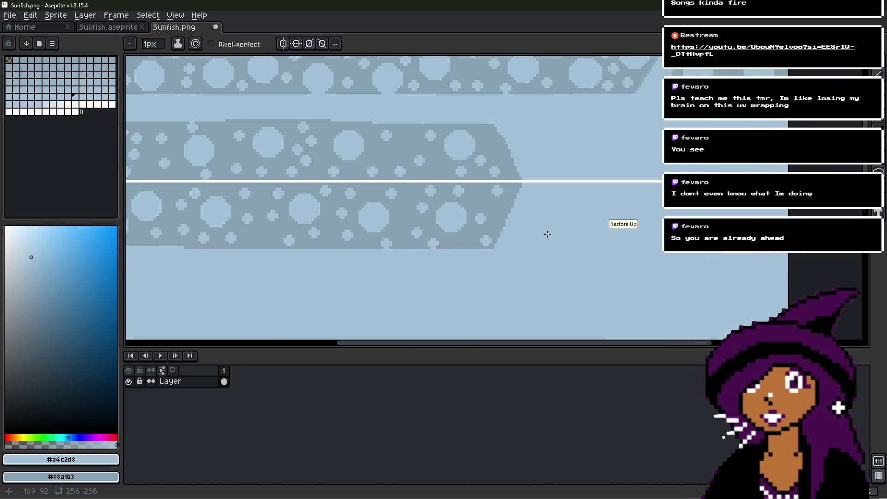
scroll(546, 234, "down", 4)
scroll(547, 235, "up", 2)
key("ctrl+s")
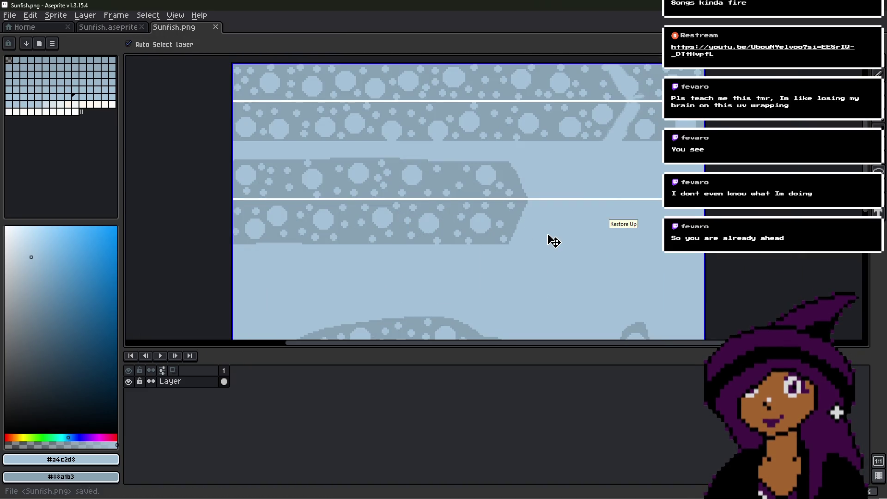
- Paint the dark smear across the lower area light blue with the pencil
middle_click_drag(545, 233, 533, 224)
key("b")
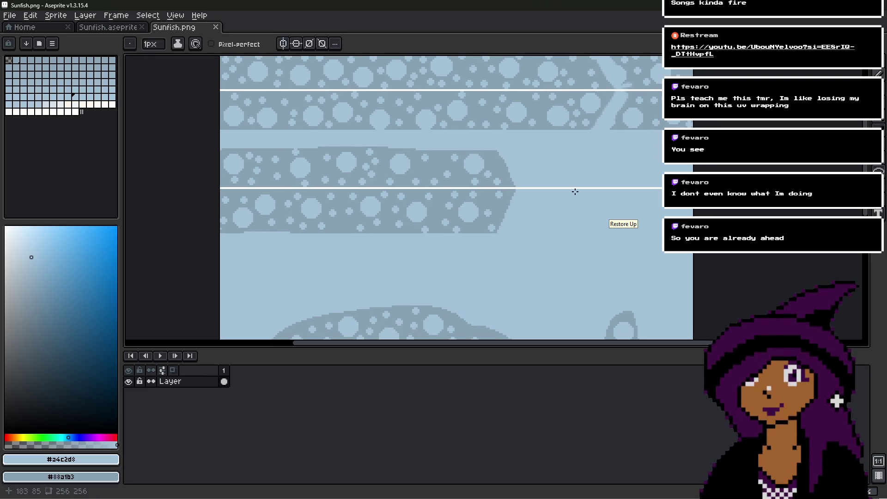
scroll(541, 185, "up", 3)
scroll(415, 280, "up", 3, "alt")
scroll(397, 279, "up", 6, "alt")
mouse_move(398, 278)
left_mouse_down()
mouse_move(414, 256)
mouse_move(456, 240)
mouse_move(711, 231)
mouse_move(467, 192)
left_mouse_up()
scroll(357, 266, "down", 3, "alt")
scroll(346, 267, "down", 1, "alt")
mouse_move(550, 180)
middle_mouse_down()
mouse_move(550, 194)
mouse_move(482, 268)
middle_mouse_up()
scroll(500, 255, "down", 2)
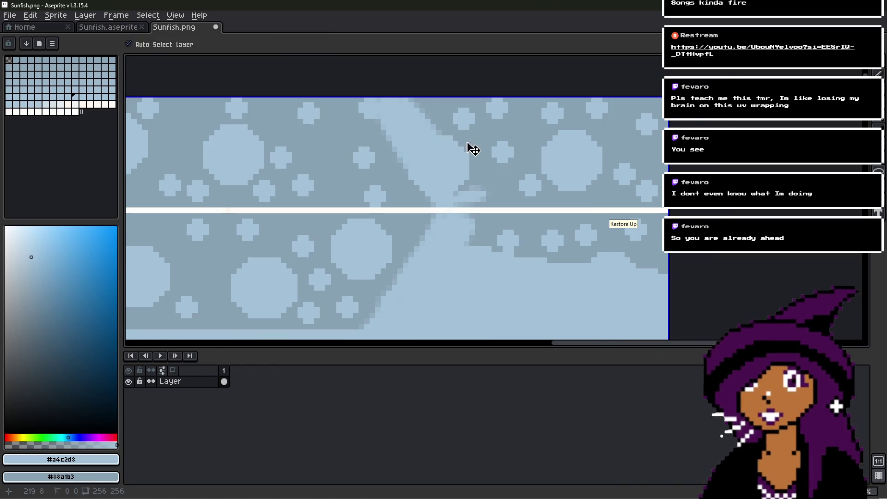
- Cover the stray dark blobs past the band's tip, above and below the seam, in light blue
mouse_move(457, 104)
left_mouse_down()
mouse_move(653, 122)
mouse_move(487, 135)
left_mouse_up()
left_click_drag(467, 175, 661, 177)
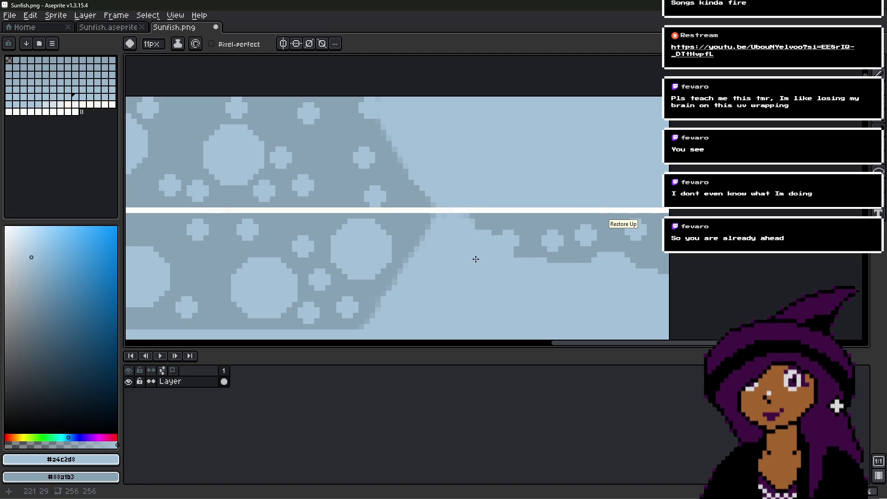
left_click_drag(497, 242, 690, 253)
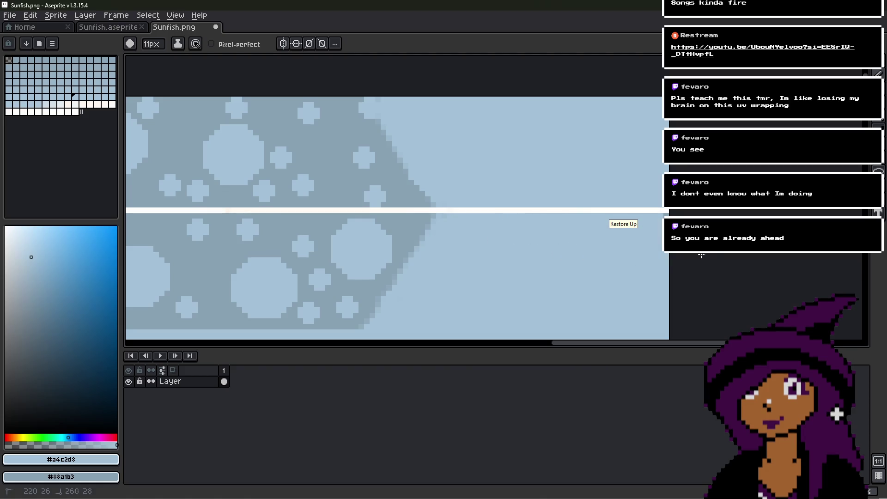
scroll(471, 174, "up", 2)
- Dab white onto the seam line, then sample edge shades #92adc0 and #88a1b3 at 1 px
left_click(514, 257, "alt")
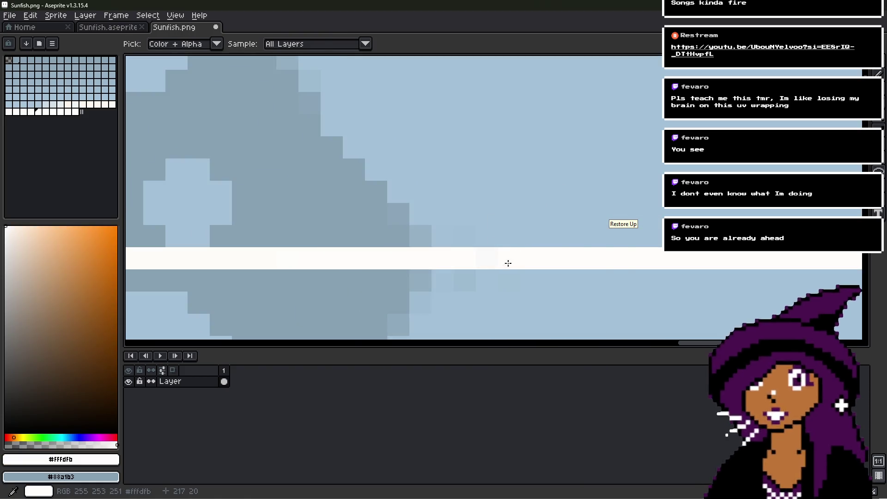
left_click(386, 260)
key("minus")
key("minus")
key("minus")
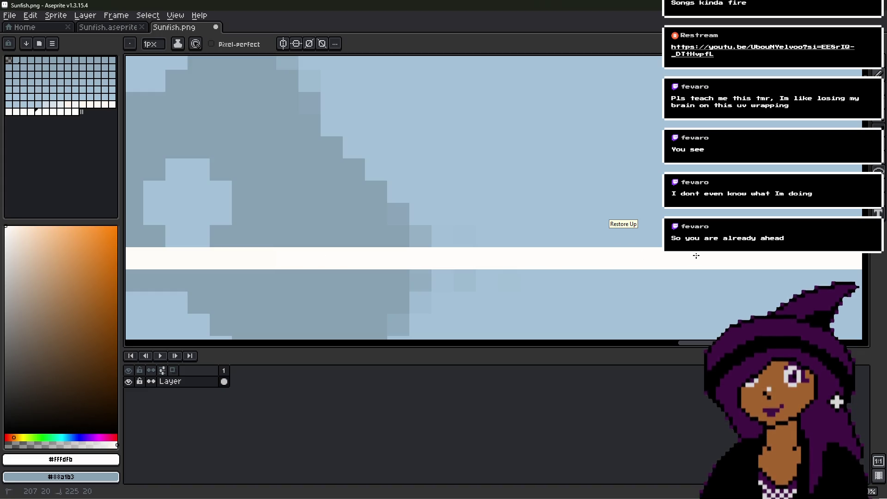
left_click(483, 211, "alt")
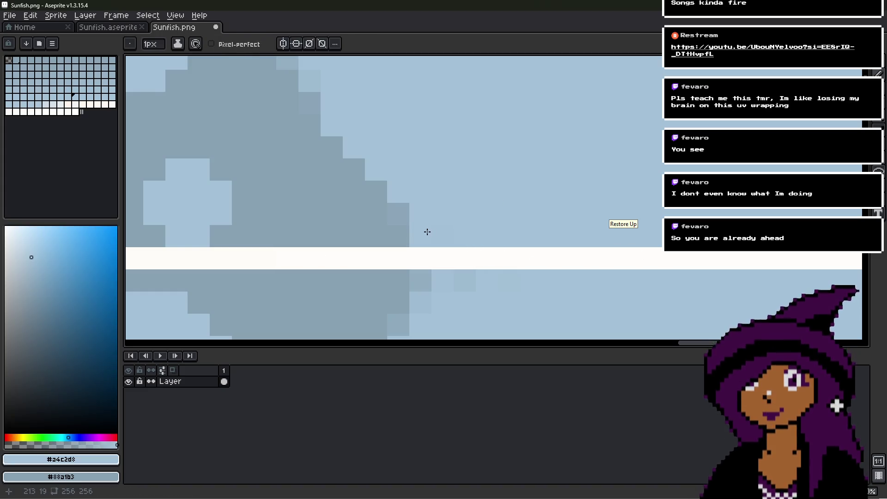
middle_click_drag(539, 280, 573, 182)
left_click(448, 187, "alt")
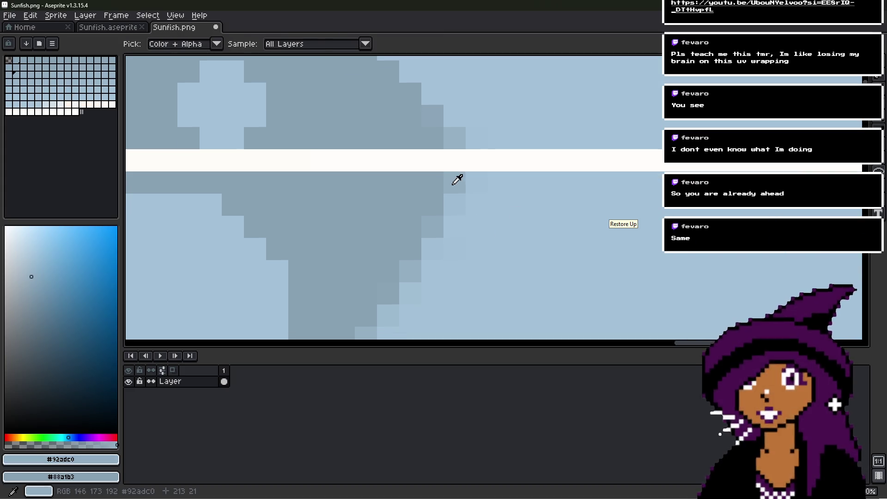
left_click(432, 181, "alt")
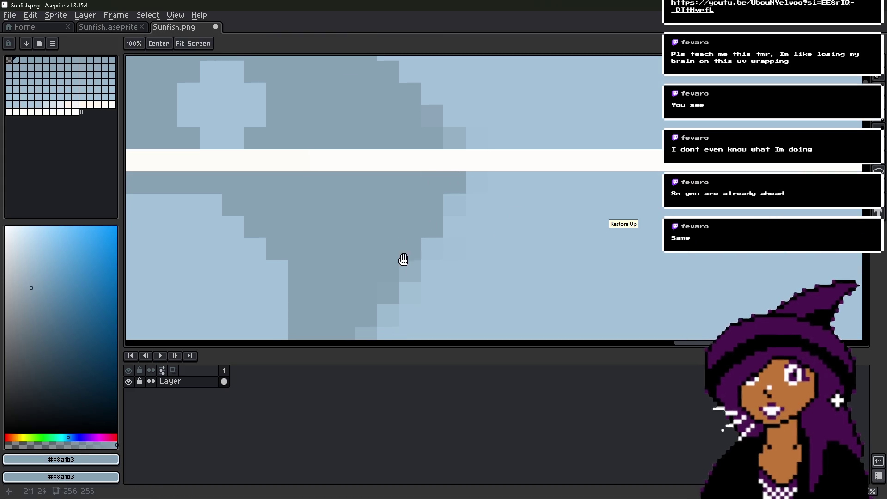